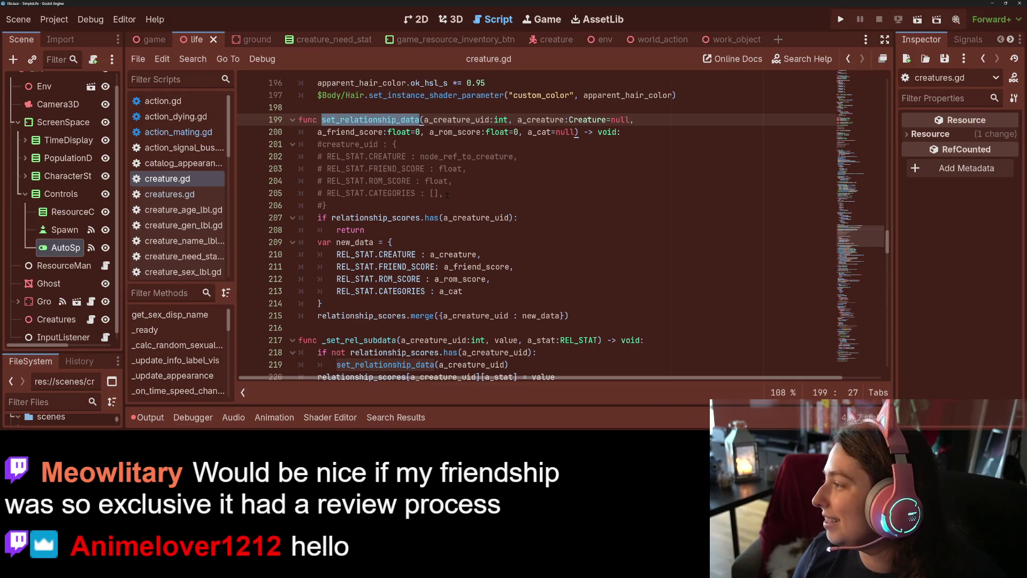
Review set_relationship_data's parameters a_creature_uid, a_friend_score, a_rom_score, a_cat and a_creature
scroll(502, 242, "up", 6)
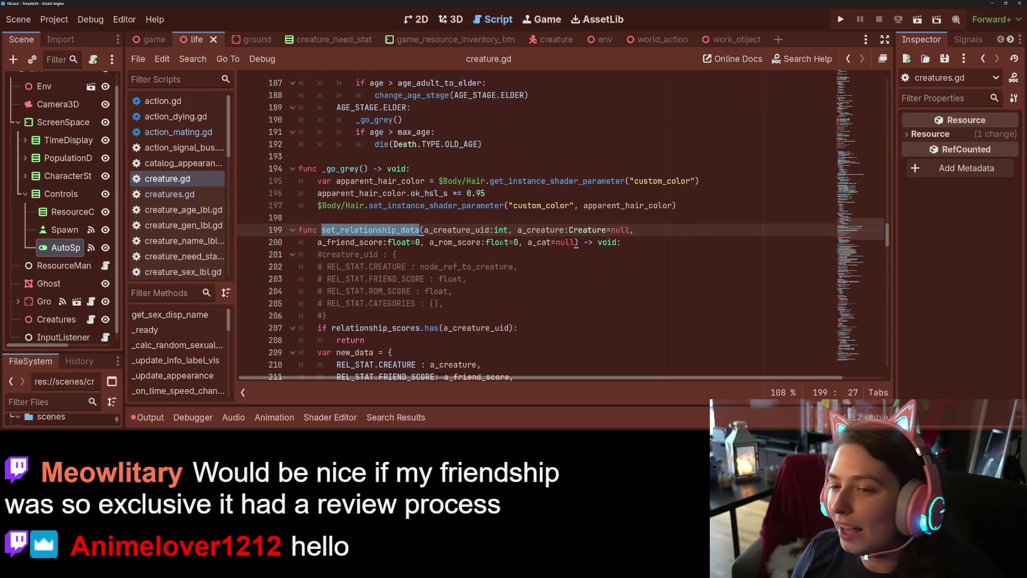
scroll(443, 294, "down", 3)
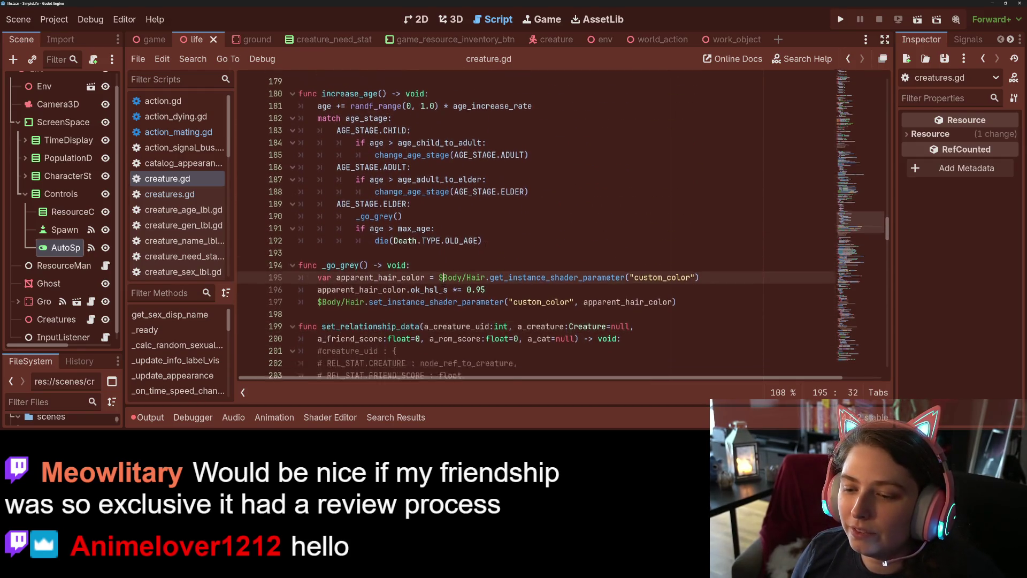
left_click(463, 230)
double_click(463, 230)
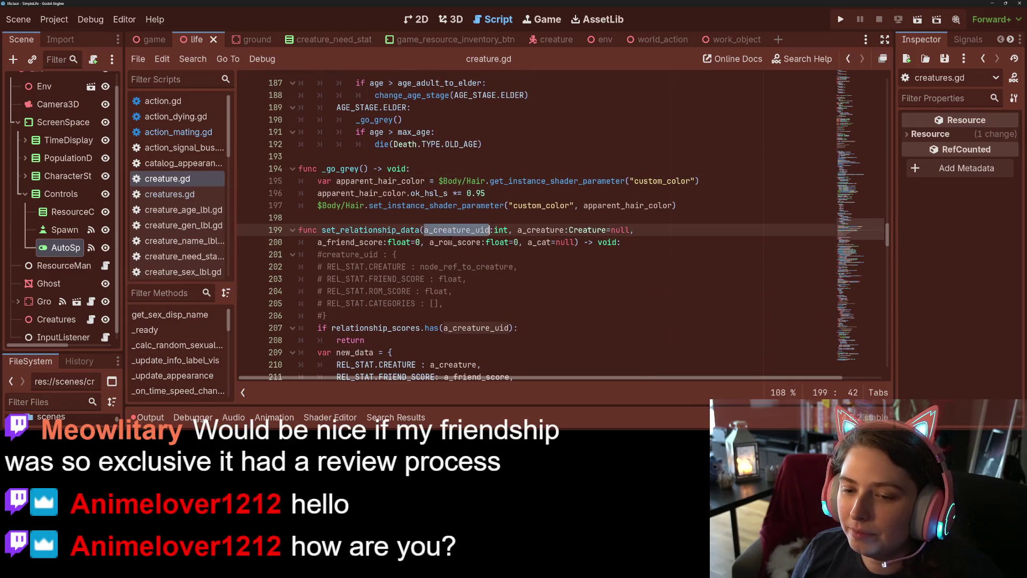
left_click(455, 242)
double_click(351, 242)
double_click(455, 242)
double_click(539, 242)
double_click(540, 230)
double_click(369, 230)
scroll(370, 230, "down", 3)
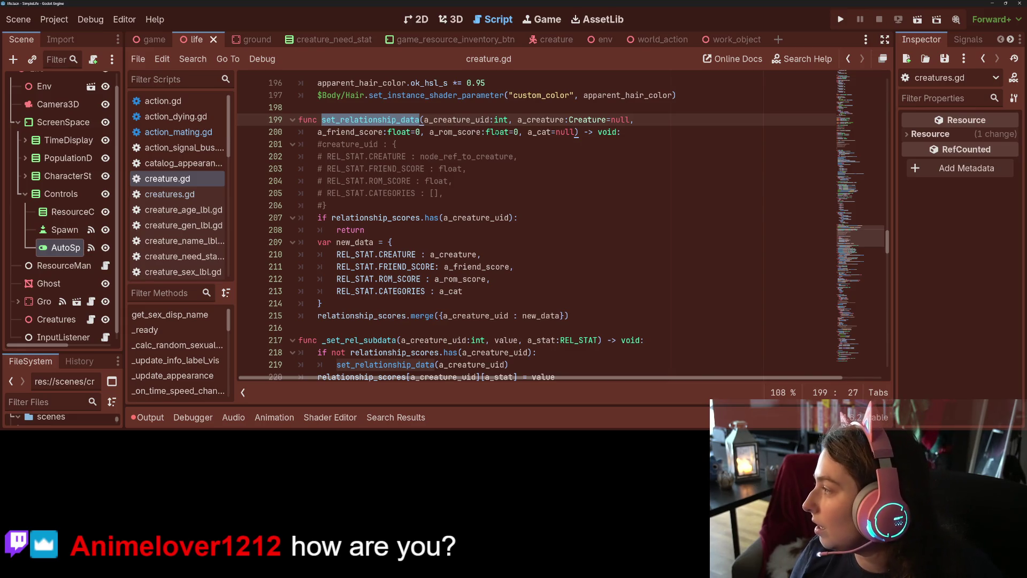
Dismiss the float type documentation and re-select the set_relationship_data function name
mouse_move(496, 132)
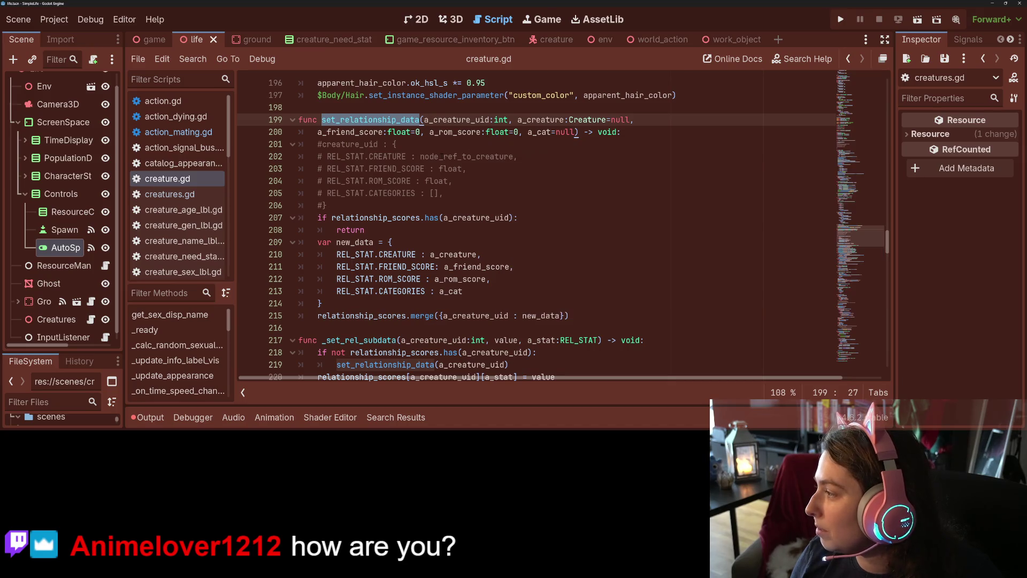
left_click(443, 157)
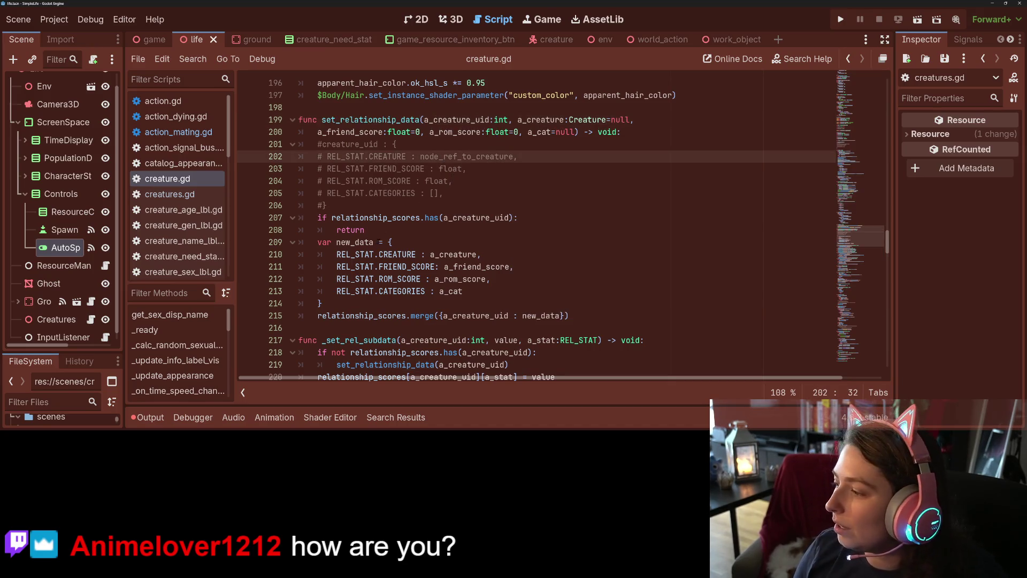
mouse_move(464, 255)
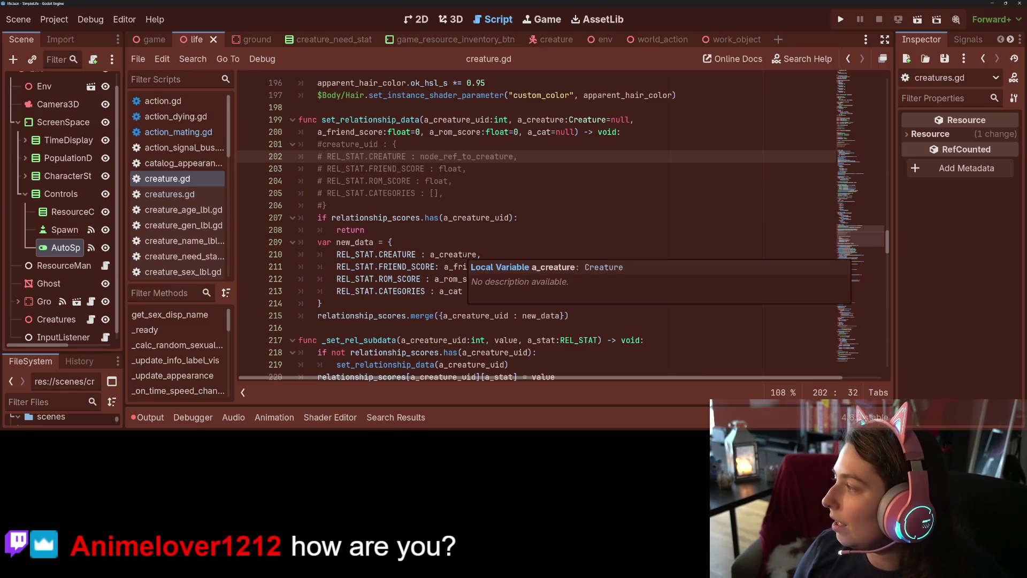
scroll(465, 262, "down", 4)
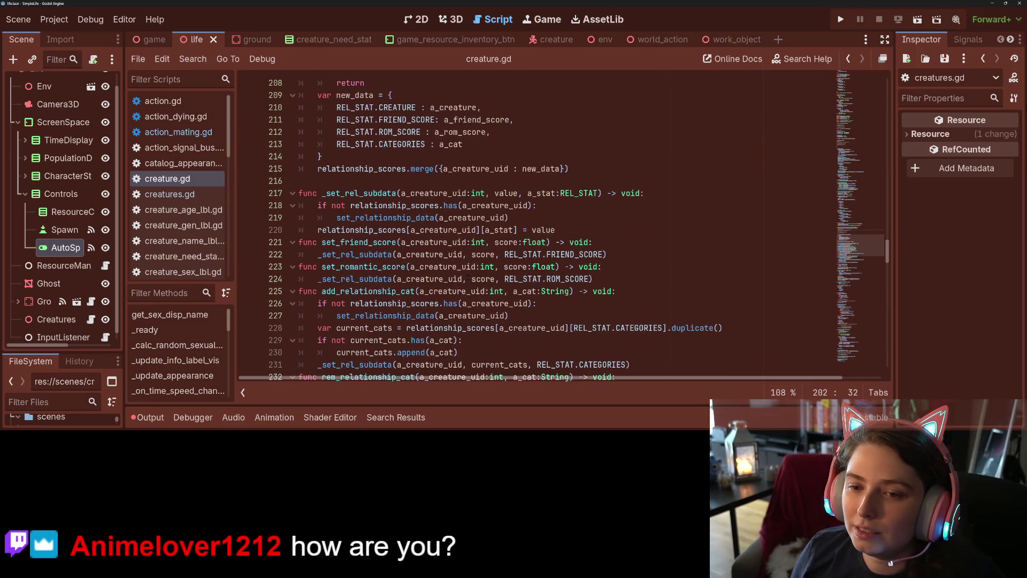
scroll(465, 272, "down", 2)
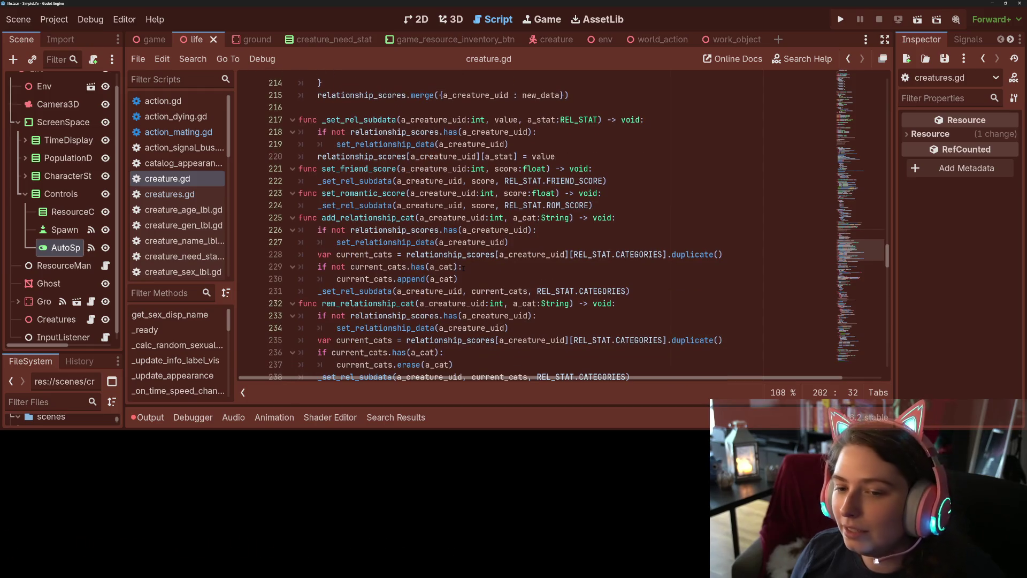
scroll(466, 267, "up", 6)
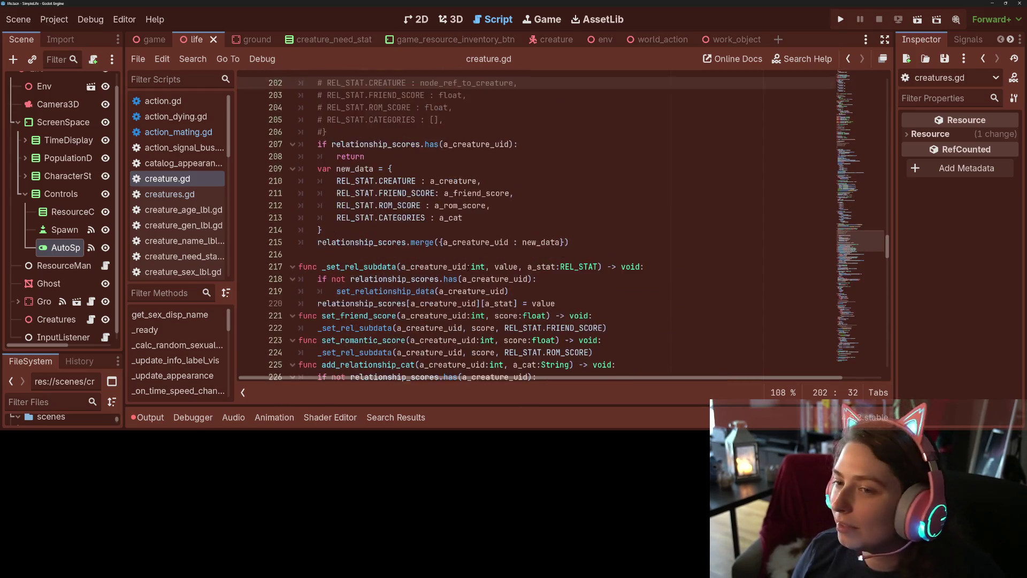
scroll(469, 267, "down", 1)
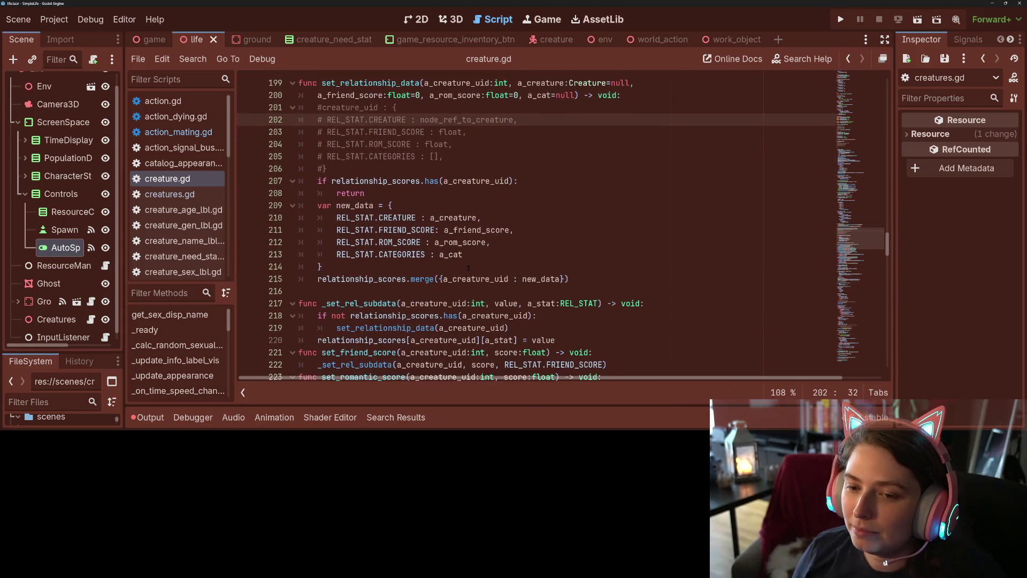
scroll(469, 268, "up", 3)
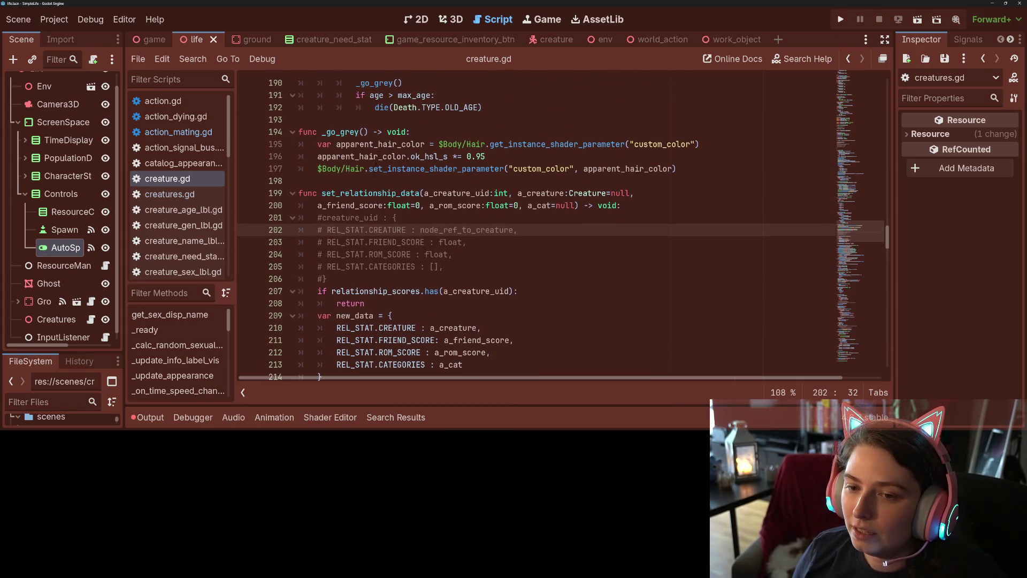
double_click(371, 194)
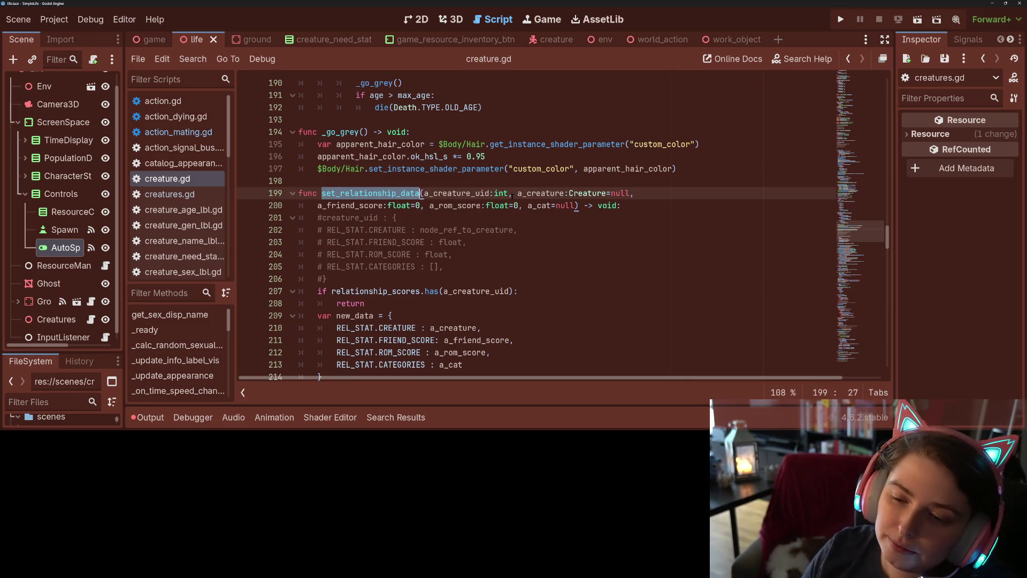
Add the signature 'func other_creature_is_known(a_creature_uid:int) -> bool:' on blank line 216
scroll(512, 197, "down", 1)
scroll(512, 197, "down", 2)
left_click(409, 251)
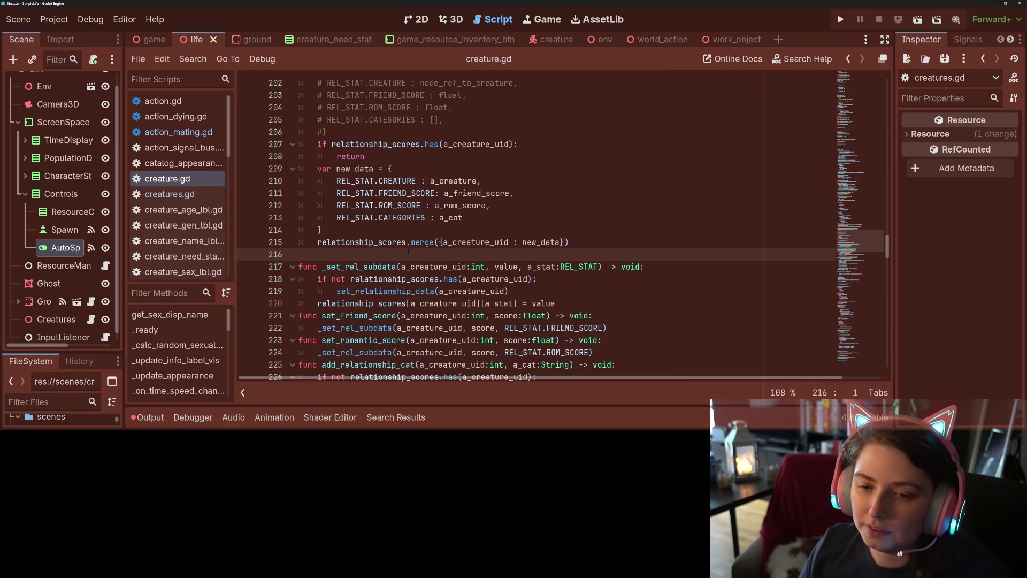
key("Return")
key("Up")
type("func c")
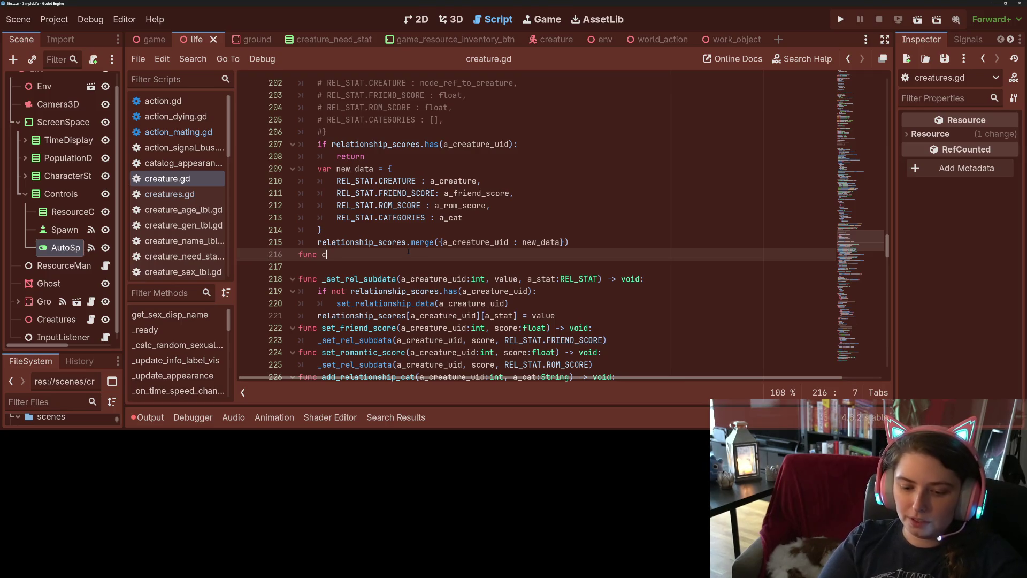
key("BackSpace")
type("oth")
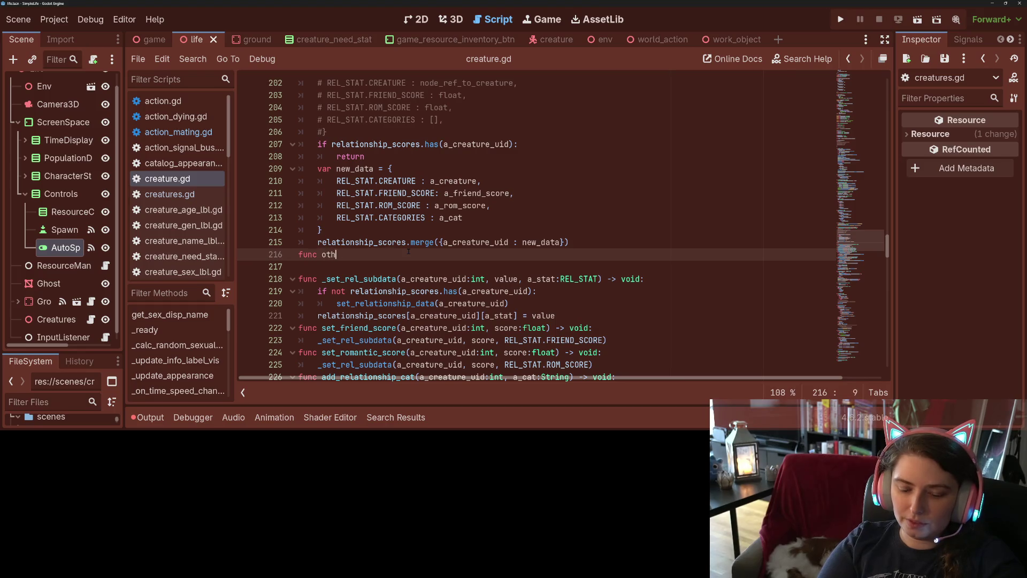
type("er_creat")
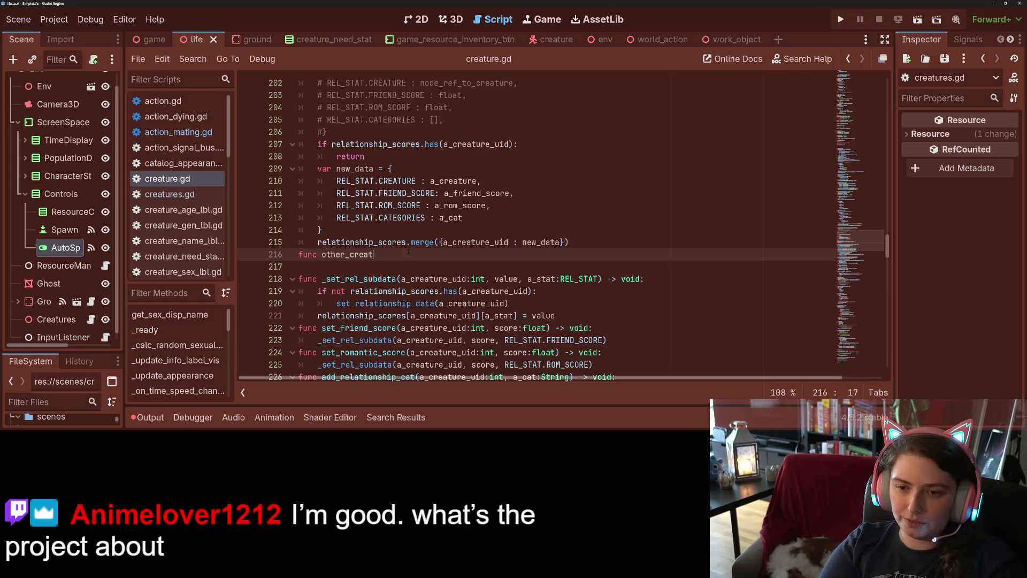
type("ure_is_k")
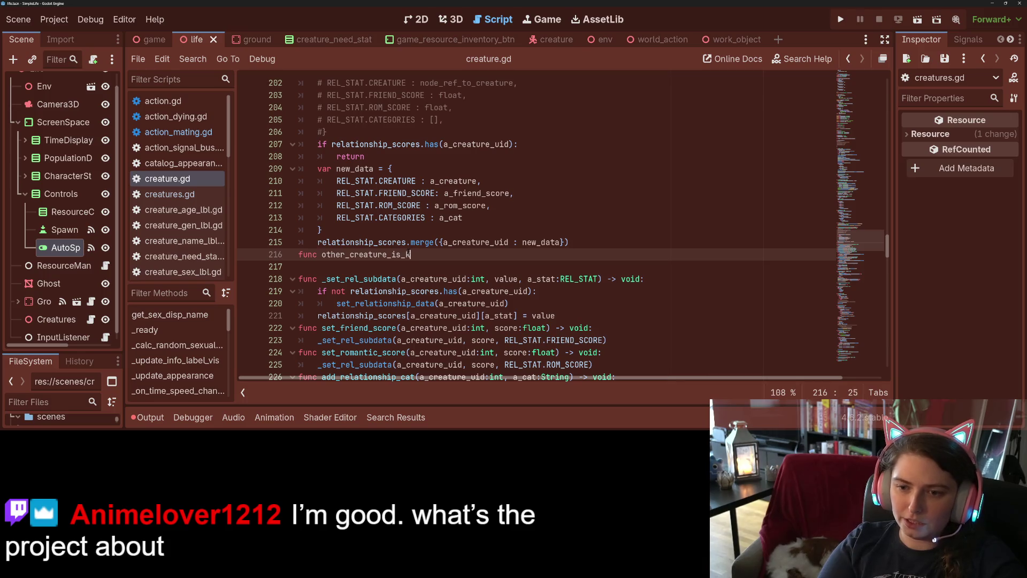
type("nown(")
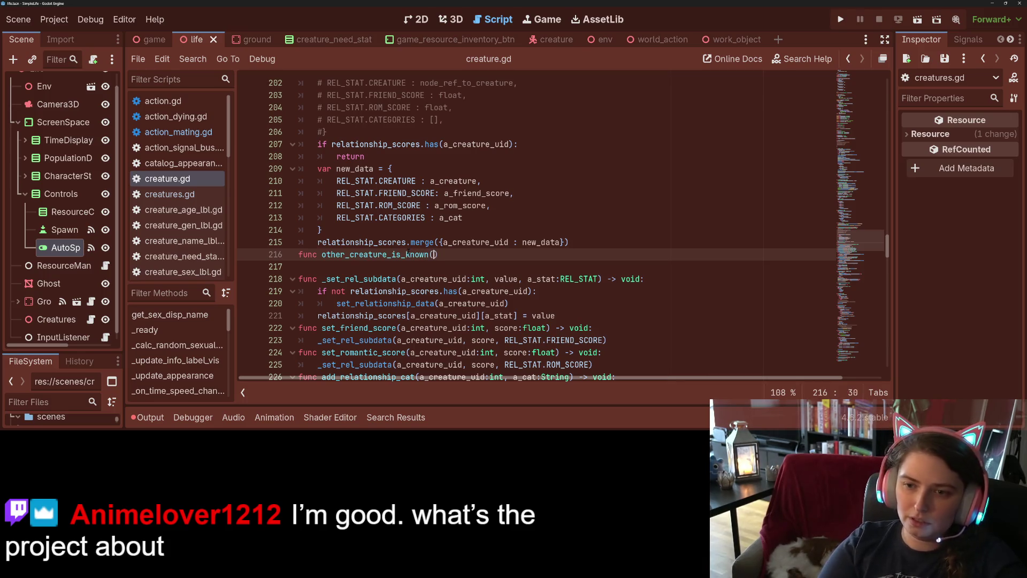
type("a_cre")
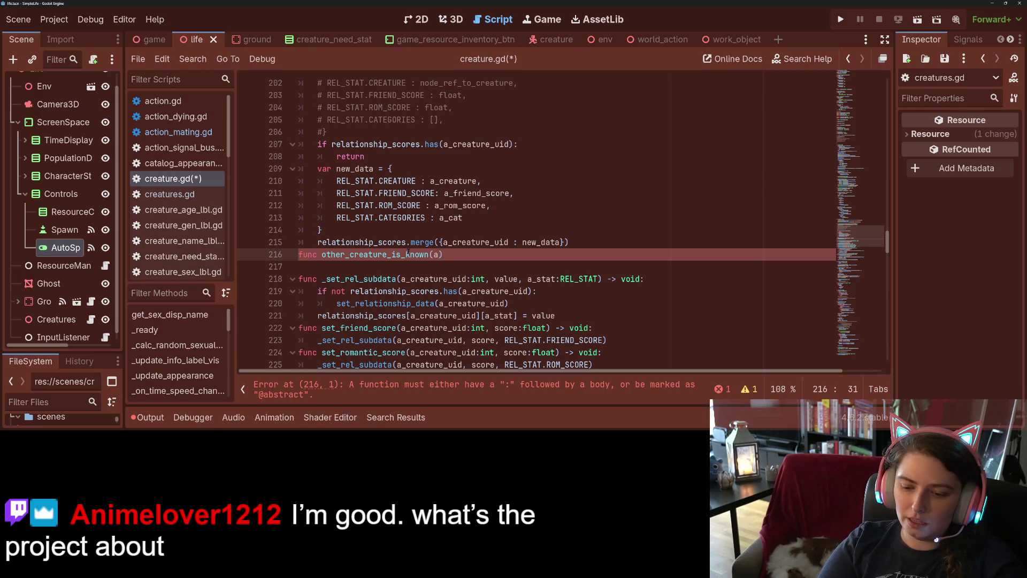
type("ature")
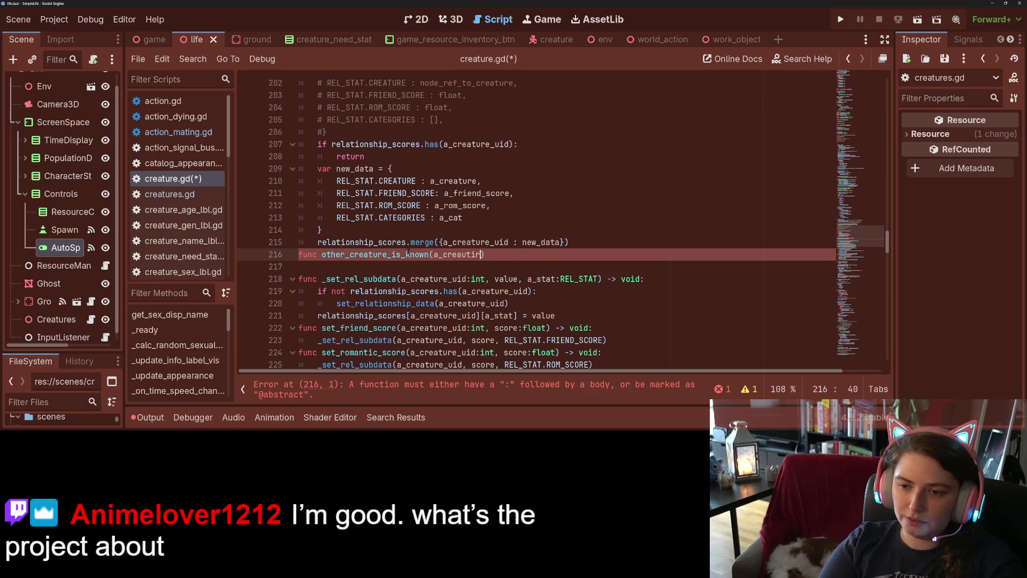
type("_uid:int")
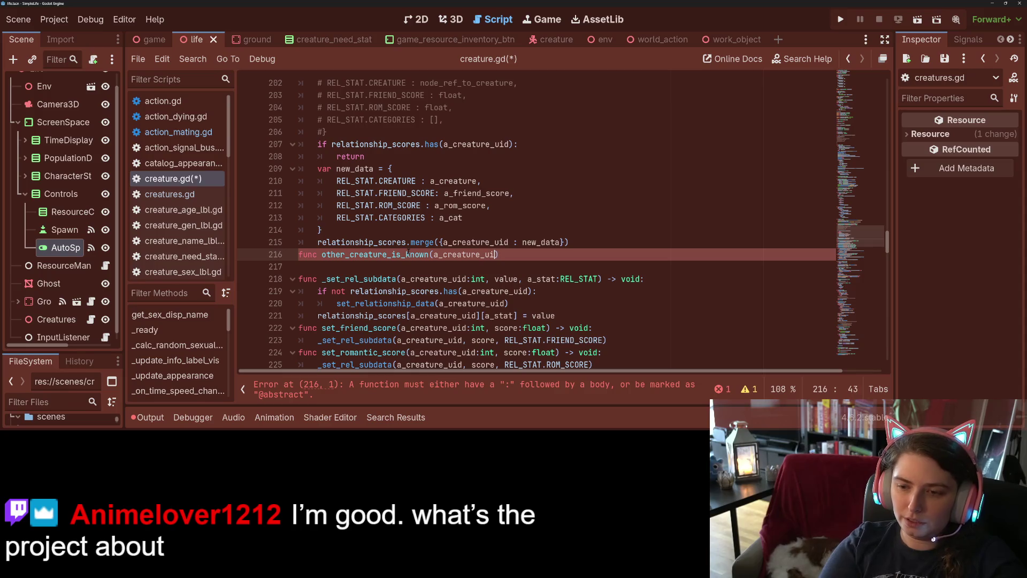
type(") -> bool")
type(":")
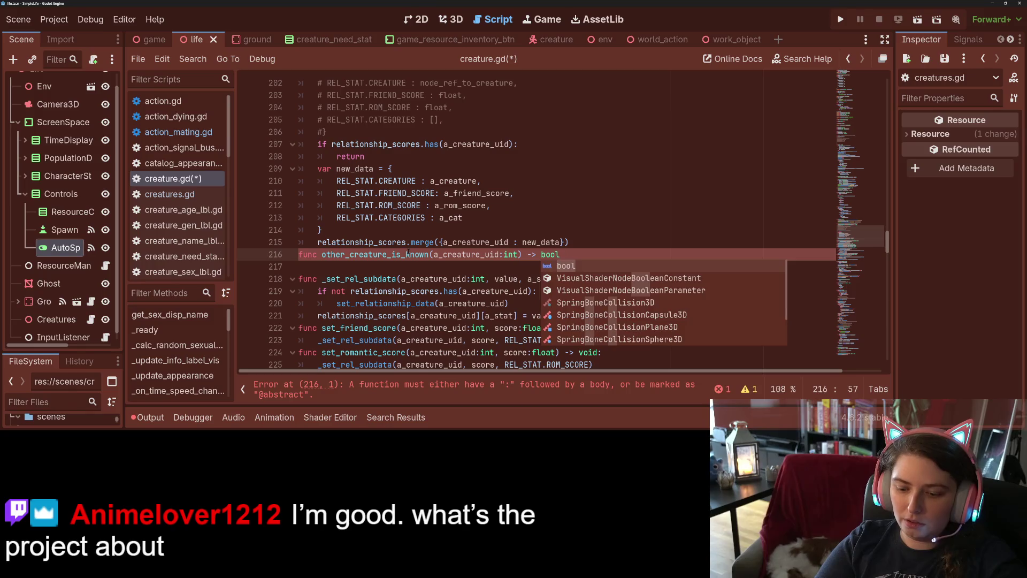
Give it the body 'return relationship_scores.has(a_creature_uid)' and save creature.gd
key("Return")
type("return")
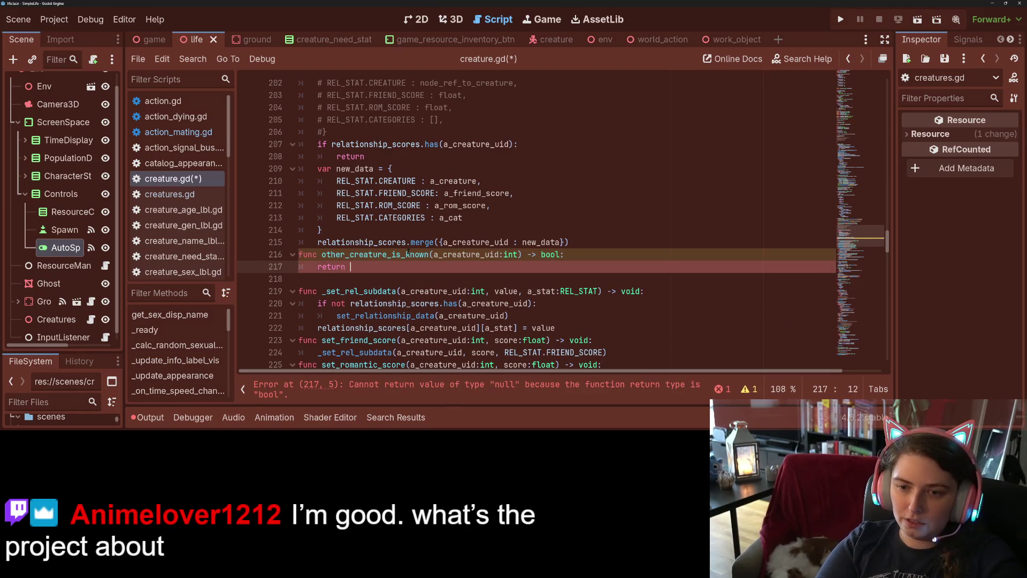
type(" rel")
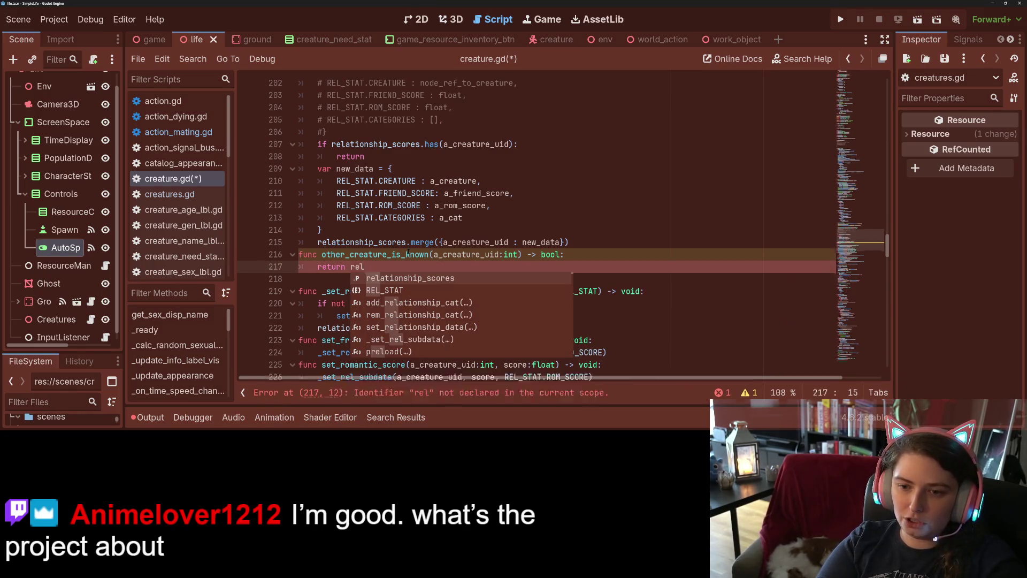
type("ationship_scores.has(a")
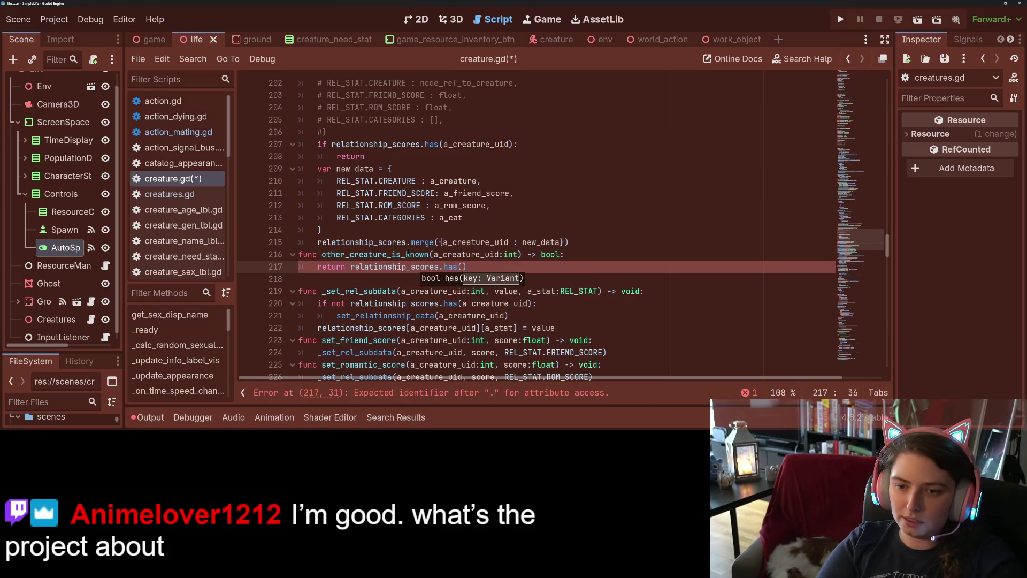
type("_creature_uid")
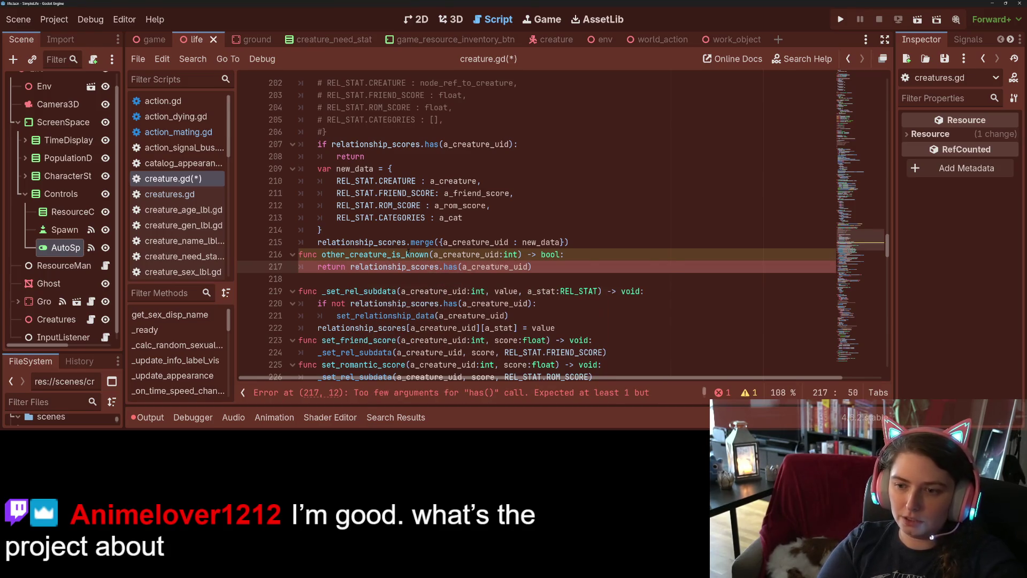
key("Return")
key("ctrl+s")
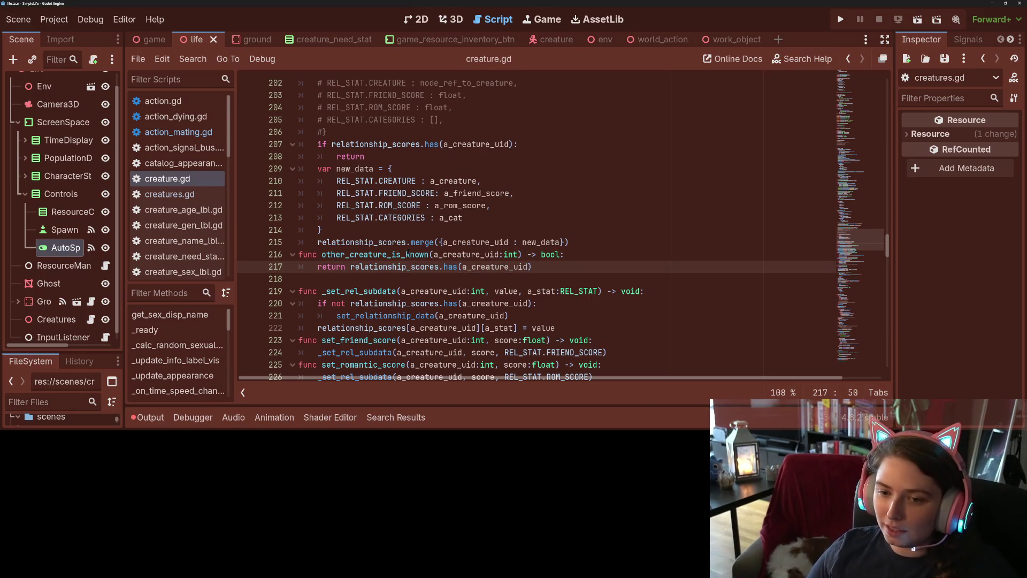
Delete the empty line 218 after other_creature_is_known and select its name
double_click(421, 266)
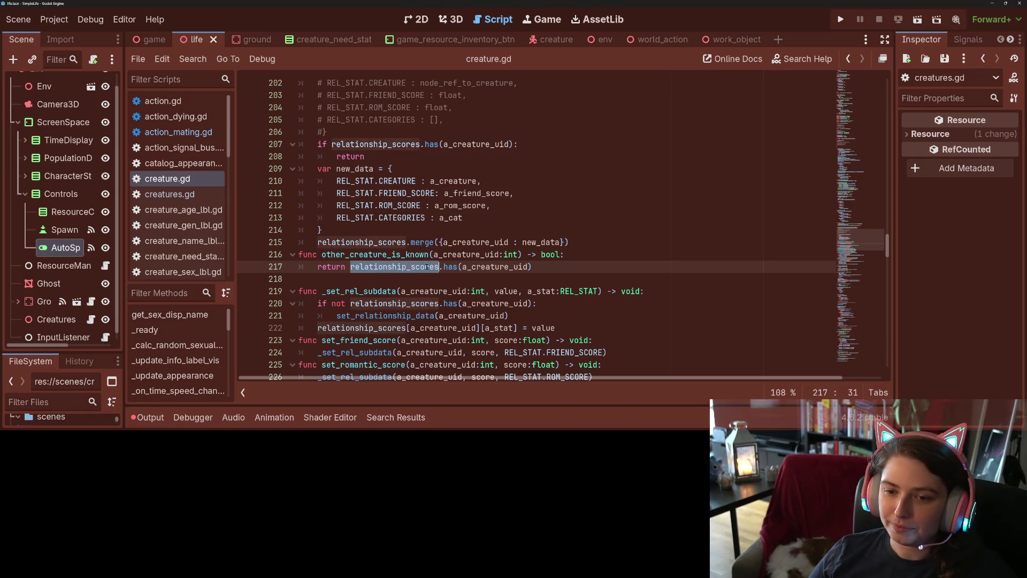
left_click(345, 277)
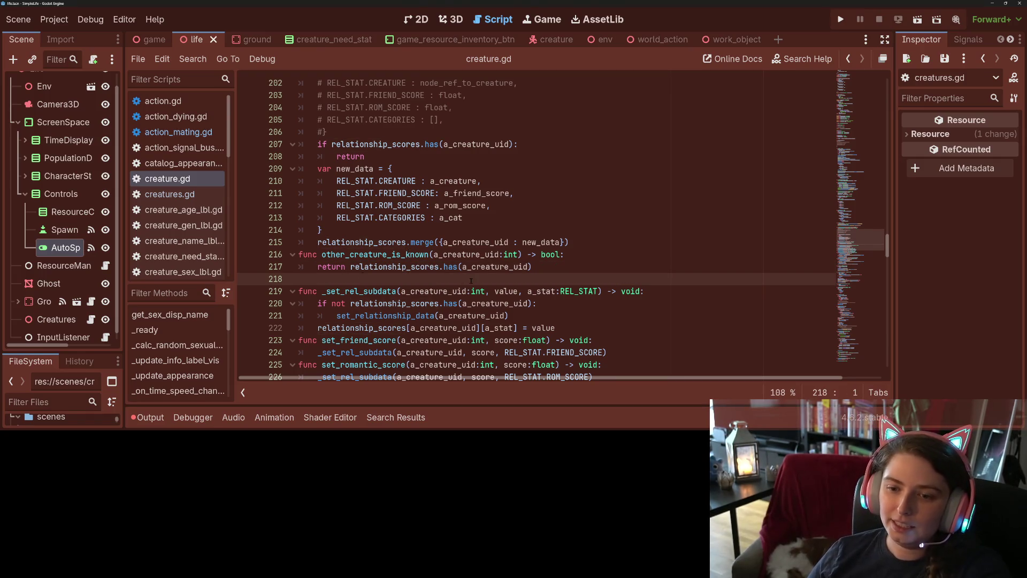
key("BackSpace")
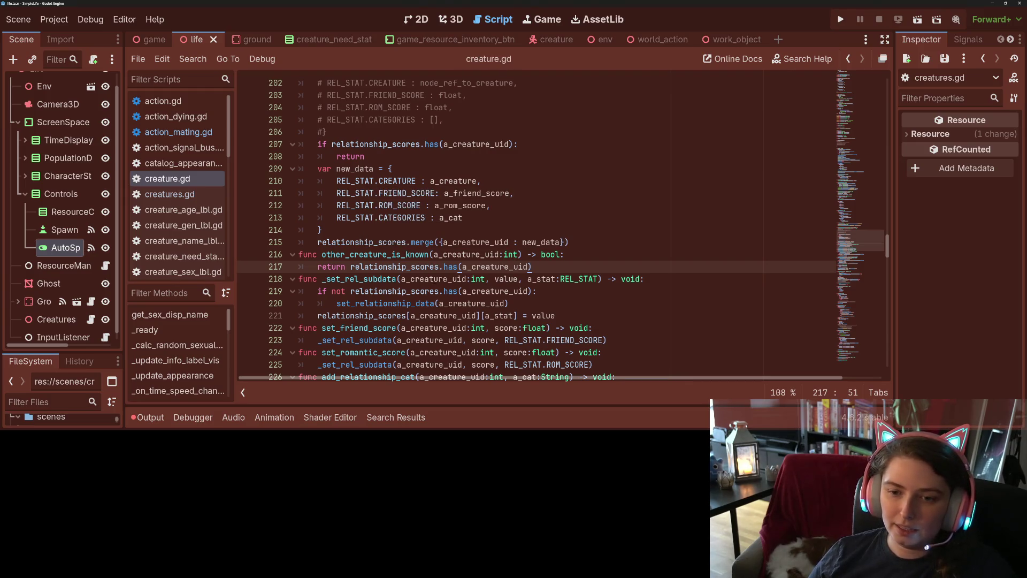
double_click(375, 254)
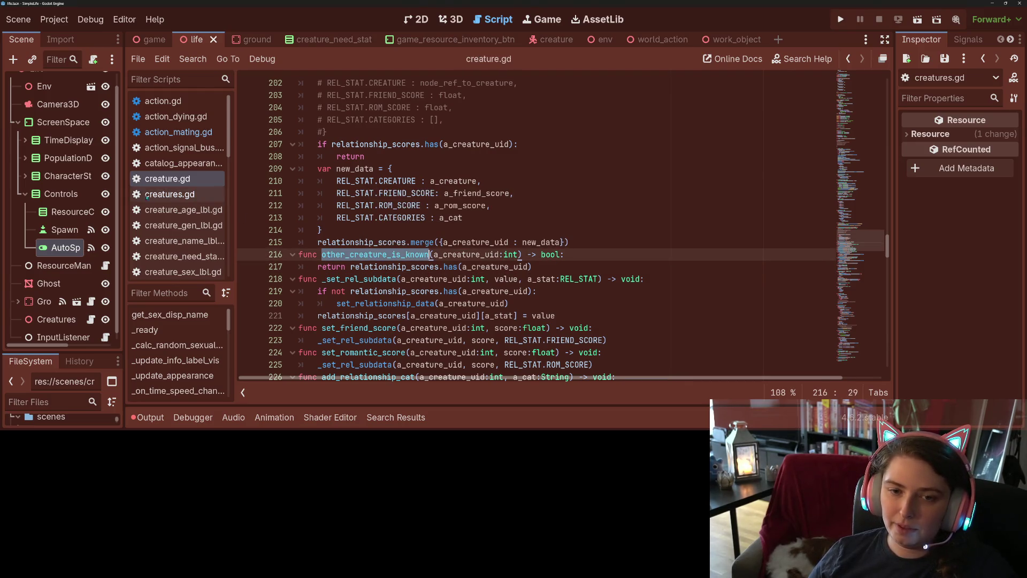
Open action_mating.gd and add two blank lines before return baby in make_baby
left_click(186, 132)
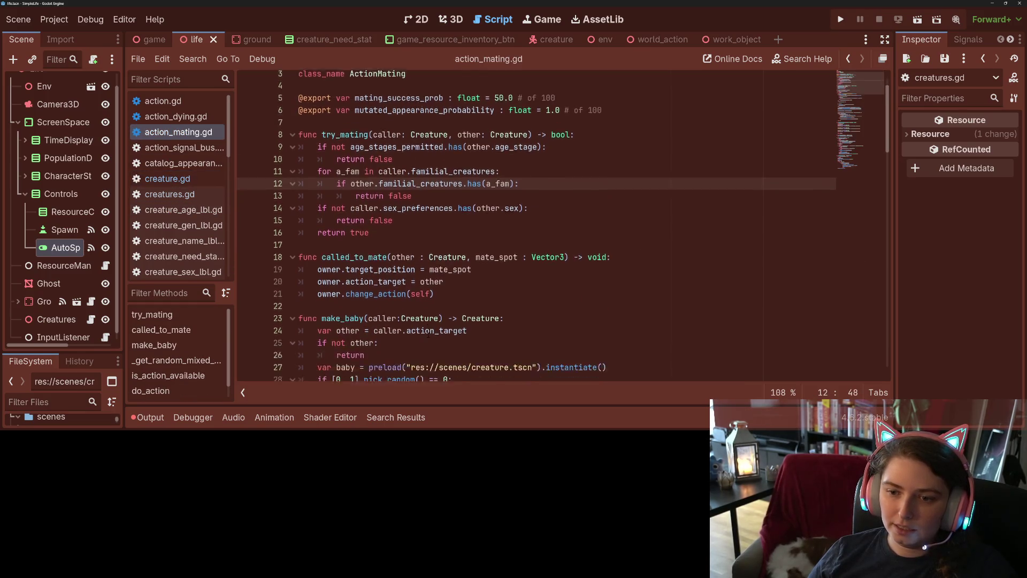
scroll(428, 334, "down", 8)
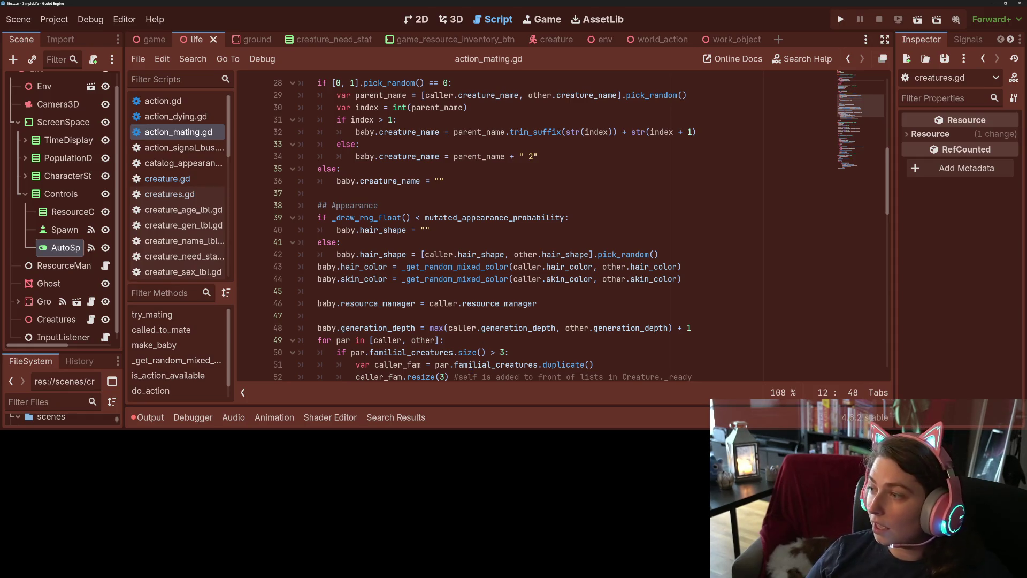
scroll(481, 227, "down", 5)
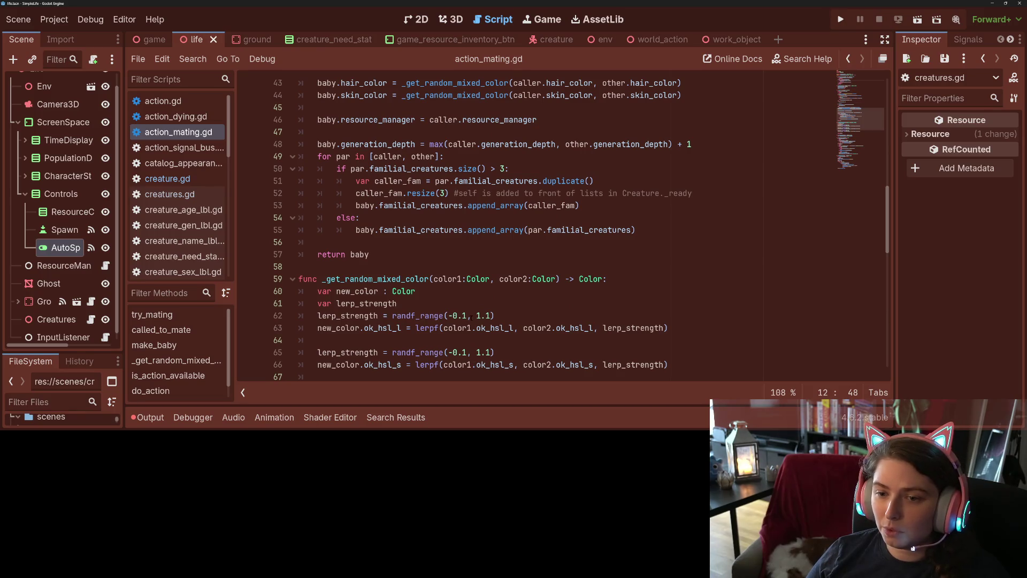
left_click(367, 242)
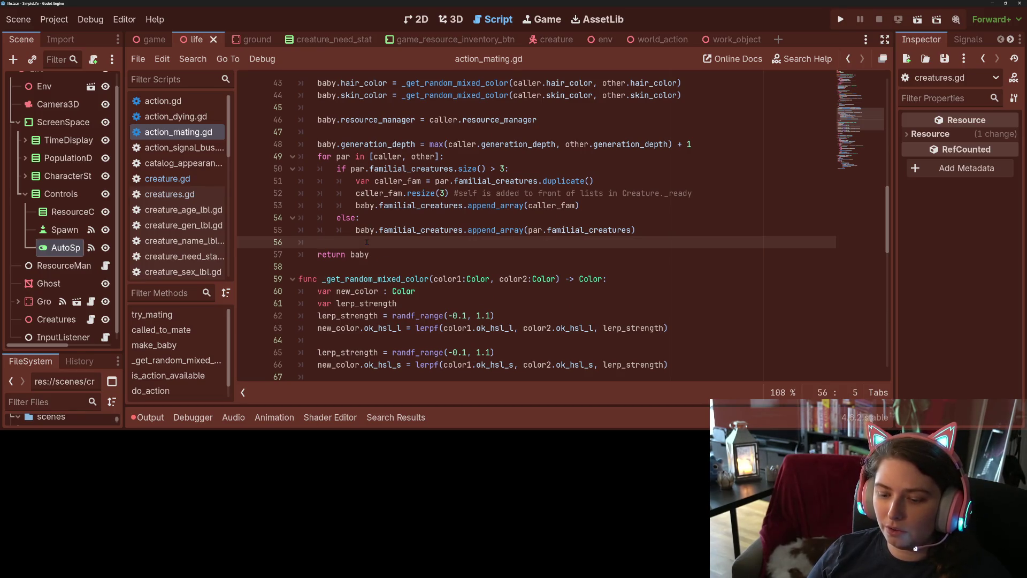
key("Return")
key("Up")
key("Return")
Try a 'baby.' reference, remove it, and move to the preload line creating baby
type("baby.")
key("BackSpace")
key("BackSpace")
key("BackSpace")
key("BackSpace")
key("BackSpace")
scroll(366, 241, "up", 9)
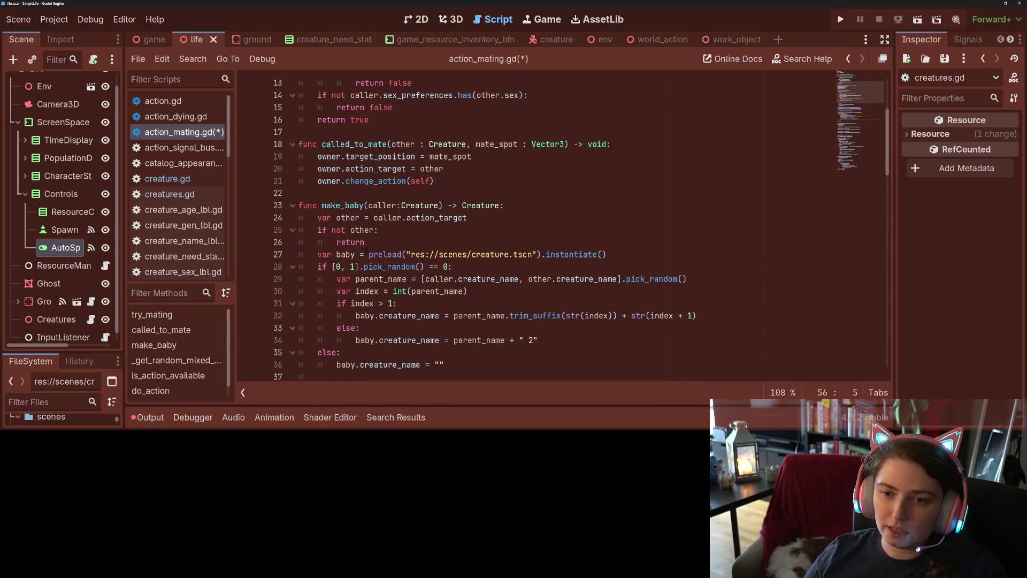
left_click(390, 216)
Insert 'if baby is Creature:' after the preload line and indent lines 29–58 beneath it
left_click(616, 221)
key("Return")
type("if baby is Creature:")
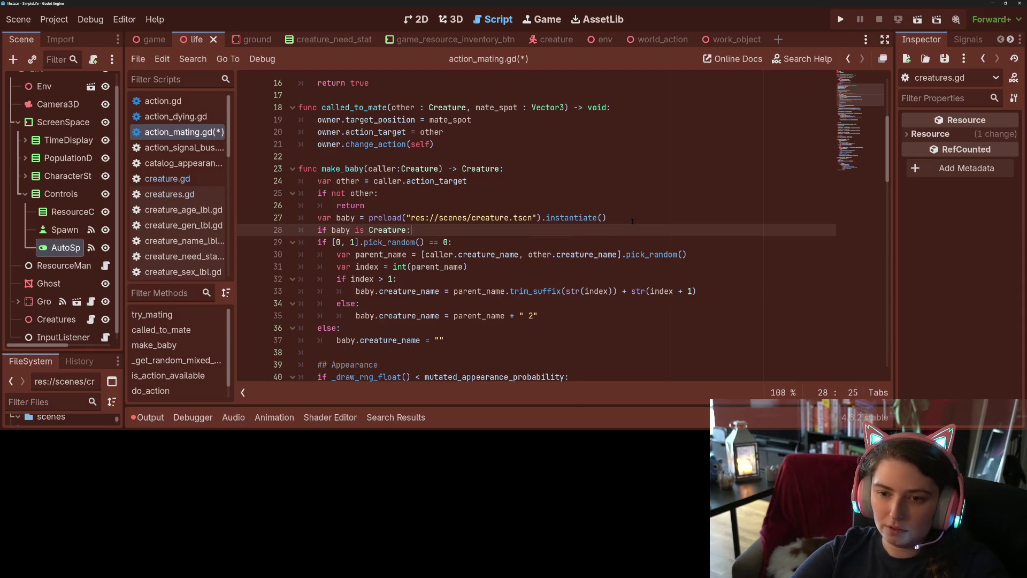
left_click_drag(299, 242, 373, 303)
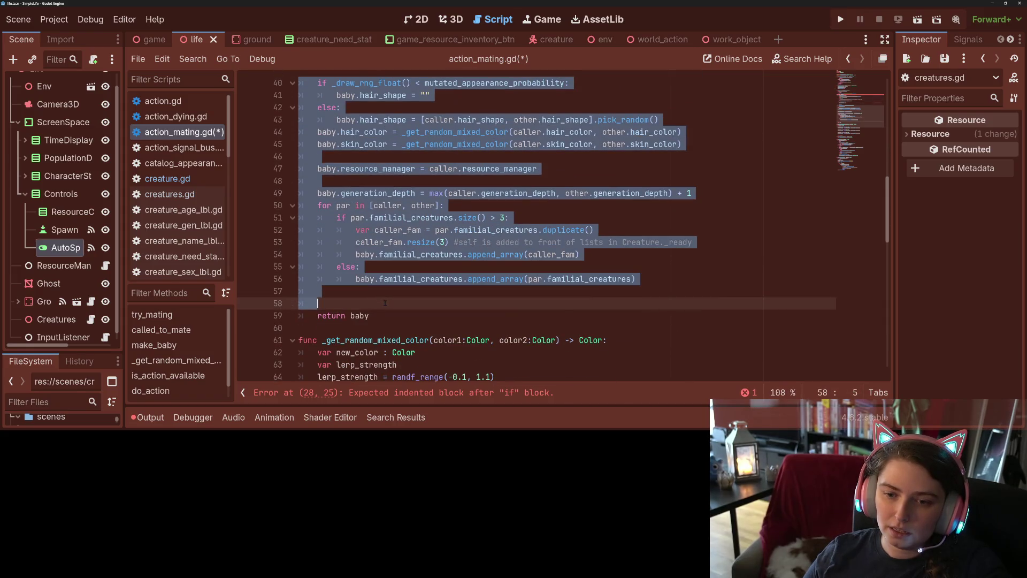
key("Tab")
Outdent line 57 and start a new indented line 58 before return baby
left_click(387, 303)
left_click(376, 294)
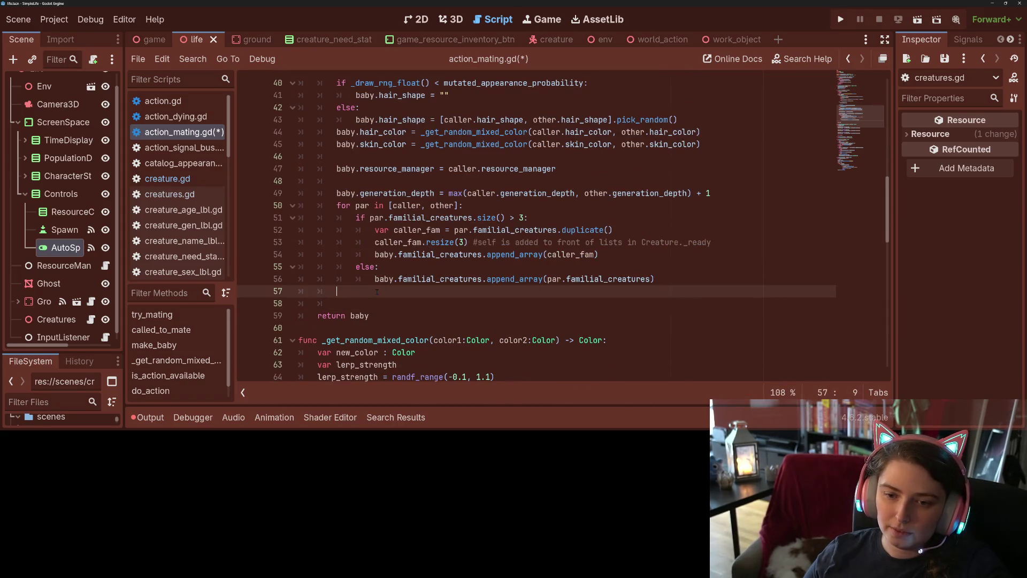
key("BackSpace")
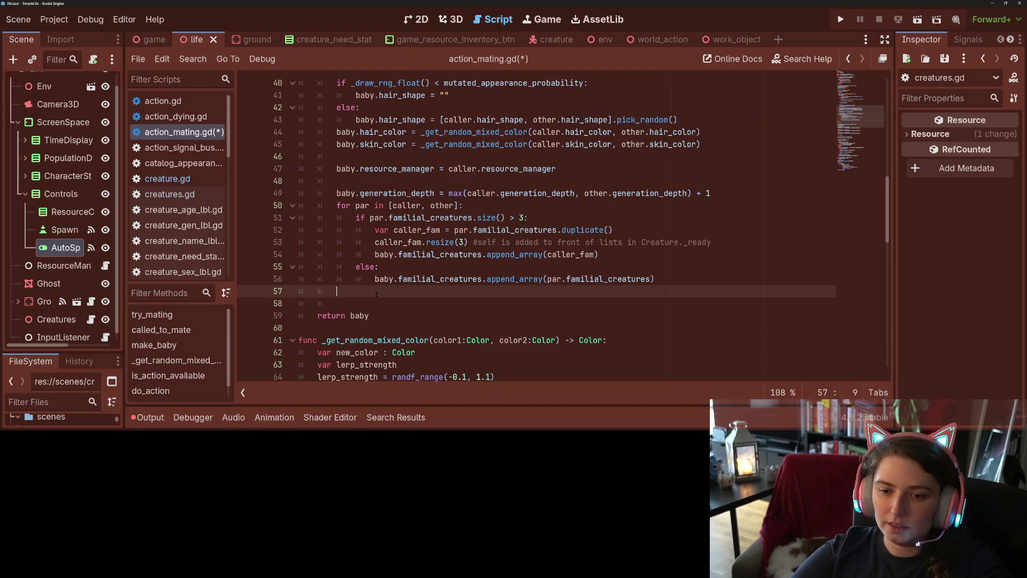
key("Return")
Start the new line with baby.set_relationship_data, chosen from autocomplete
type("baby.")
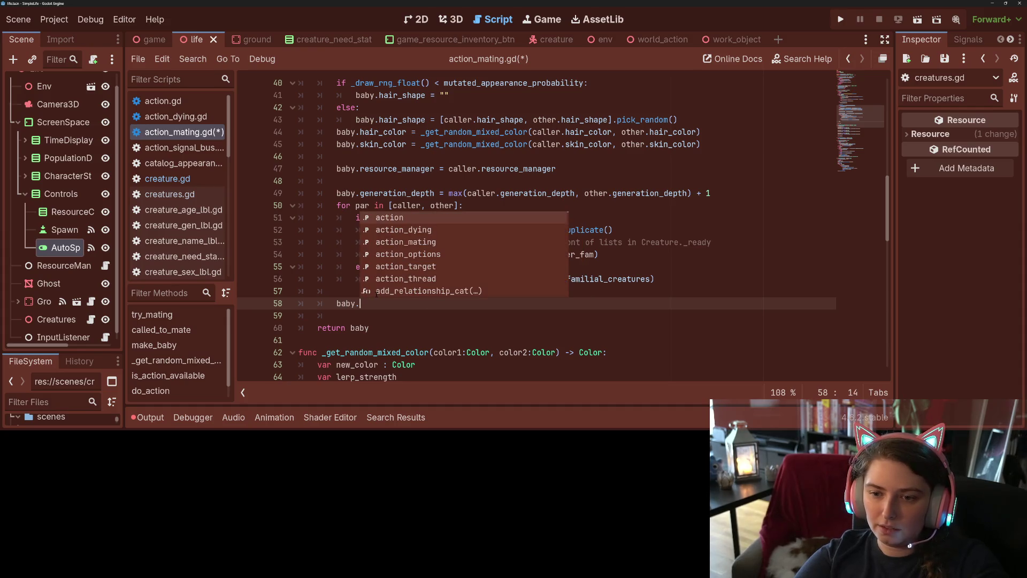
key("Down")
key("Down")
key("Down")
key("Down")
key("Down")
key("Down")
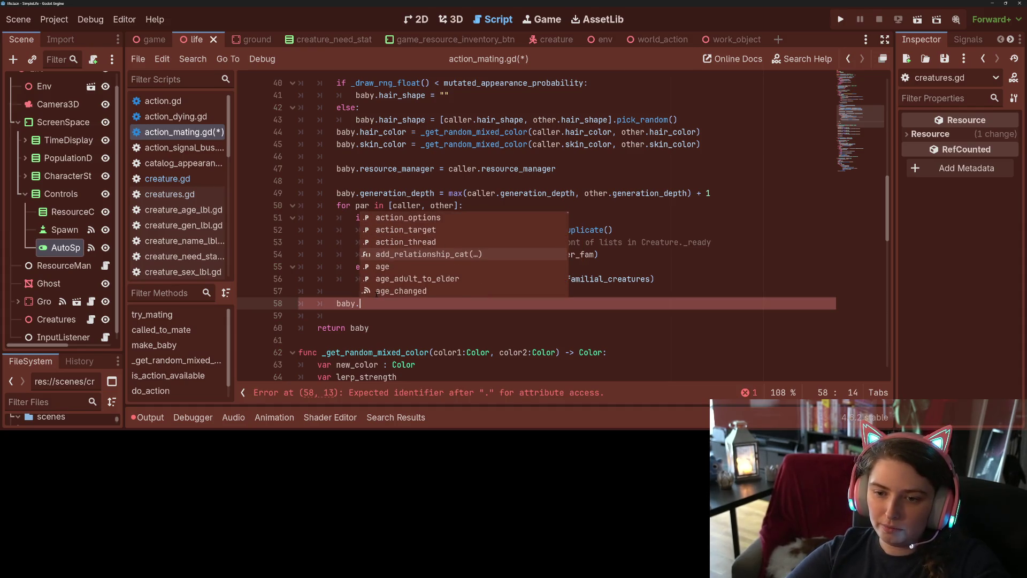
key("Down")
key("Down")
key("Down")
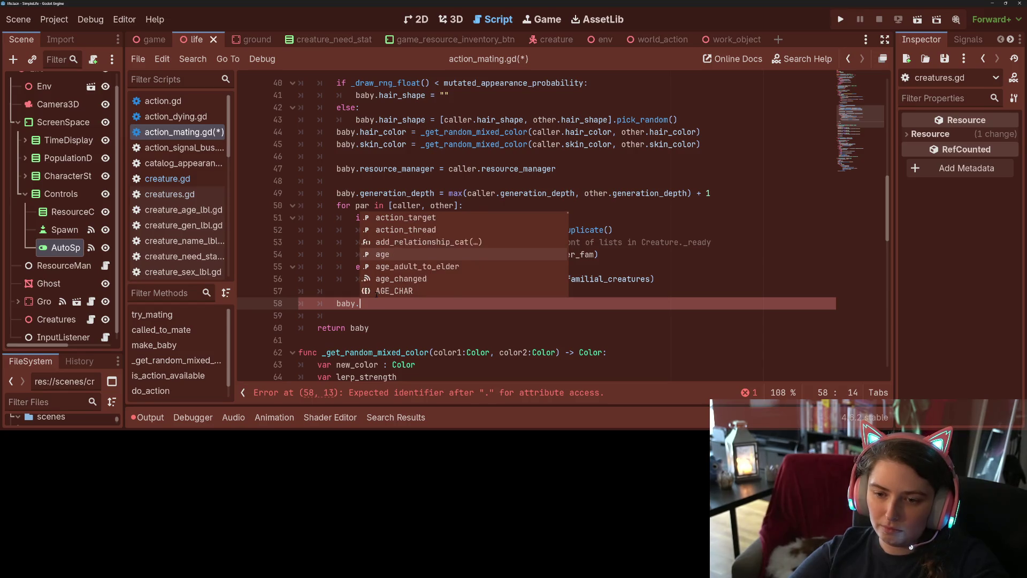
type("add")
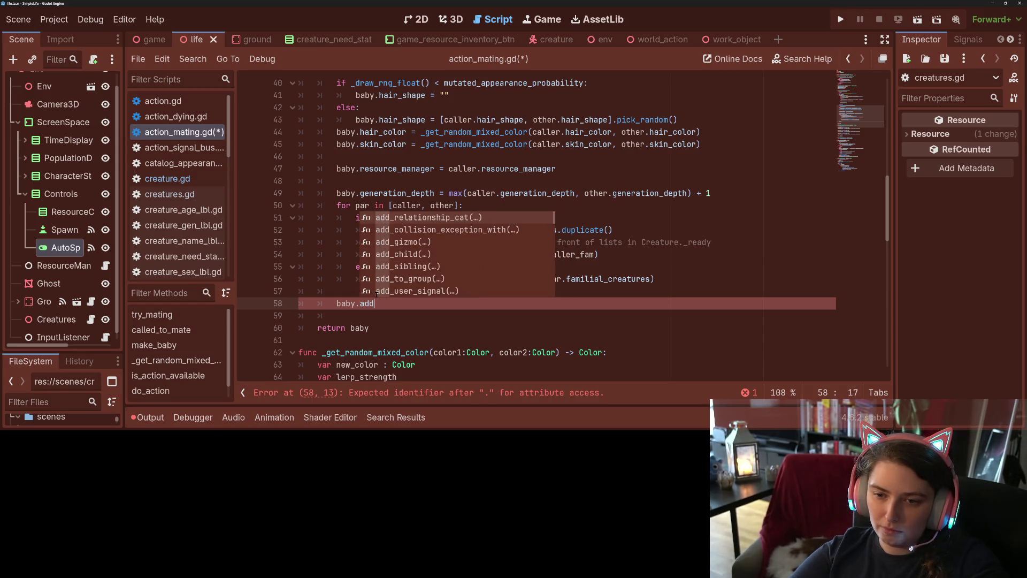
key("BackSpace")
key("BackSpace")
key("BackSpace")
type("se")
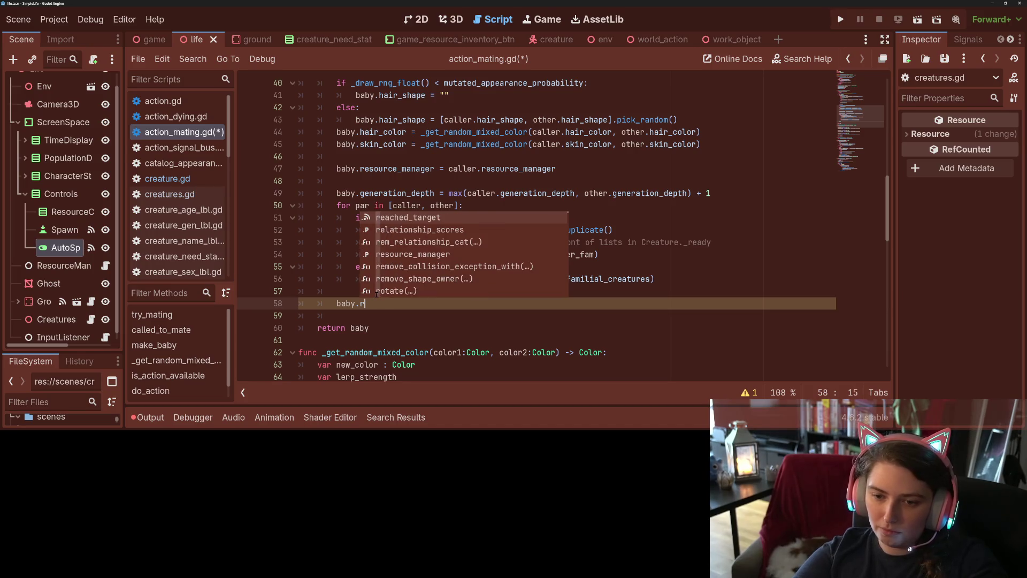
type("t_")
key("Return")
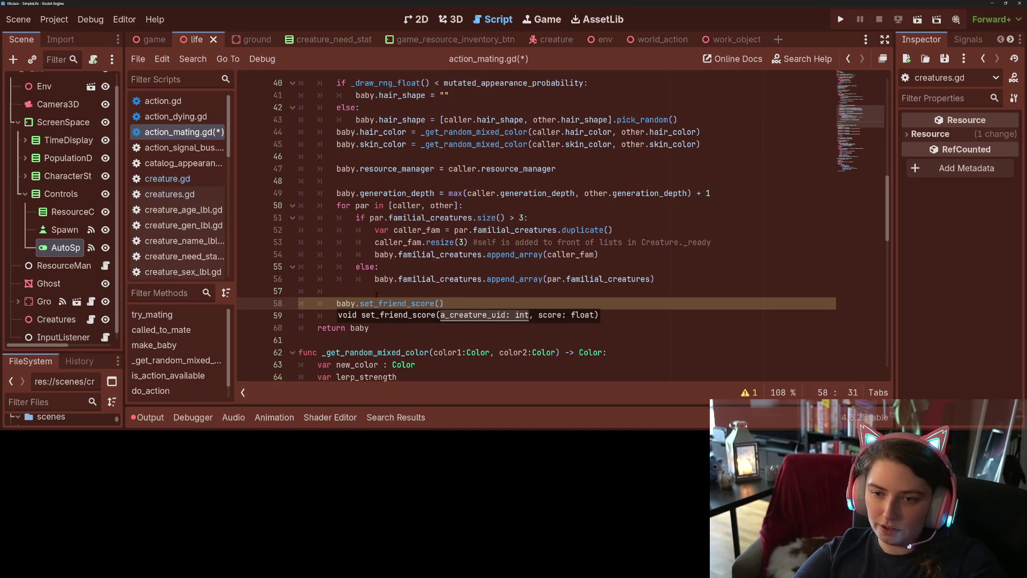
key("BackSpace")
key("BackSpace")
key("BackSpace")
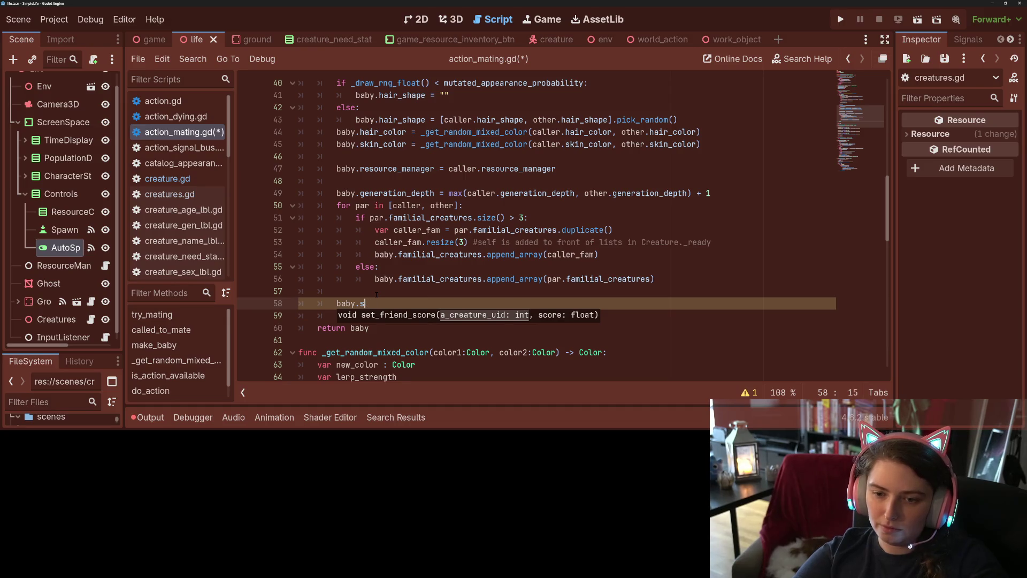
key("ctrl+space")
key("Down")
key("Return")
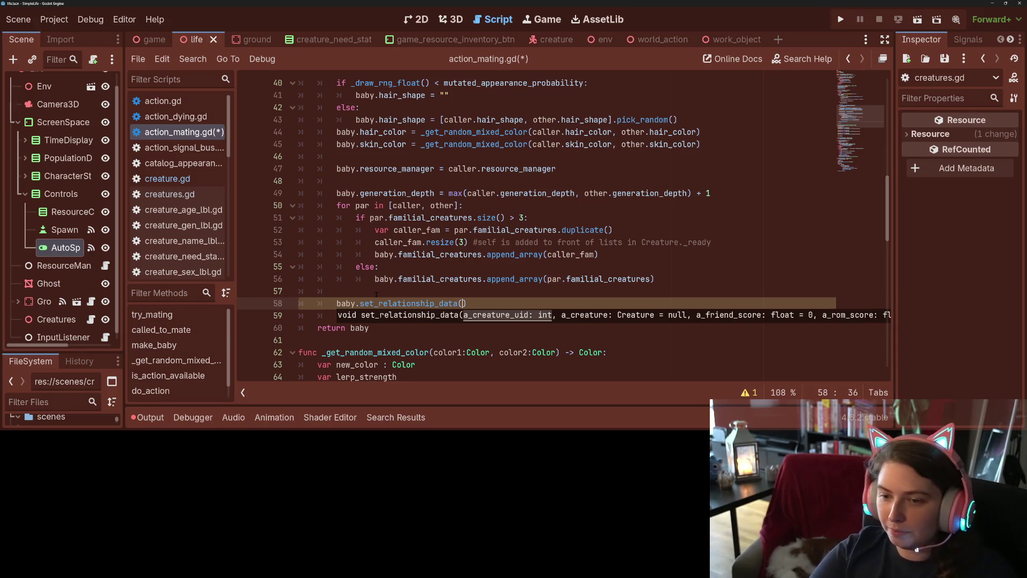
Pass caller.creature_uid as the argument, then check the loop variable par
type("caller")
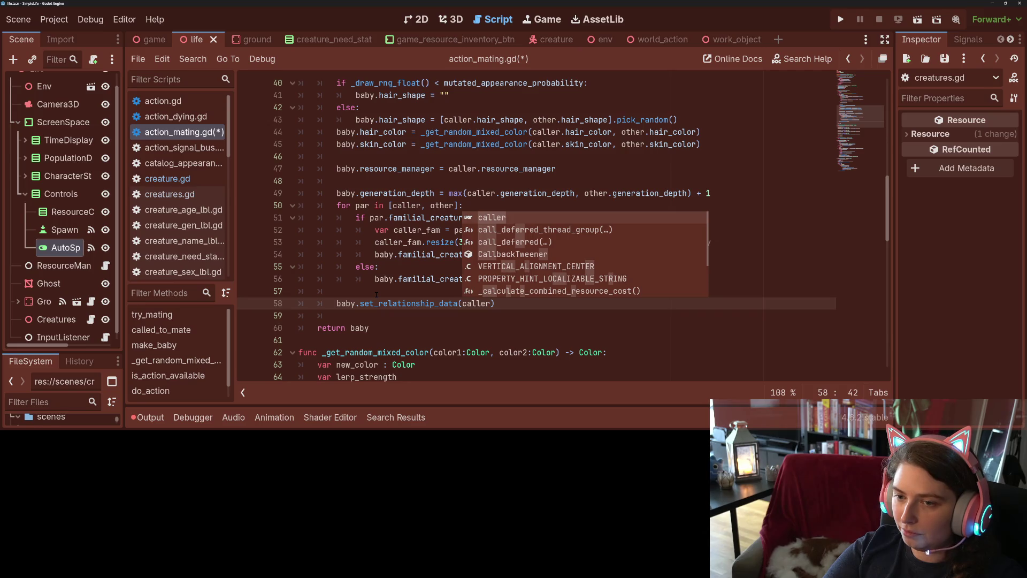
type(".crea")
key("Down")
key("Return")
left_click(377, 218)
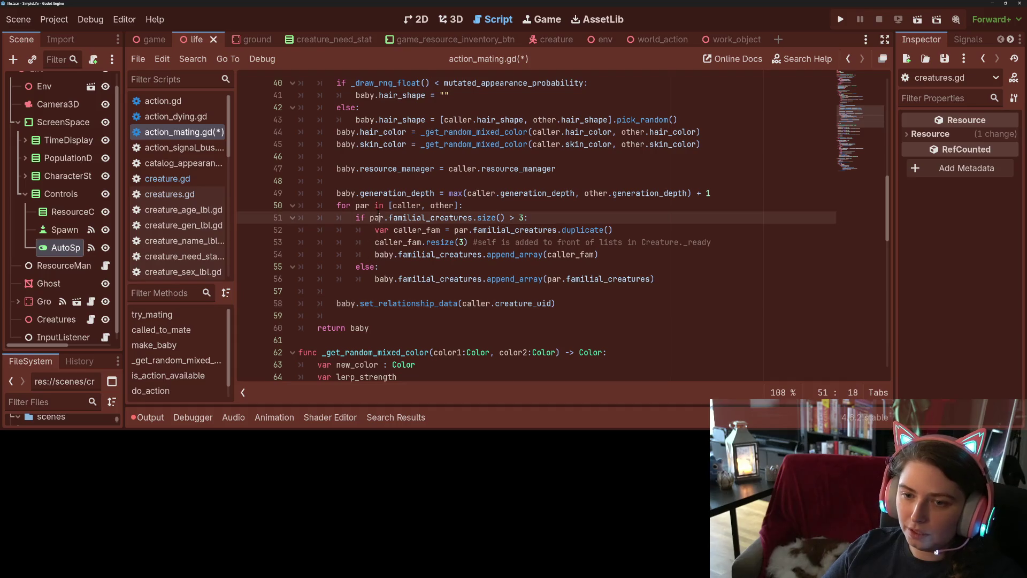
double_click(362, 205)
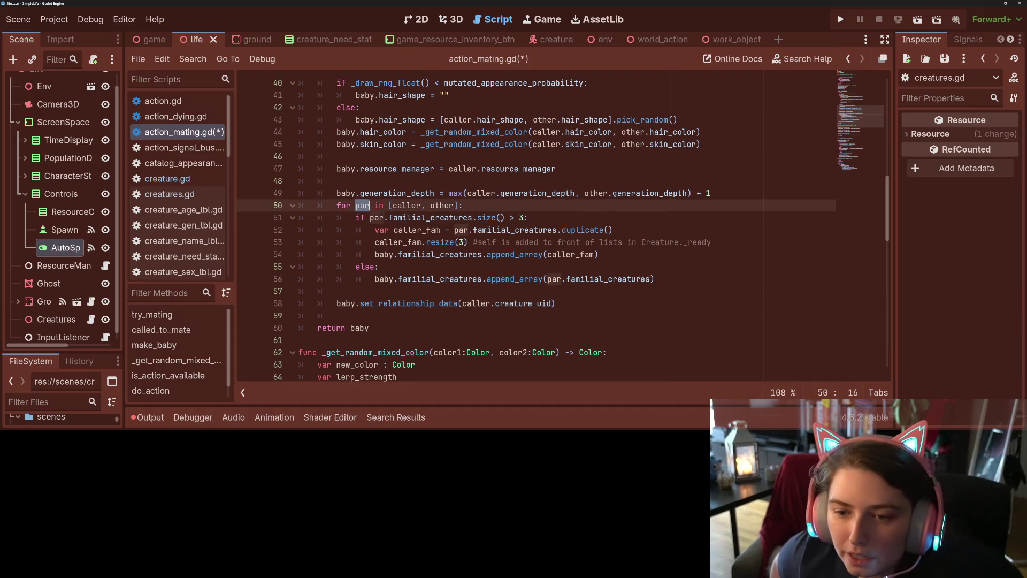
mouse_move(382, 214)
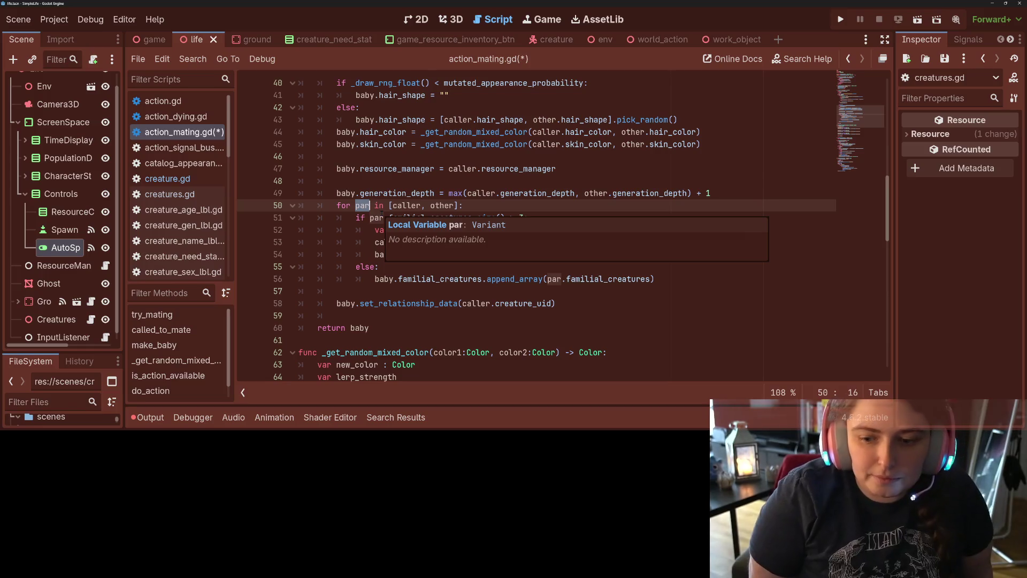
left_click(388, 289)
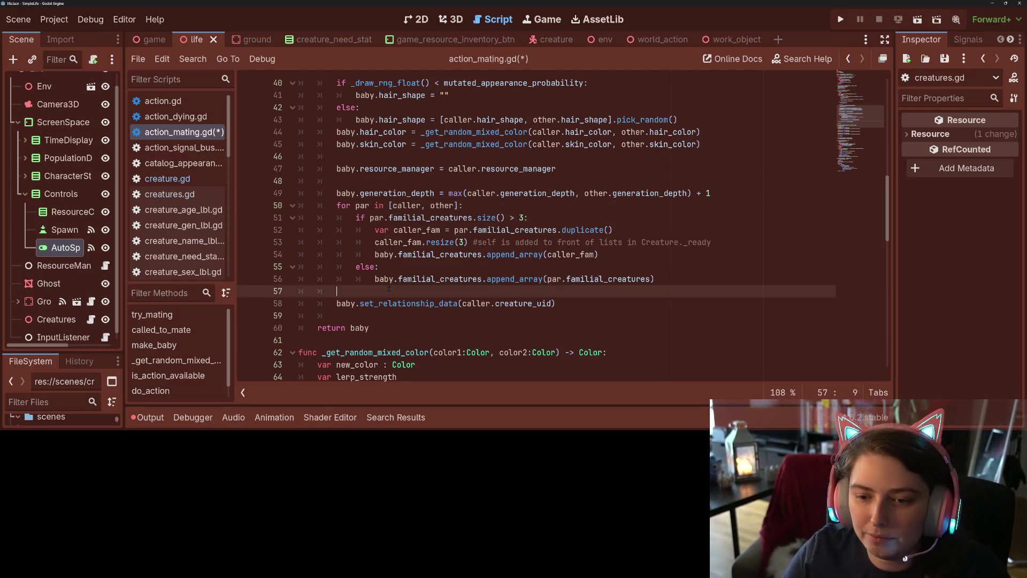
Move the call into the parent loop as baby.set_relationship_data(par.creature_uid, par, 50.0, 0, "parent-child")
key("Delete")
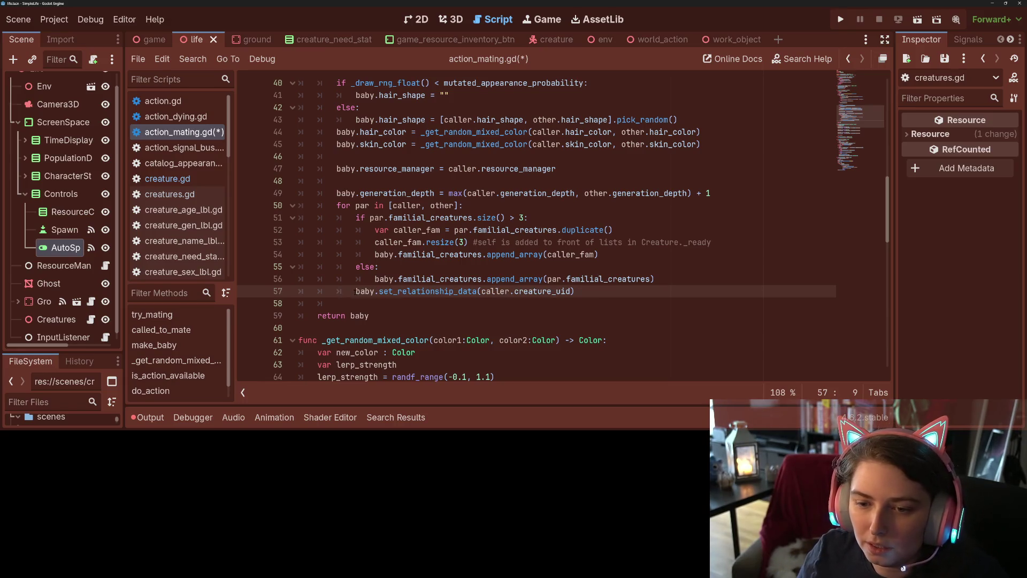
double_click(501, 291)
type("ar")
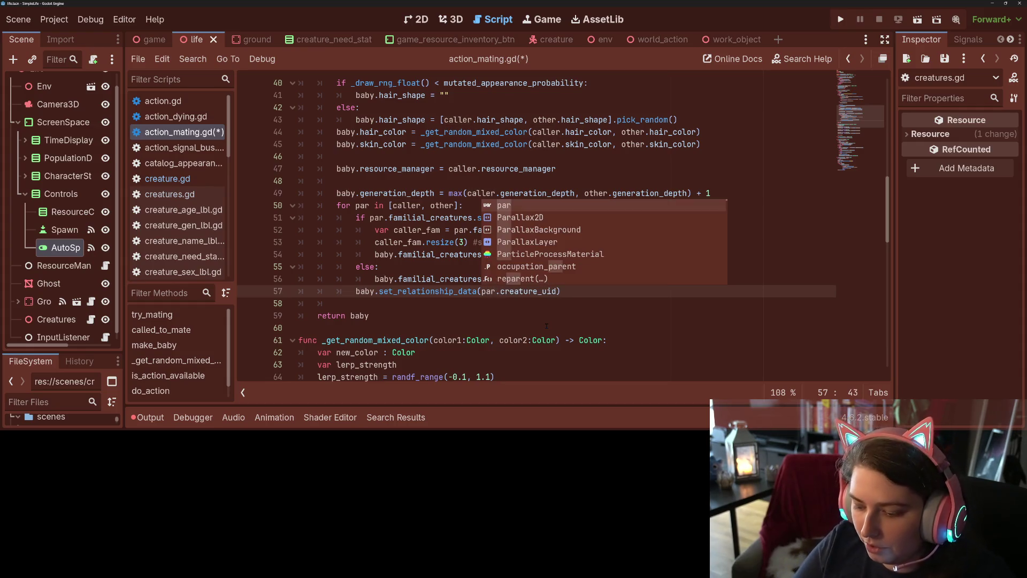
key("End")
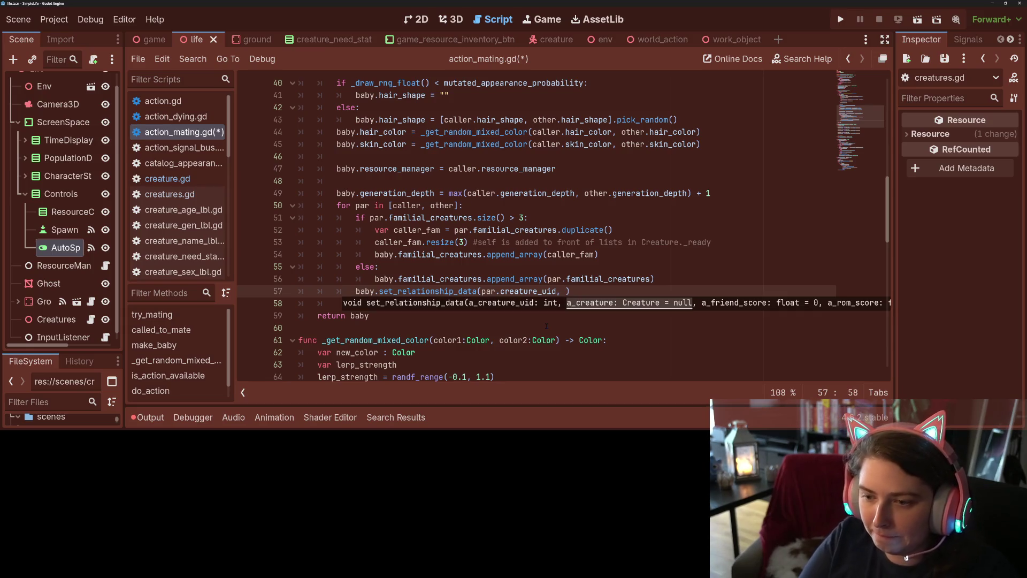
key("BackSpace")
type(", 50.0")
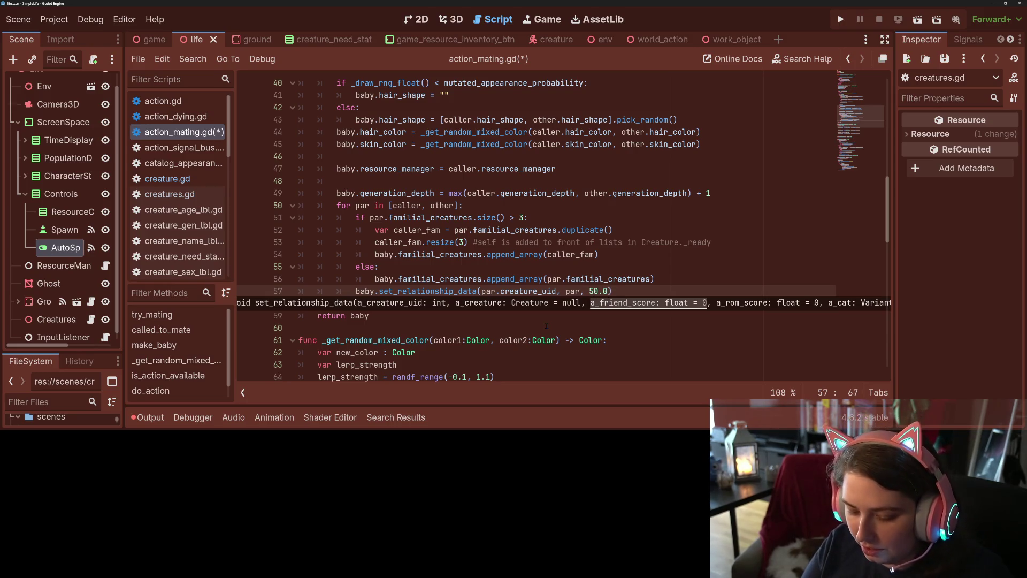
type(", 0, [\"")
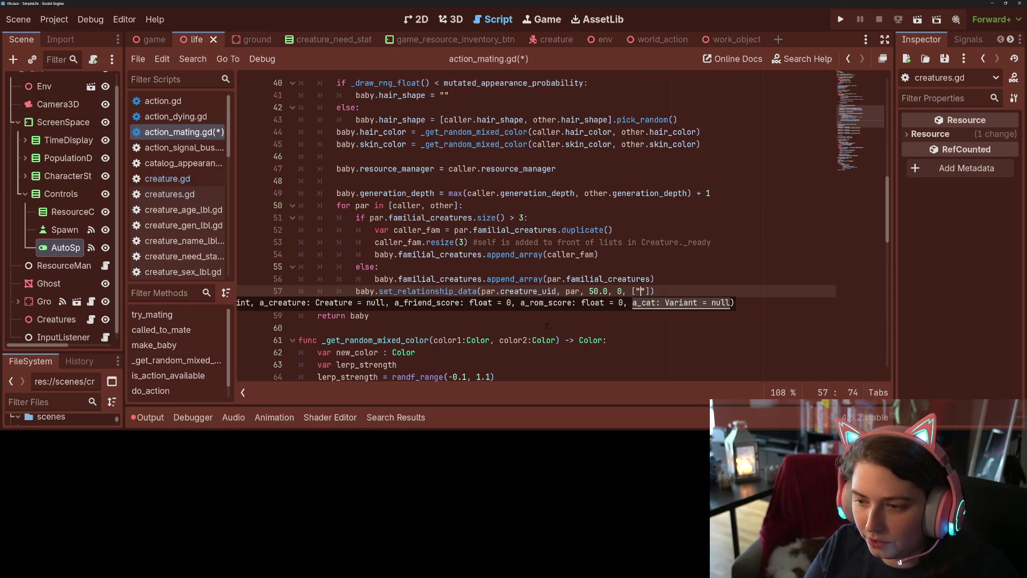
key("Escape")
type("\"parent-child\"")
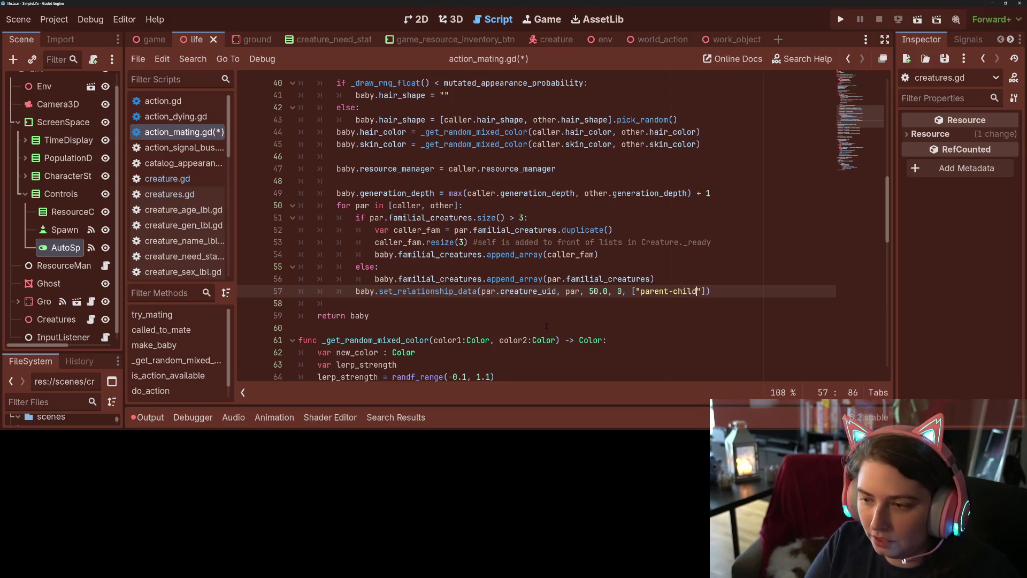
left_click(486, 308)
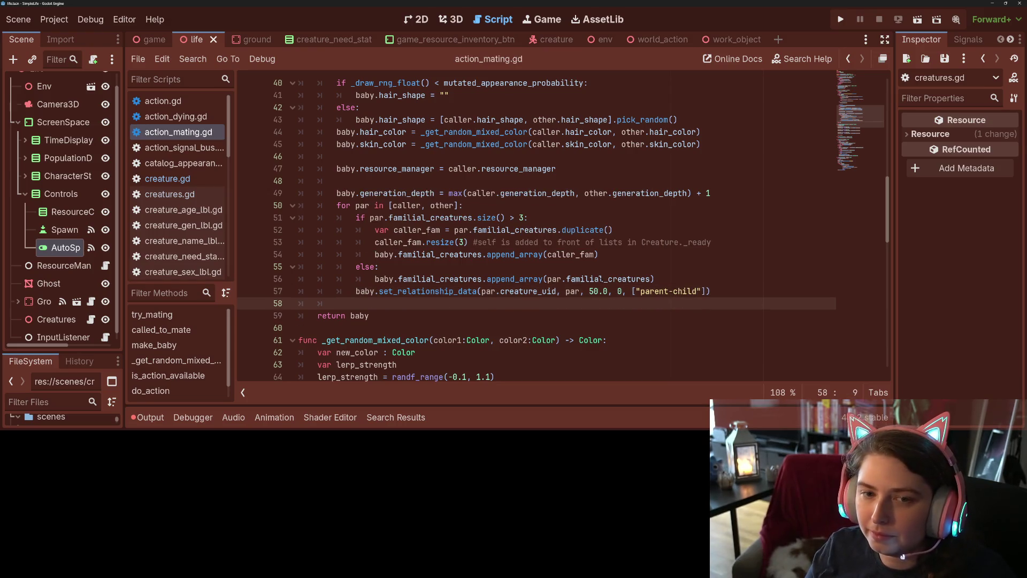
Run the project, select the creature Angela, and speed the simulation up to 16.0
key("F5")
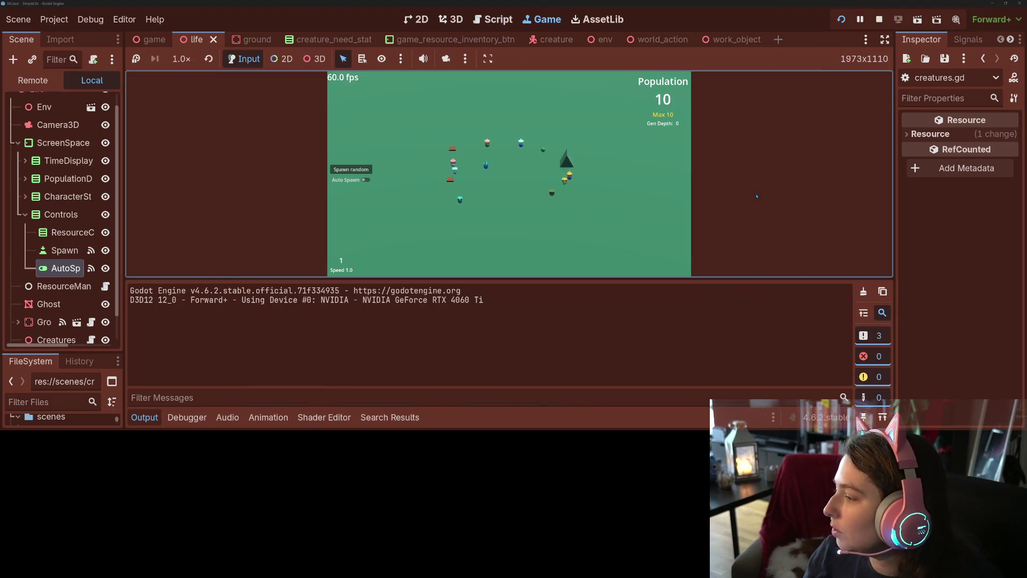
left_click(152, 421)
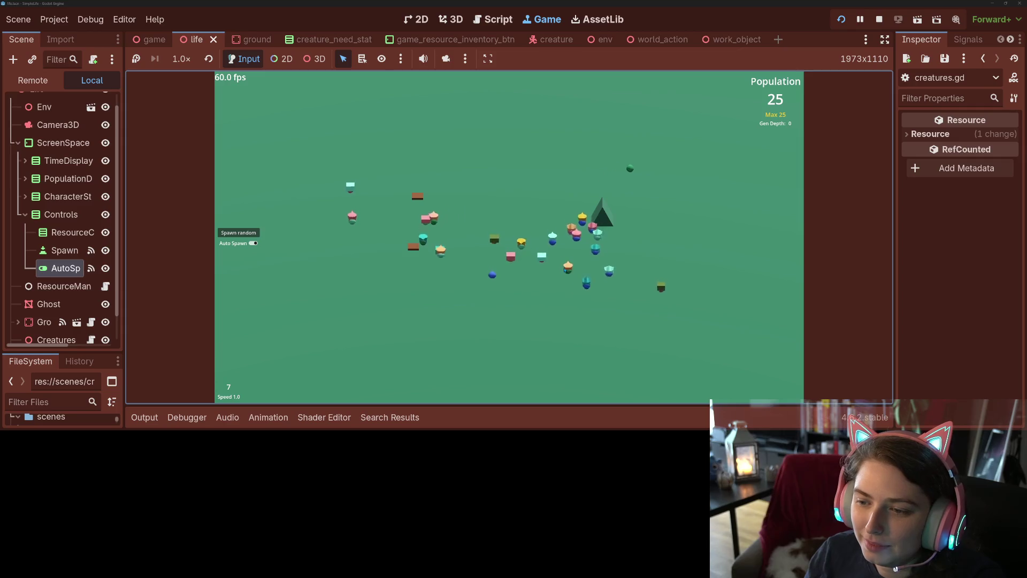
left_click(567, 263)
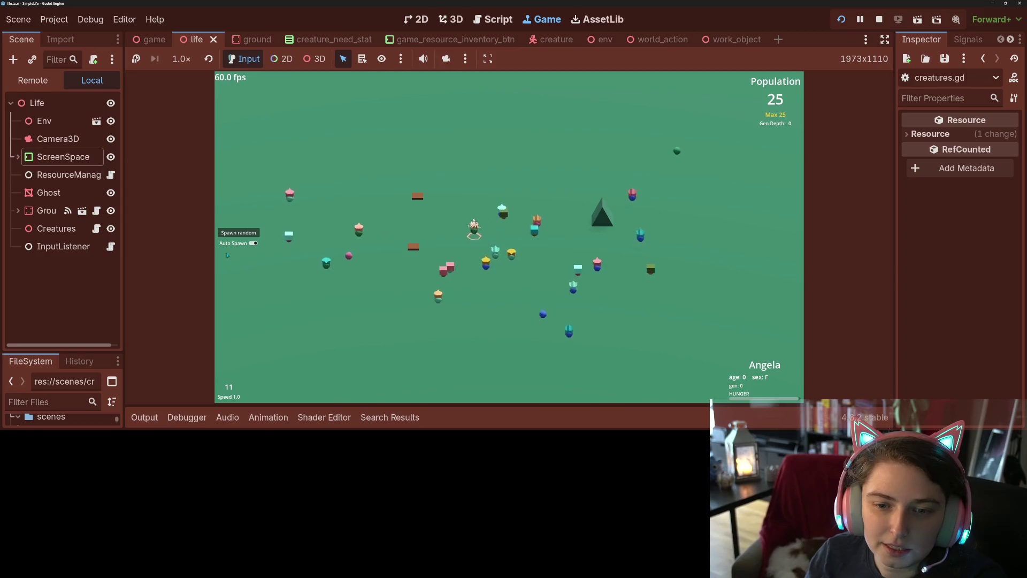
key("Up")
key("Up")
key("Up")
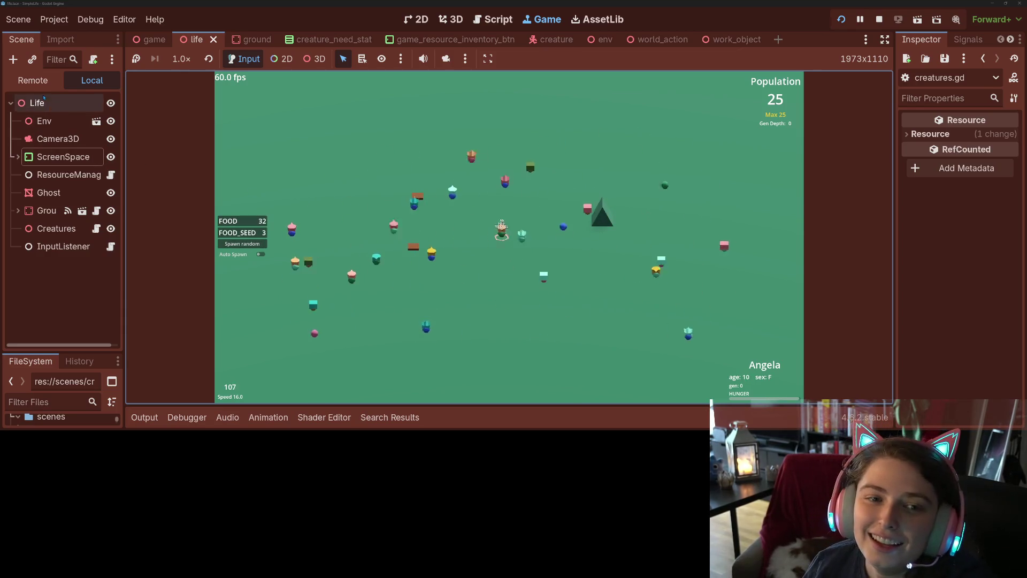
Show the live Remote tree with Game and Life expanded, then slow the simulation down
left_click(32, 80)
left_click(15, 192)
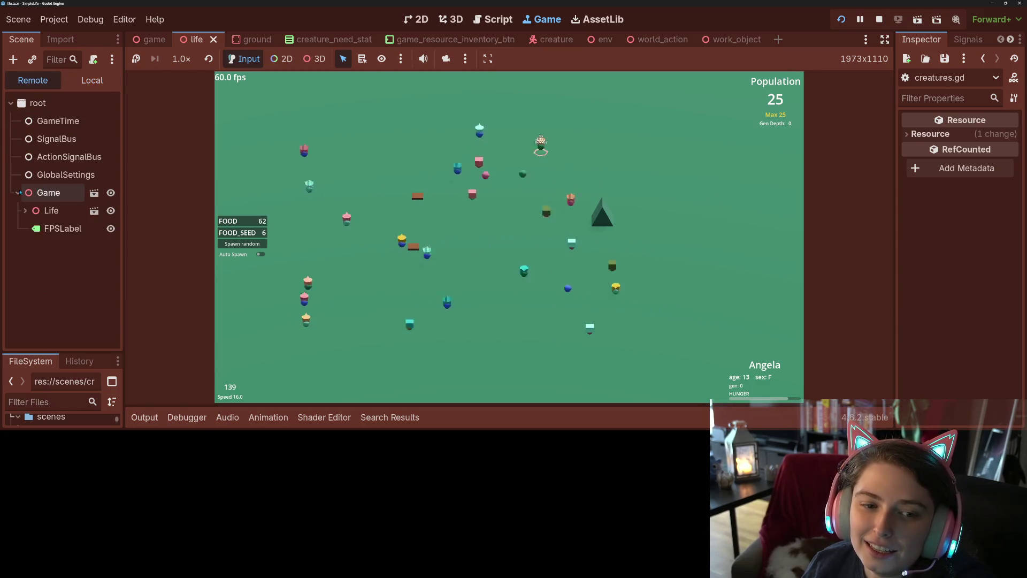
left_click(25, 210)
left_click(249, 273)
key("Down")
key("Down")
key("Down")
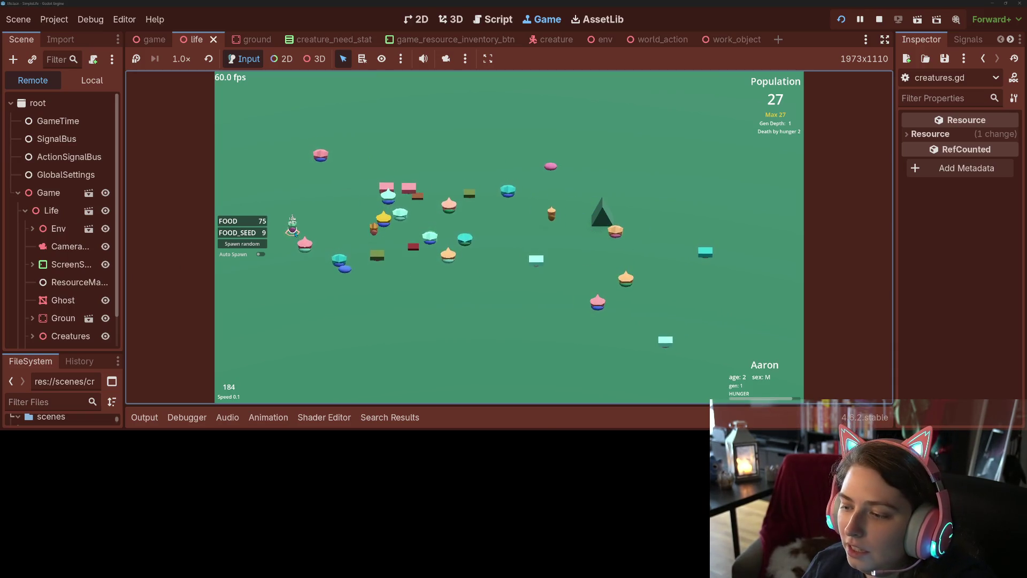
Select the newest creature under Creatures, widen the Inspector, and expand its Relationship Scores
scroll(59, 267, "down", 2)
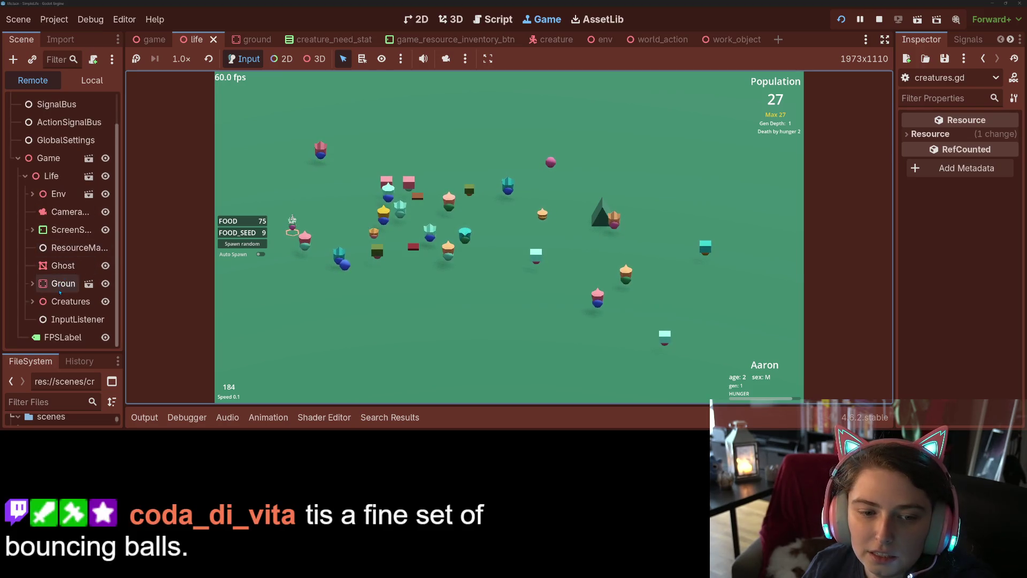
left_click(33, 301)
scroll(30, 318, "down", 5)
scroll(30, 318, "down", 3)
left_click(59, 301)
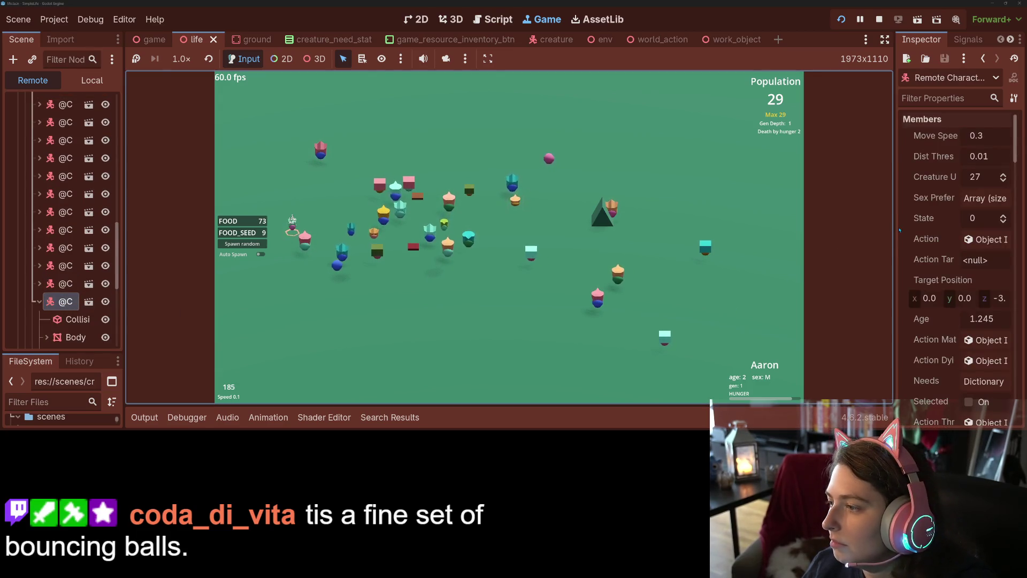
left_click_drag(893, 229, 743, 230)
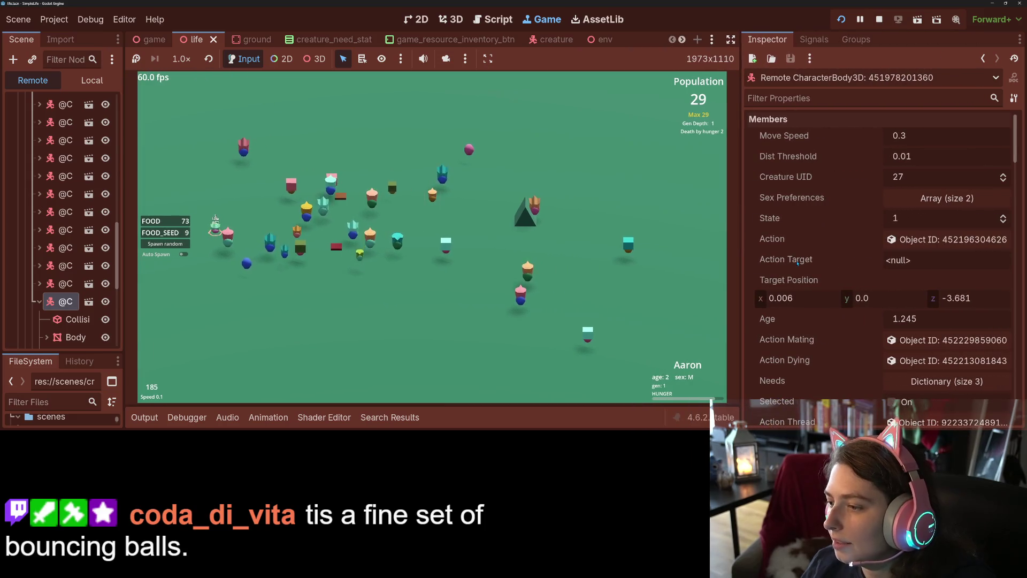
scroll(787, 268, "down", 8)
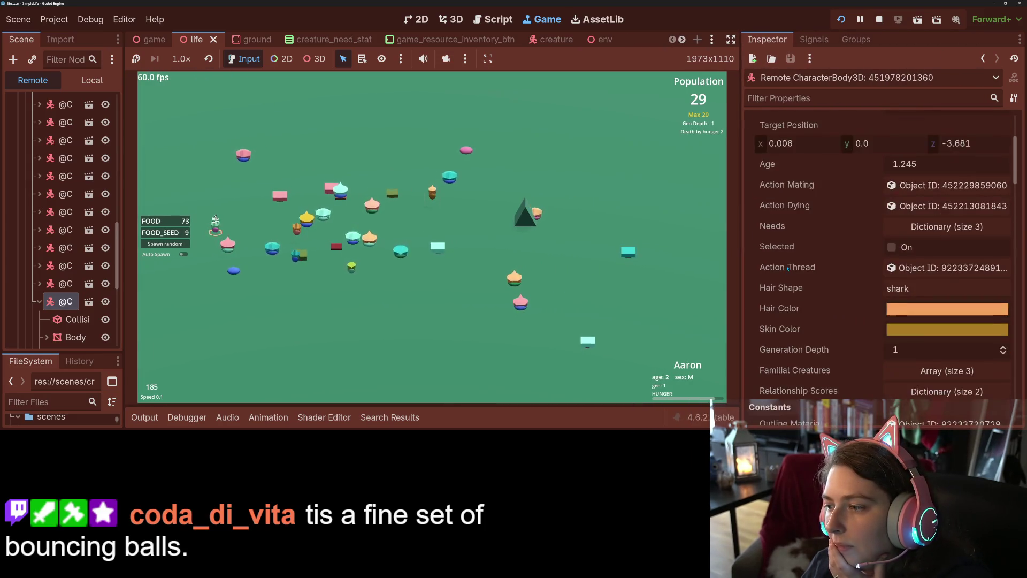
left_click(925, 278)
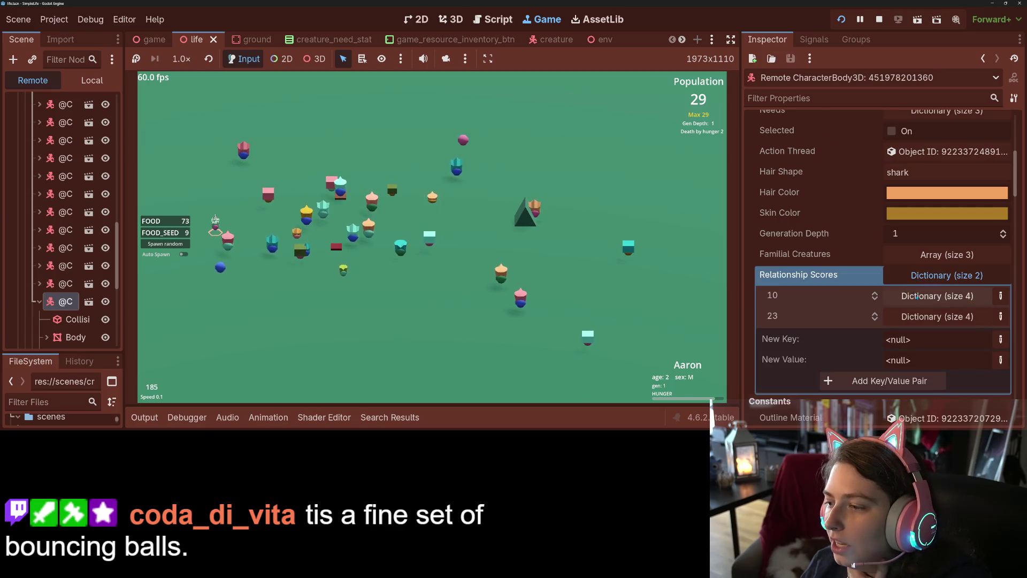
Open the entries for creatures 10 and 23, reveal their parent-child tags, and open creature 23
left_click(917, 299)
scroll(916, 283, "down", 2)
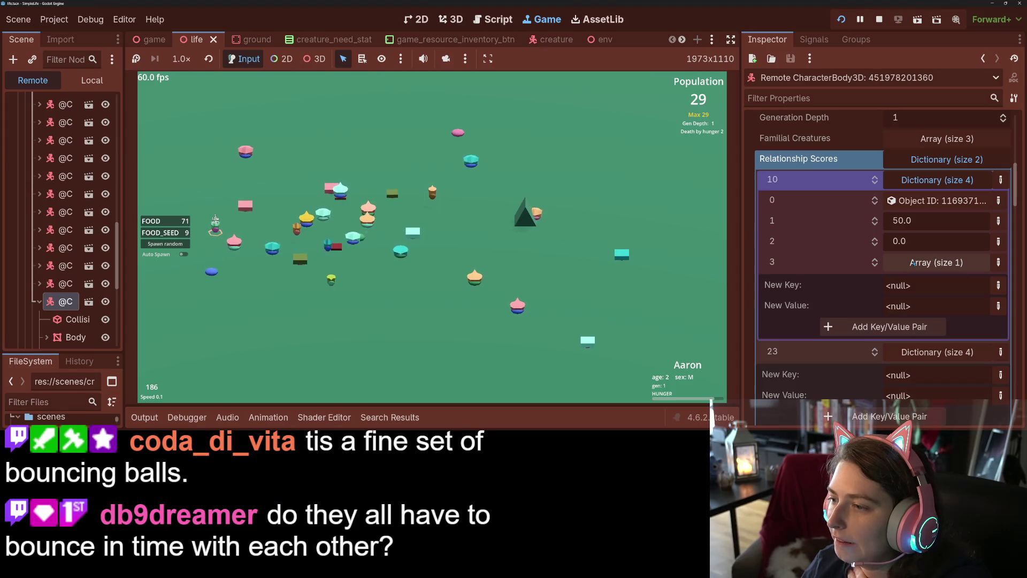
scroll(877, 356, "down", 2)
scroll(875, 341, "up", 2)
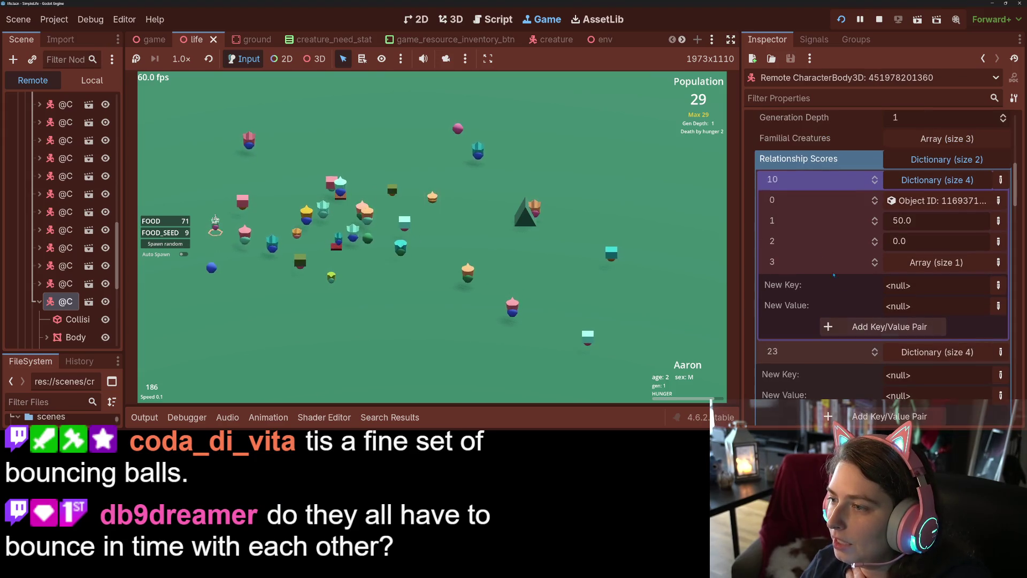
left_click(938, 352)
scroll(852, 345, "down", 4)
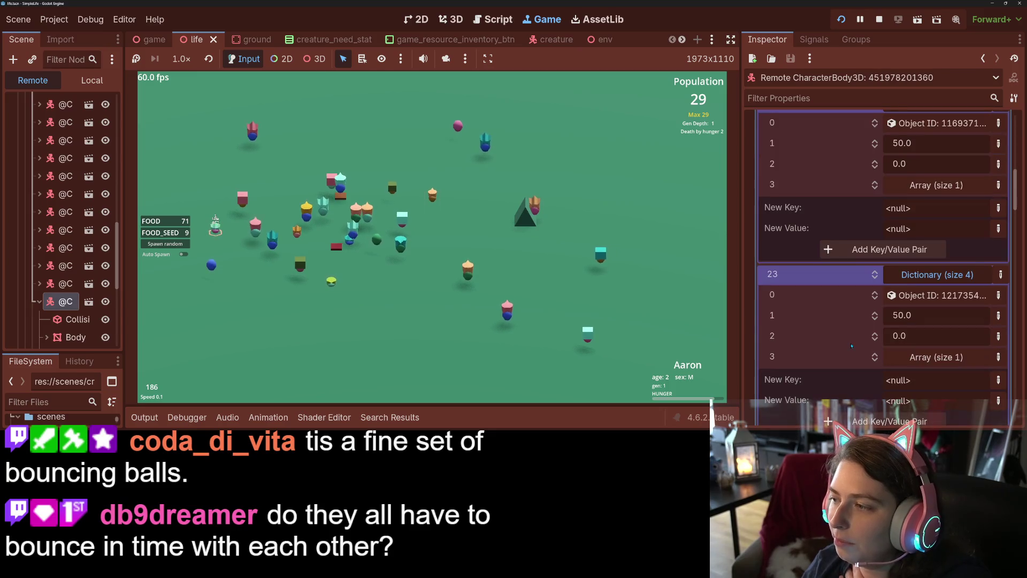
left_click(901, 186)
scroll(908, 197, "down", 8)
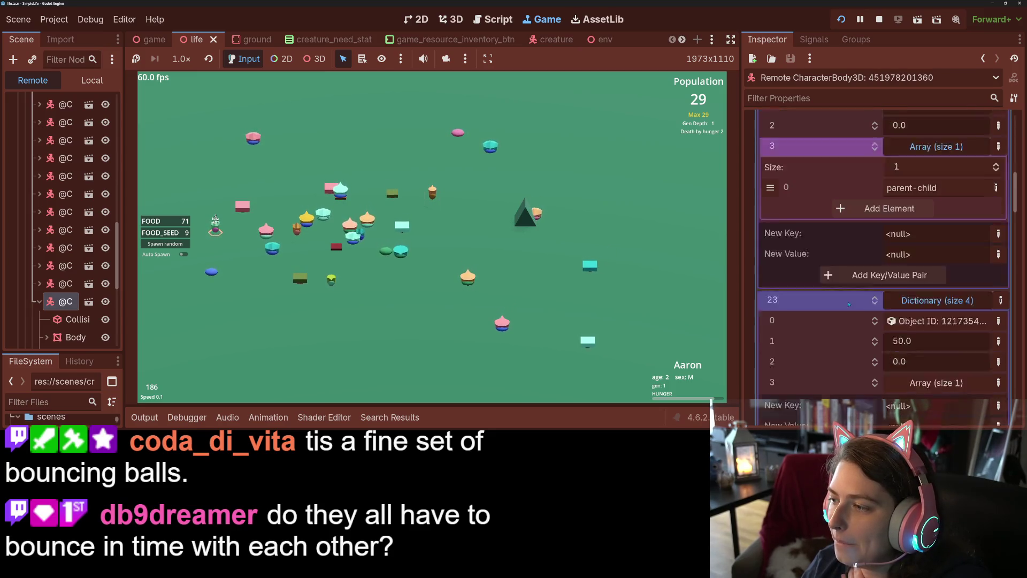
left_click(920, 267)
scroll(842, 312, "up", 8)
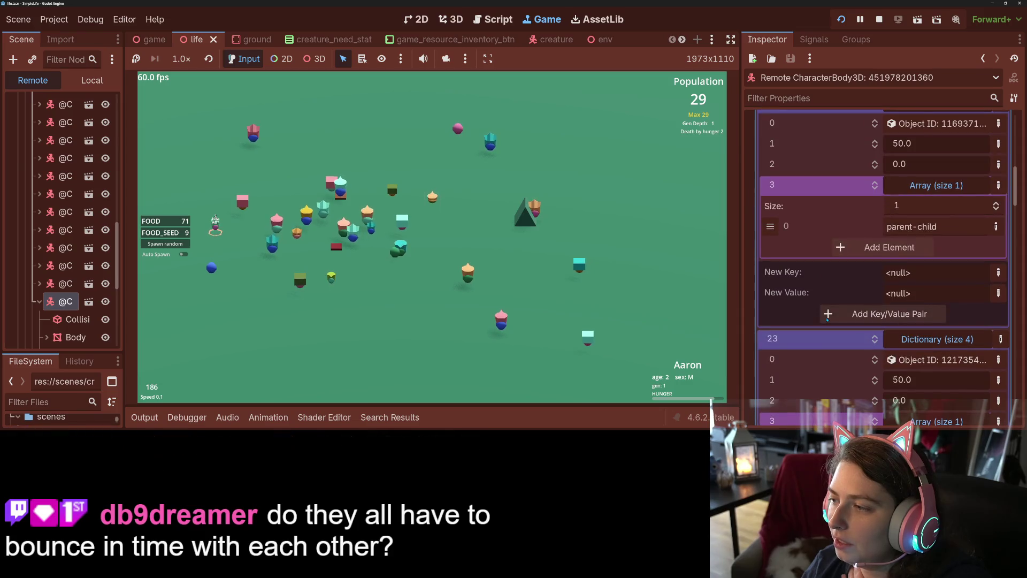
left_click(915, 360)
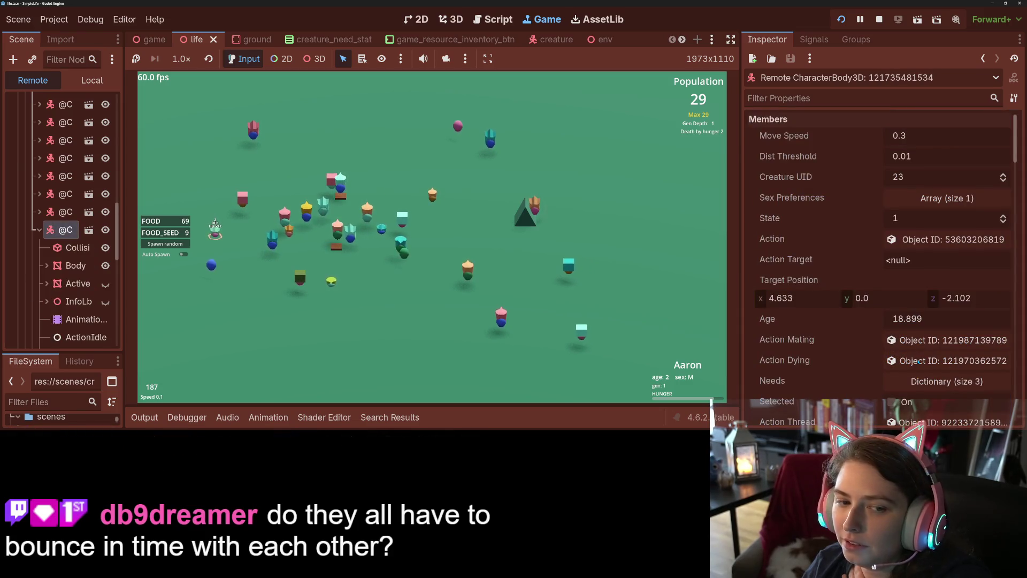
Confirm the parent's Relationship Scores are empty and return the simulation to speed 1.0
scroll(848, 348, "down", 10)
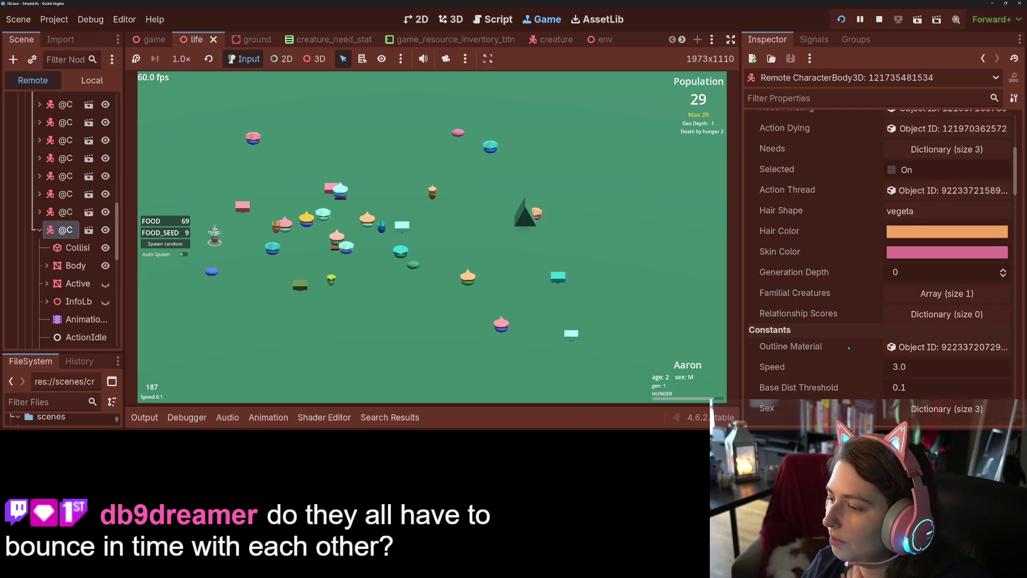
left_click(926, 315)
left_click(926, 314)
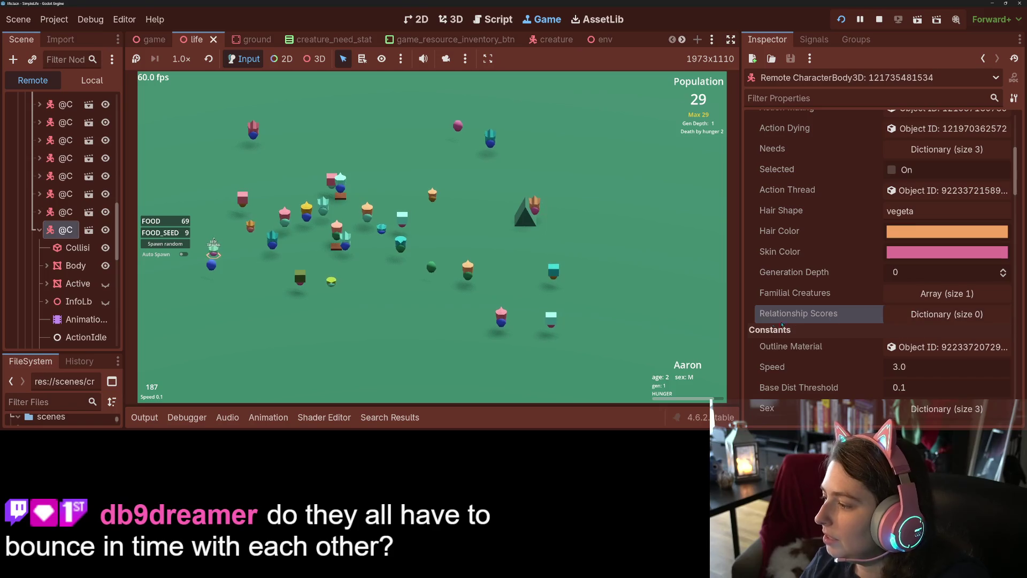
left_click(688, 313)
key("1")
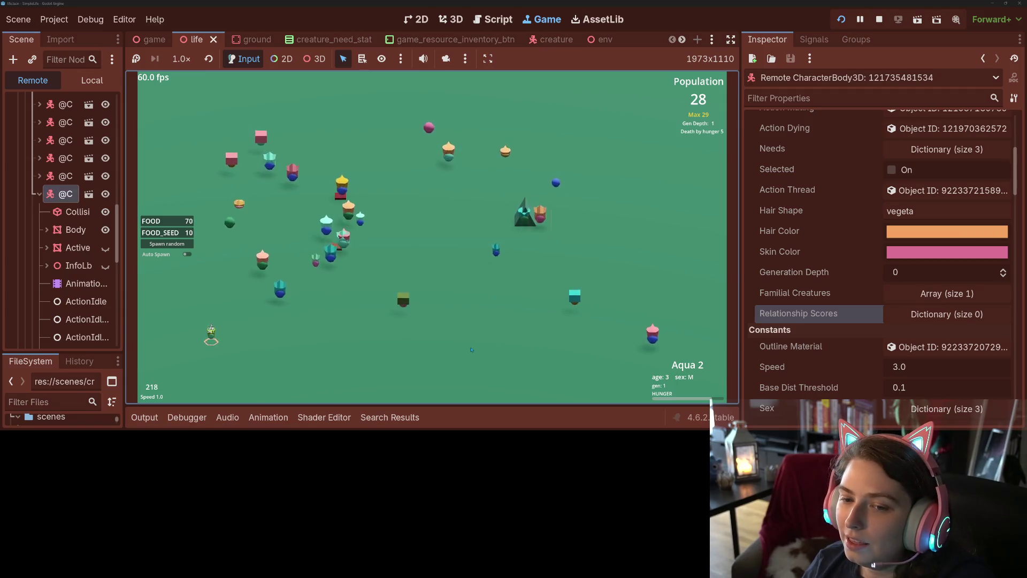
Select the scene root, toggle speed 4.0 then 1.0, show creature labels, and select Camera3D
scroll(30, 198, "up", 10)
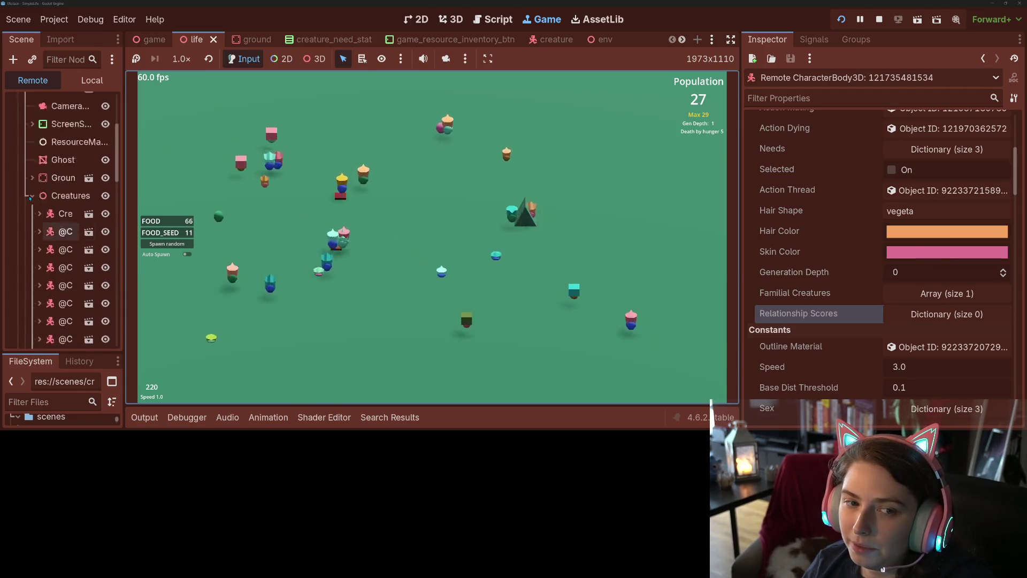
left_click(37, 102)
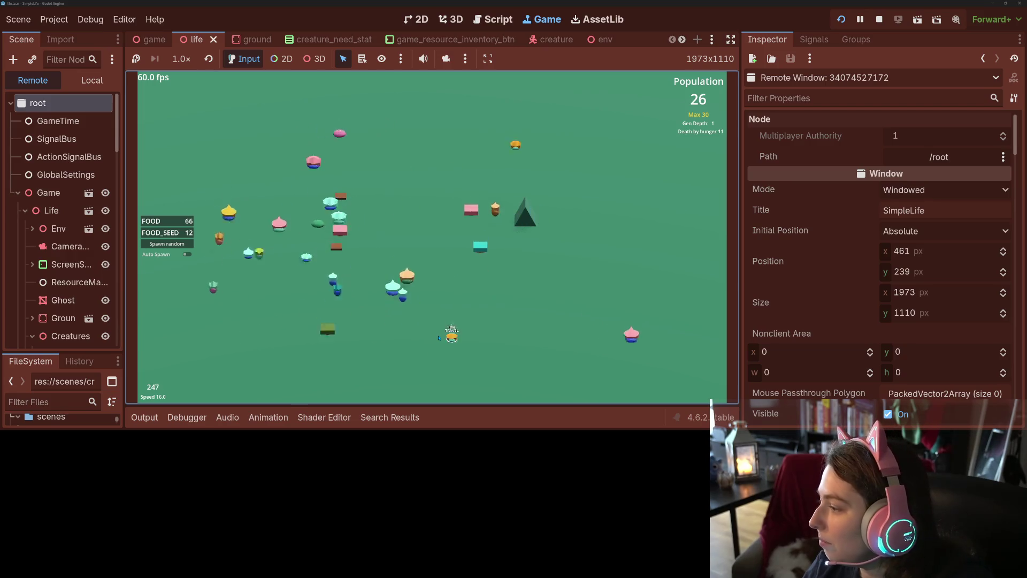
key("4")
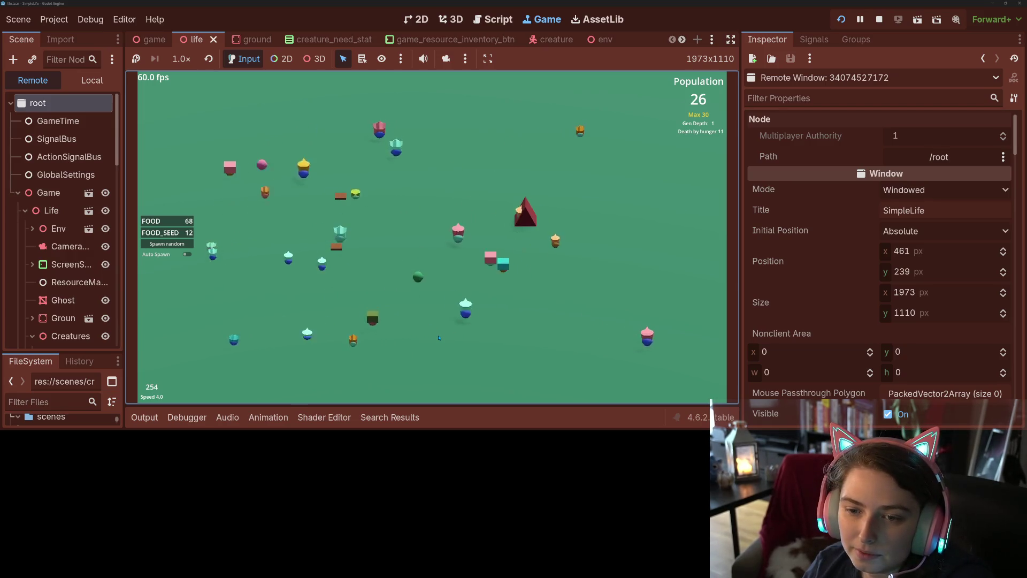
key("1")
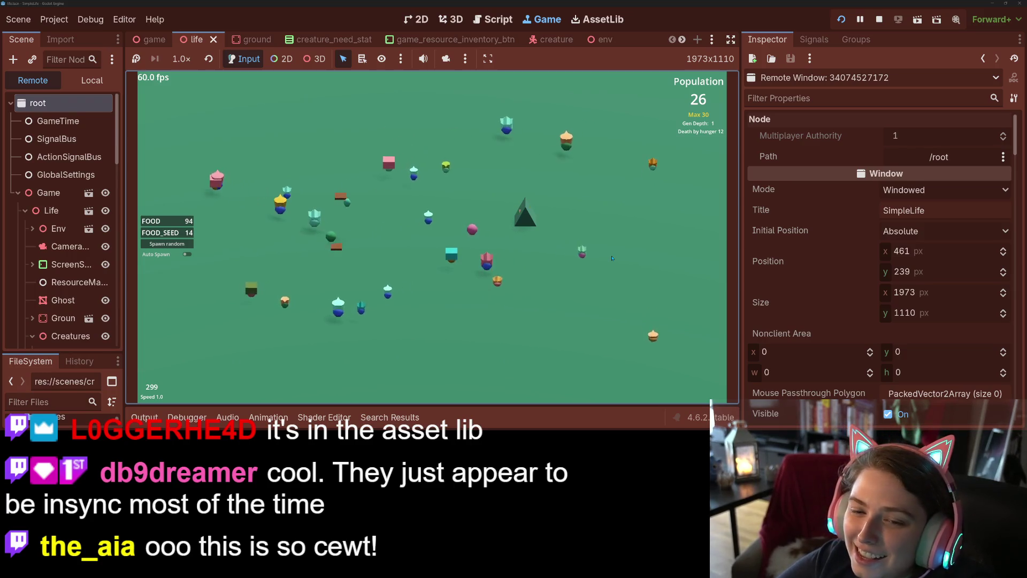
key("l")
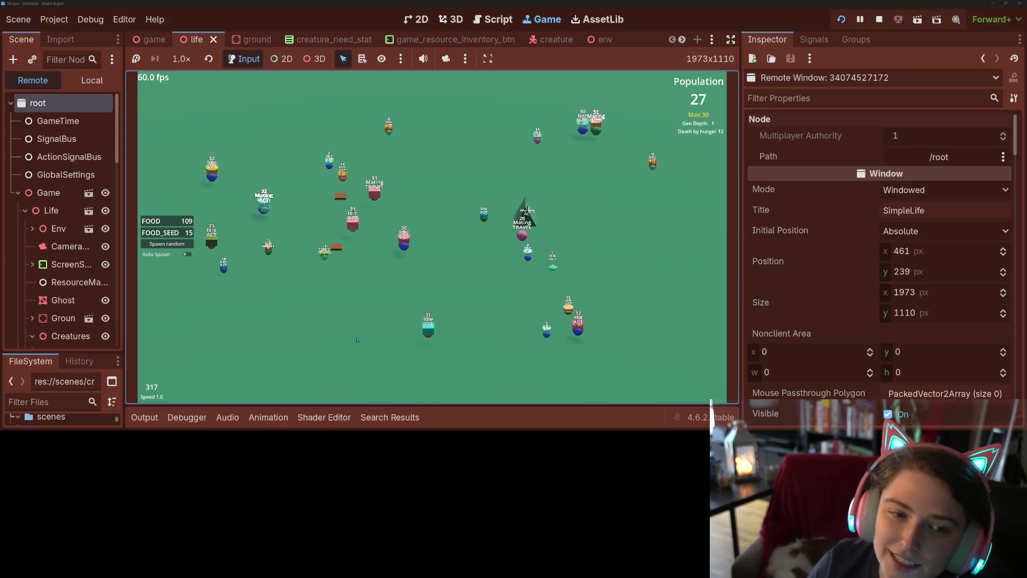
left_click(70, 246)
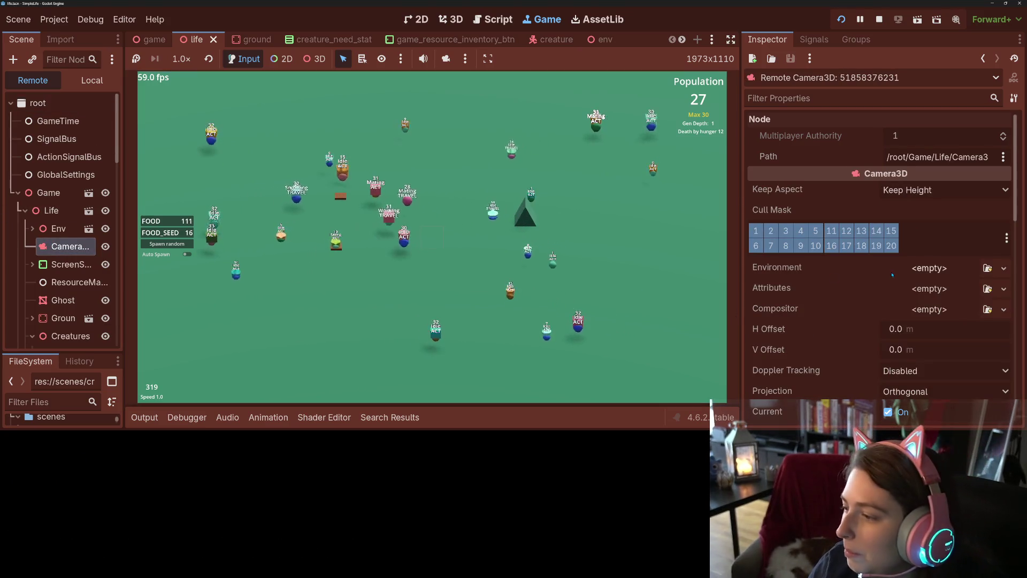
Nudge the Camera3D Size slider and inspect the creature August 2
scroll(937, 262, "down", 5)
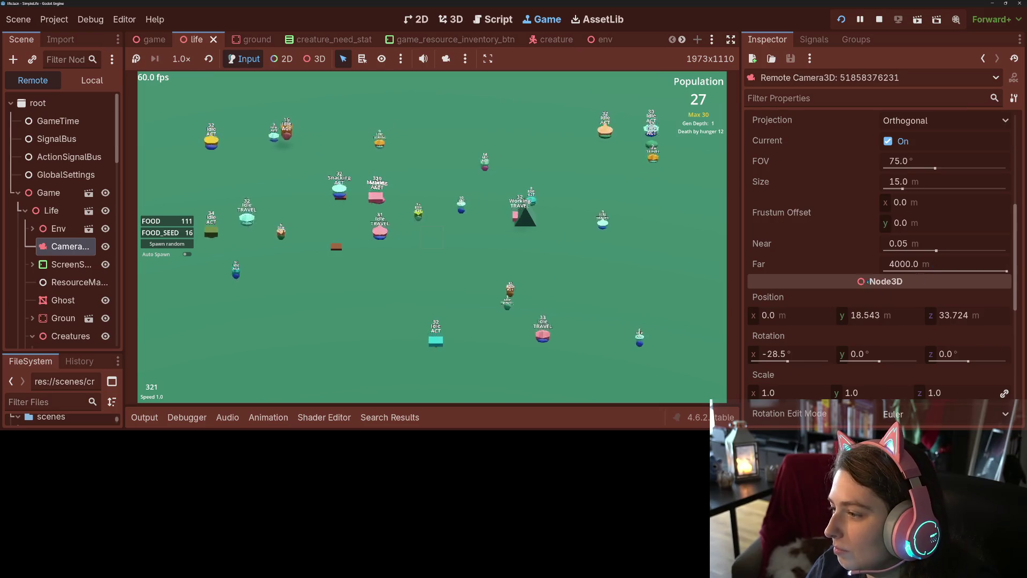
scroll(937, 262, "down", 5)
scroll(843, 273, "up", 6)
scroll(844, 273, "up", 3)
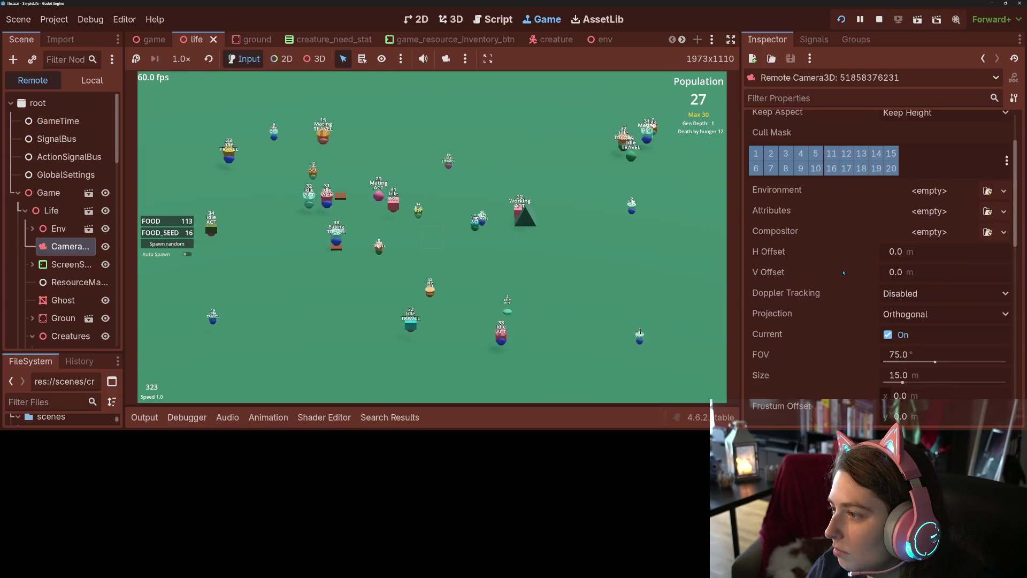
scroll(838, 284, "down", 2)
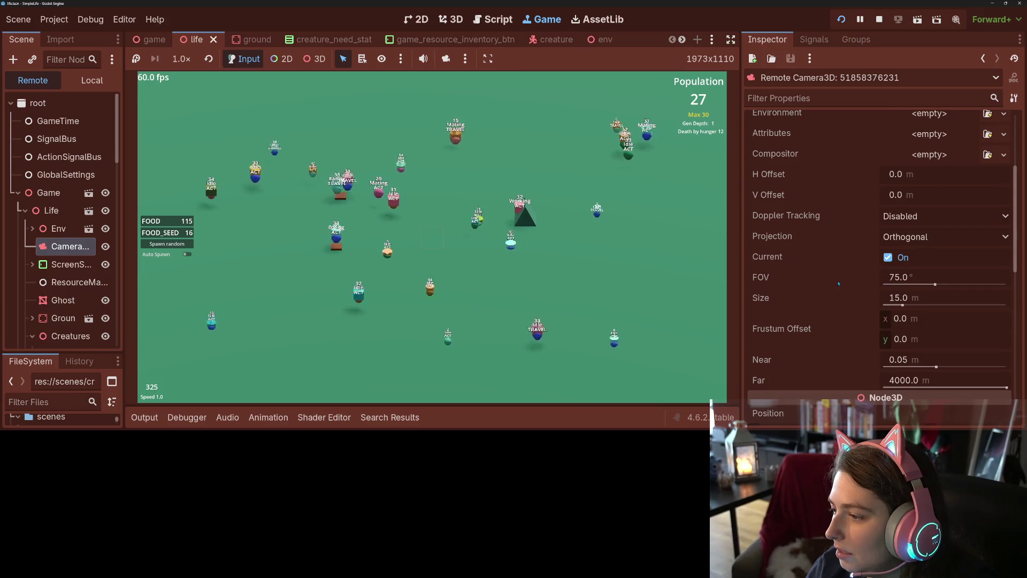
scroll(838, 284, "down", 2)
mouse_move(902, 265)
left_mouse_down()
mouse_move(889, 266)
mouse_move(899, 266)
left_mouse_up()
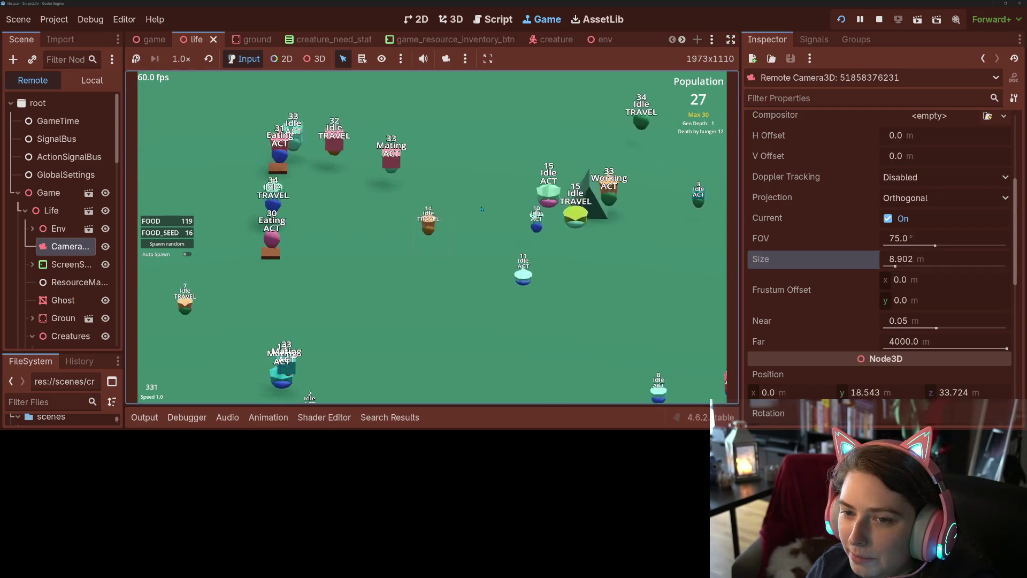
left_click(430, 208)
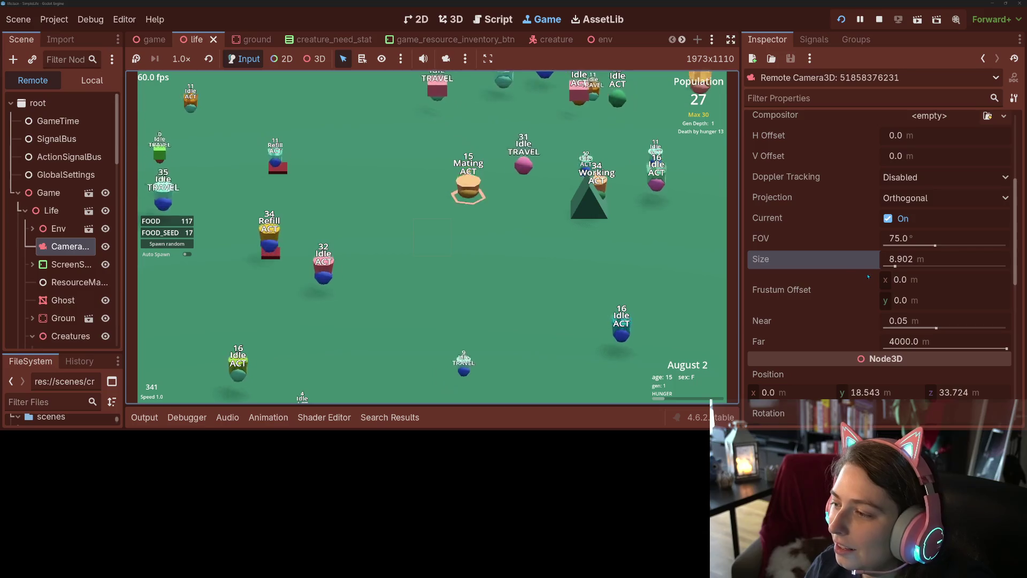
Set the camera Size to 15.0 m, then inspect the creature Azalia 2
left_click_drag(894, 266, 904, 265)
left_click(923, 259)
type("15")
key("Return")
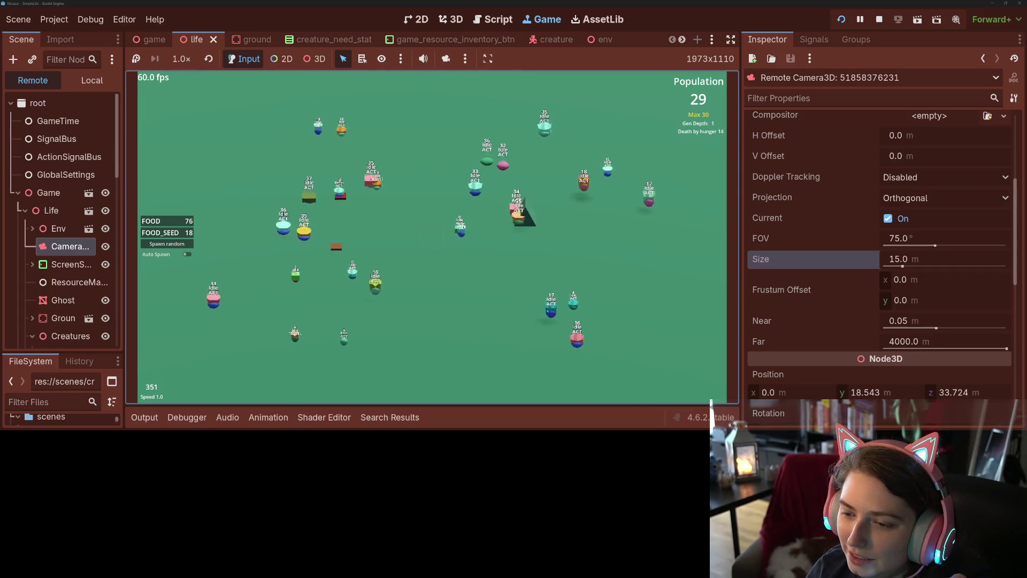
left_click(550, 315)
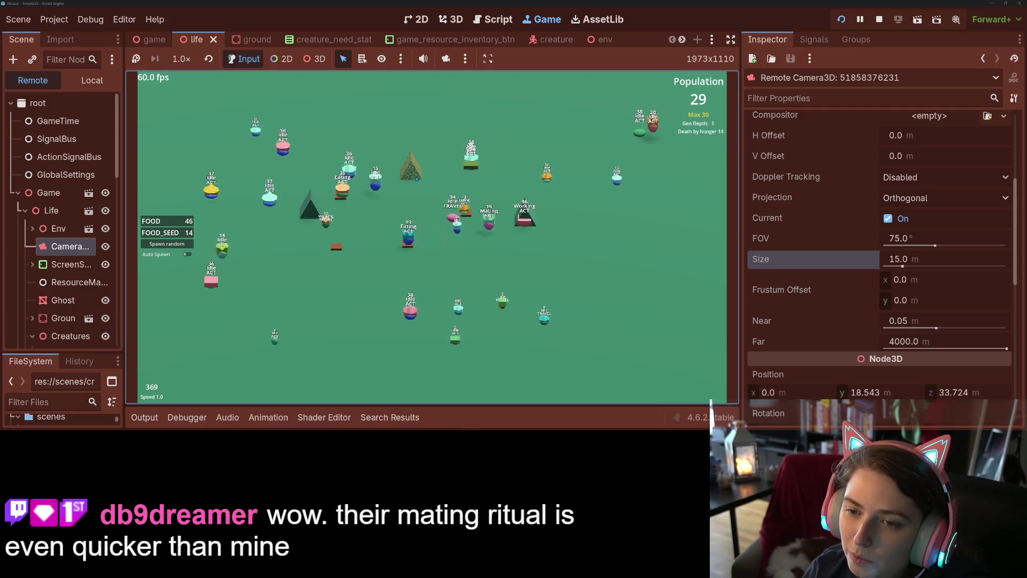
Place a new pyramid in the world and let the simulation run at 4x, then 16x speed
left_click(522, 288)
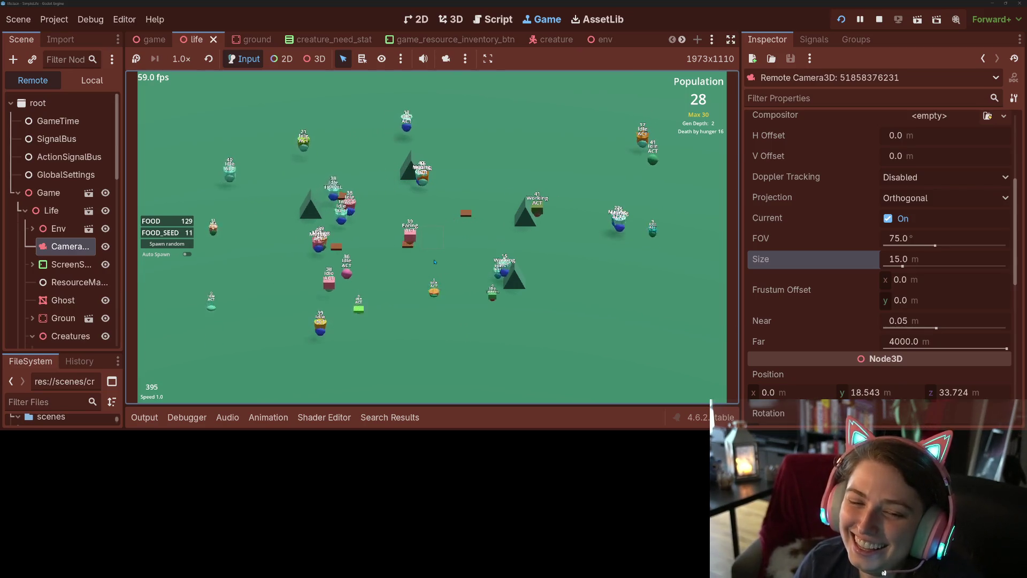
key("4")
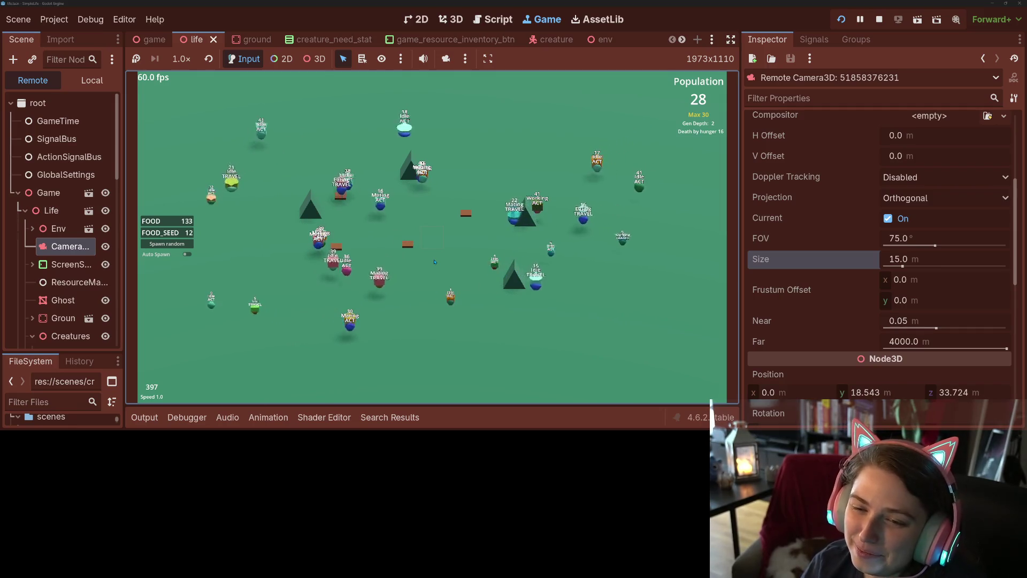
key("1")
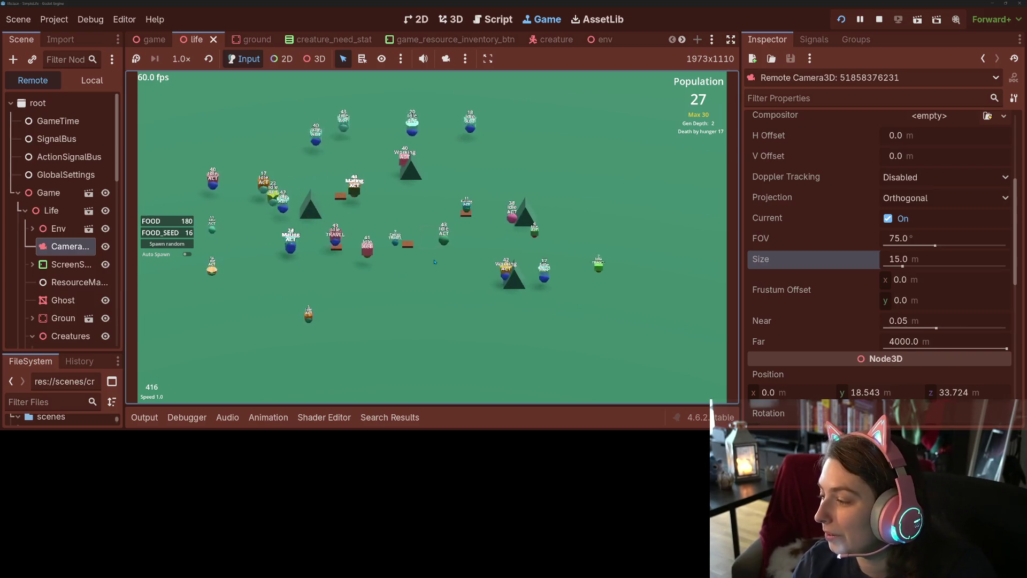
key("4")
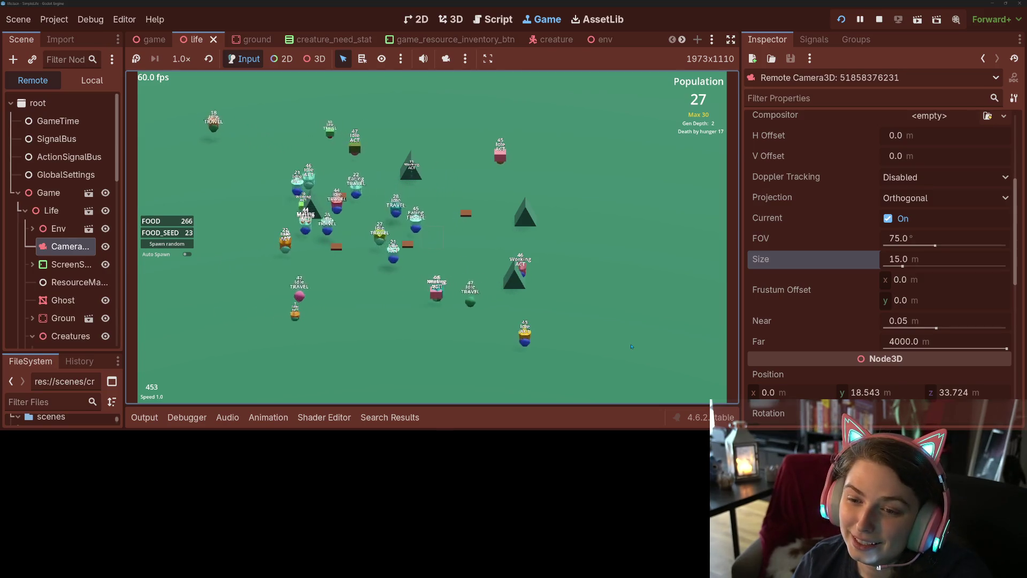
key("4")
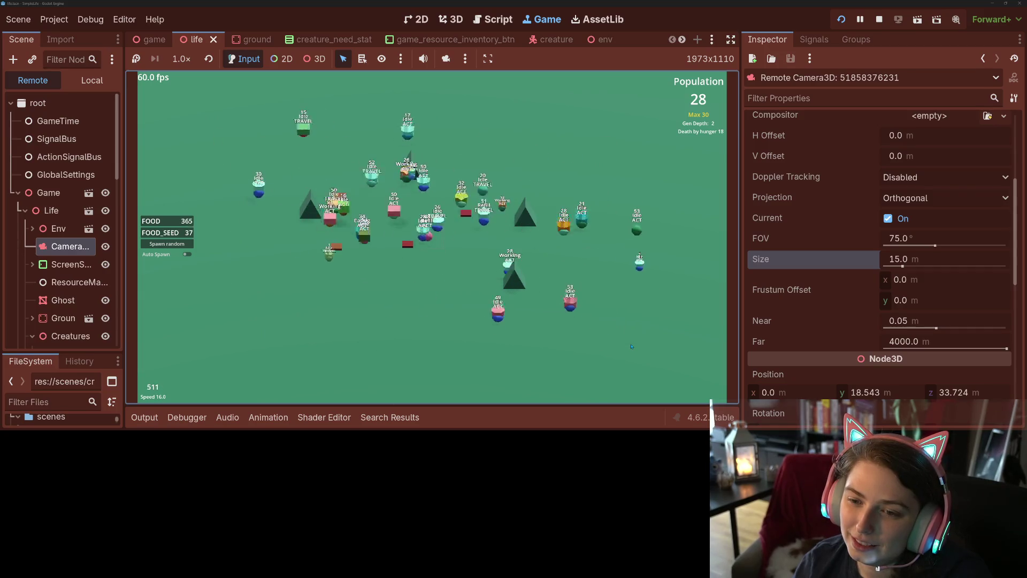
Run the simulation at 32x, collapse the Game node, drop to 4x and hide creature labels
key("5")
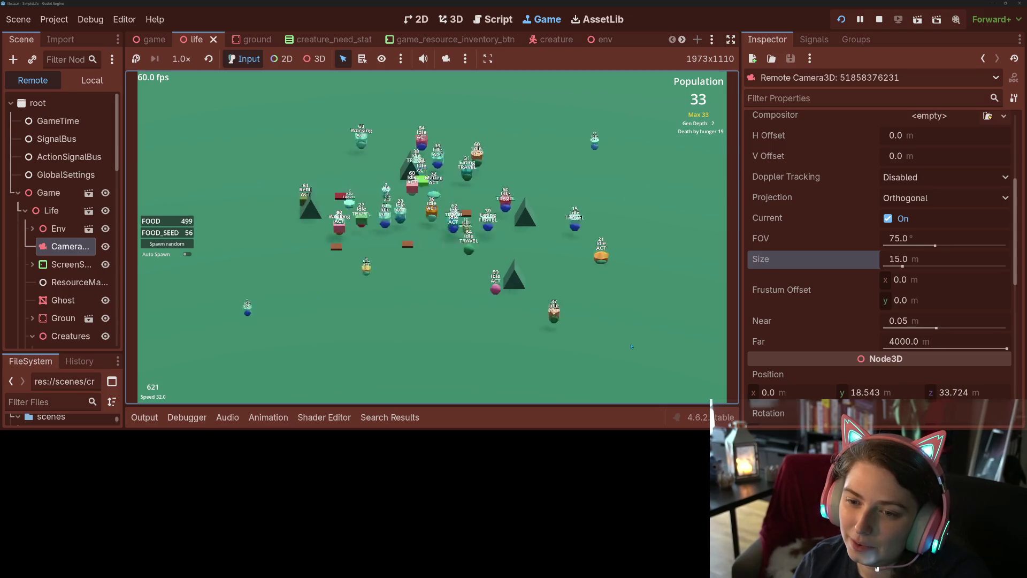
left_click(18, 192)
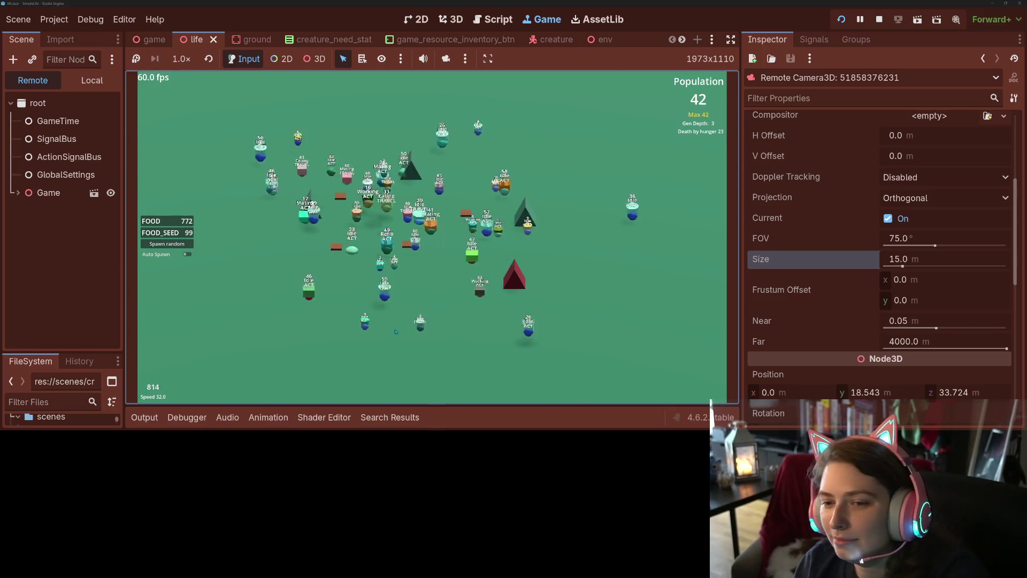
key("Right")
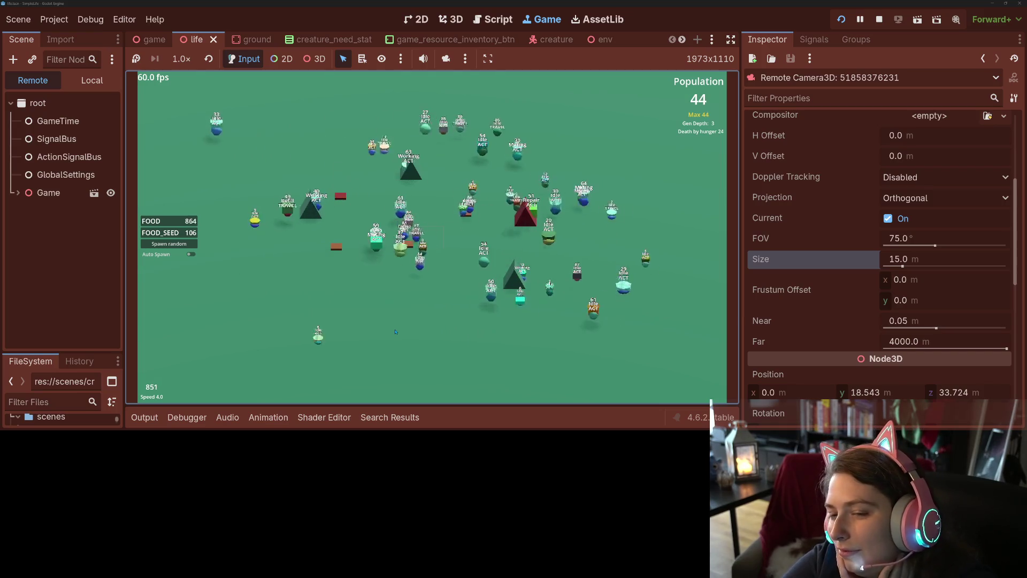
key("l")
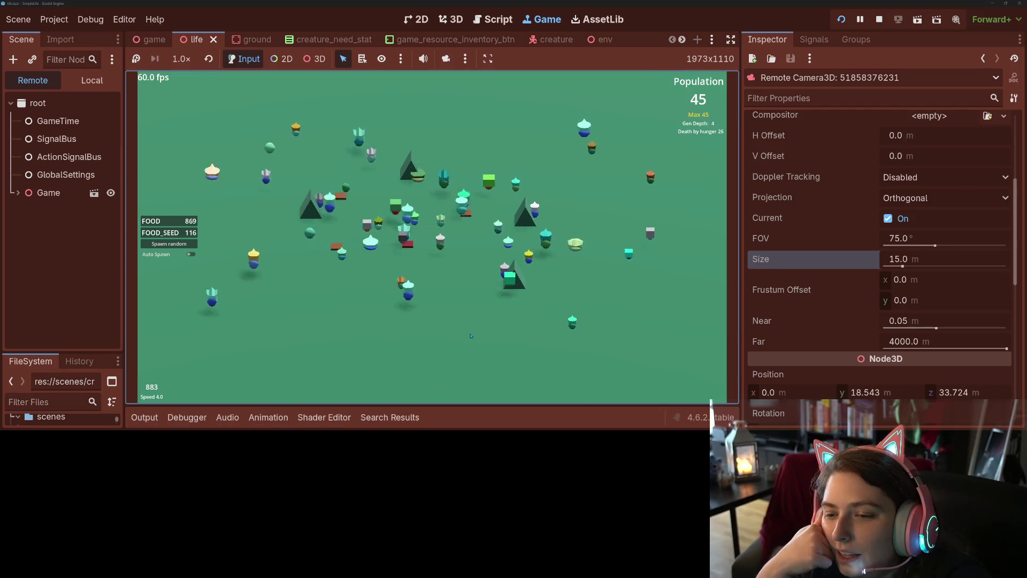
Return the simulation to Speed 1.0 and watch Aqua 2's info panel
key("1")
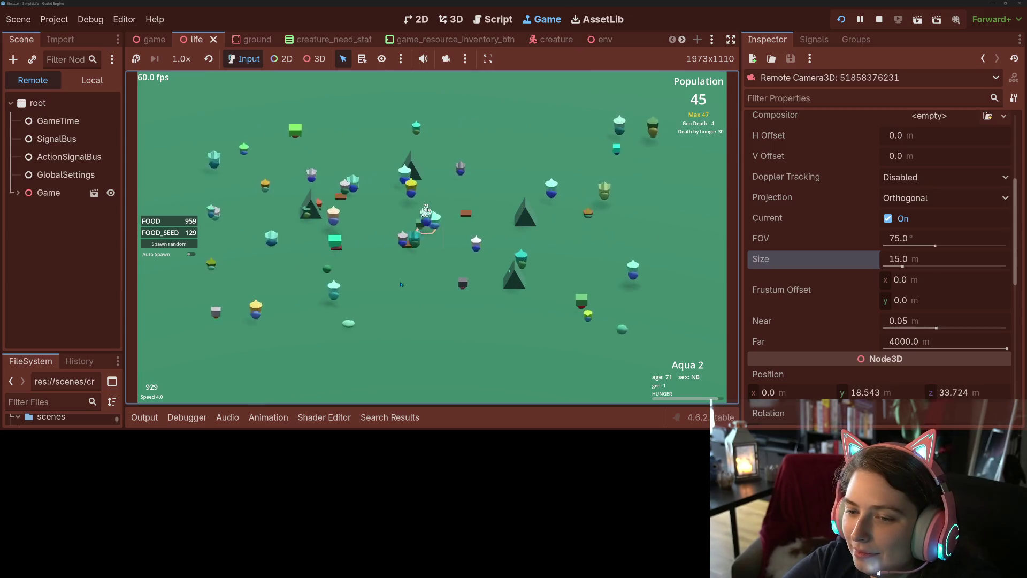
Alternate the simulation between 4x and normal speed twice as the population falls to 35
key("4")
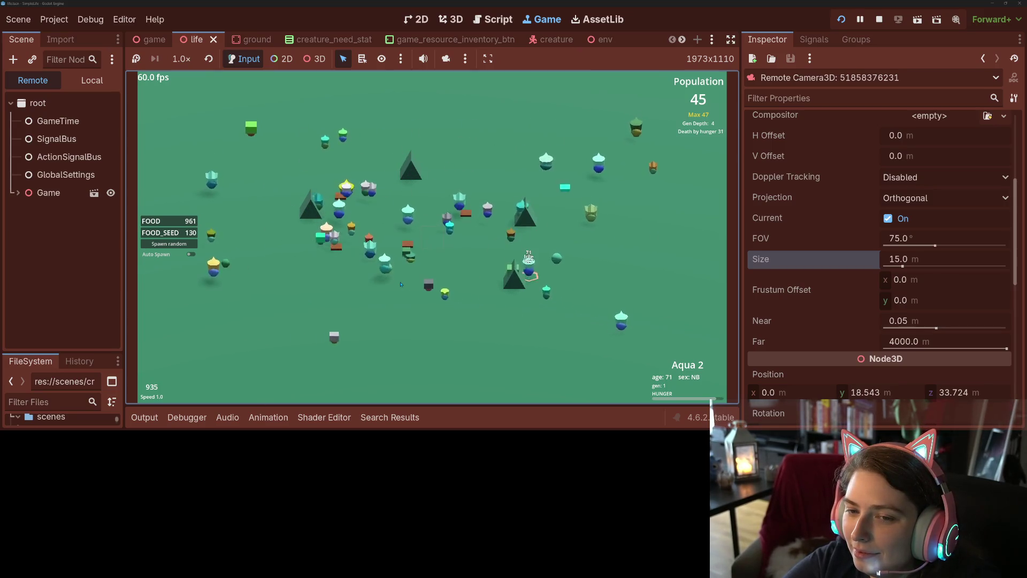
key("1")
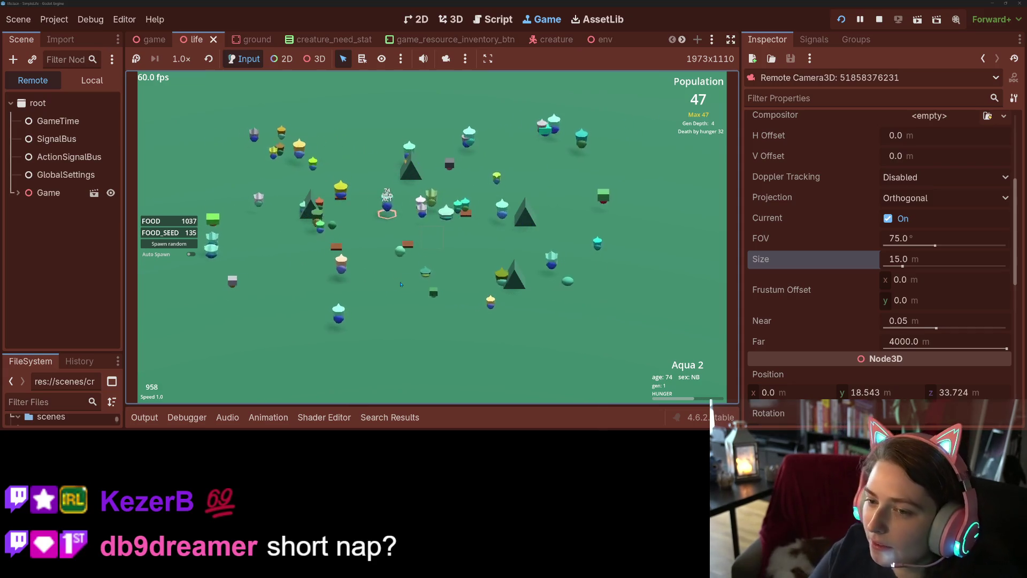
key("4")
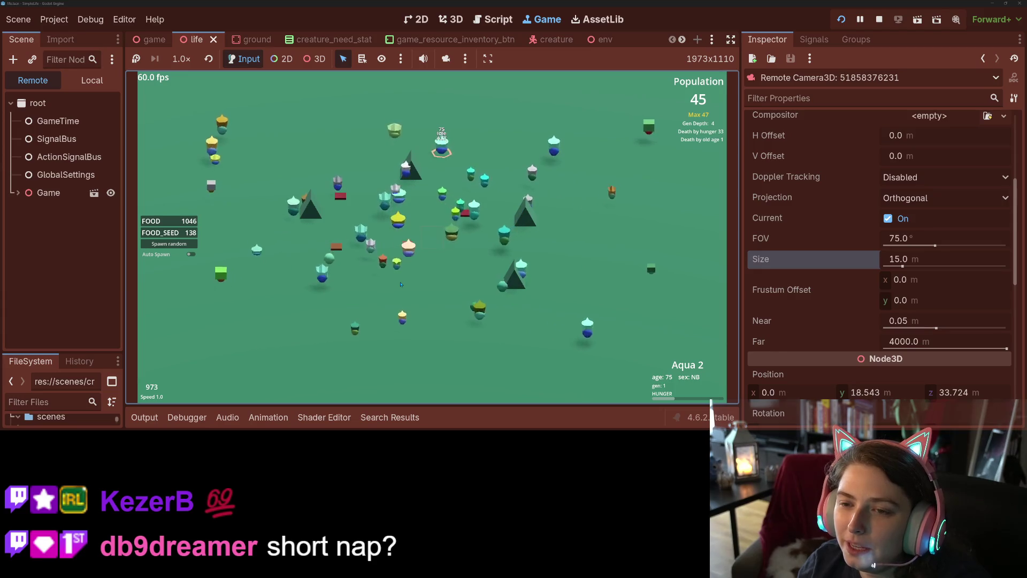
key("1")
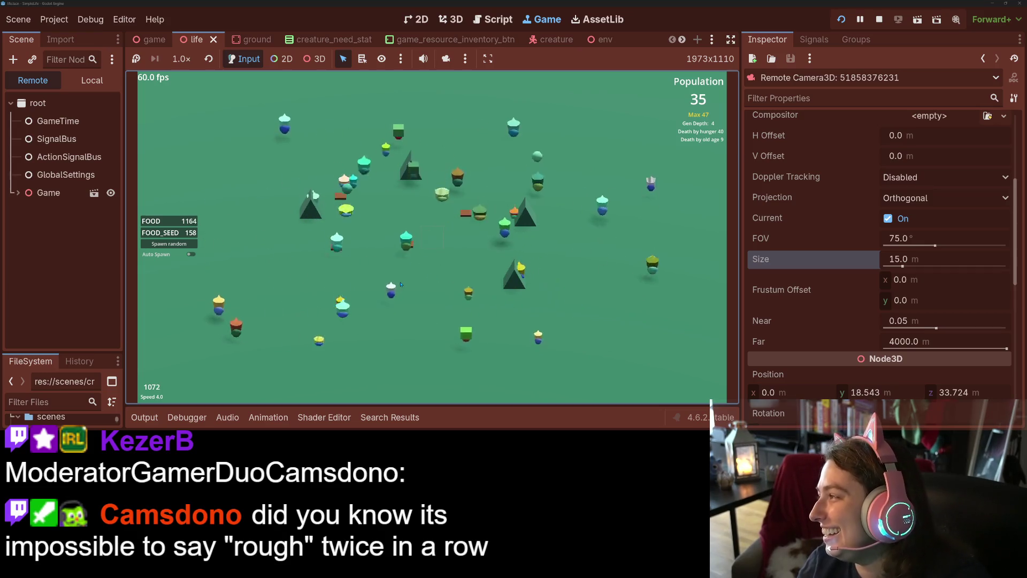
Toggle speed between 1x and 4x, then show the GlobalSettings node in the Inspector
key("1")
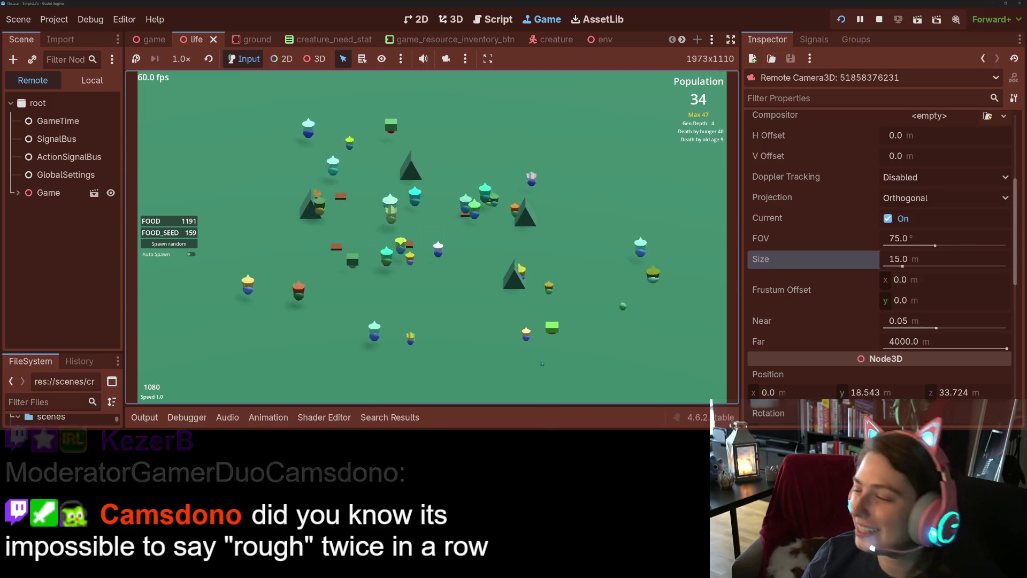
key("4")
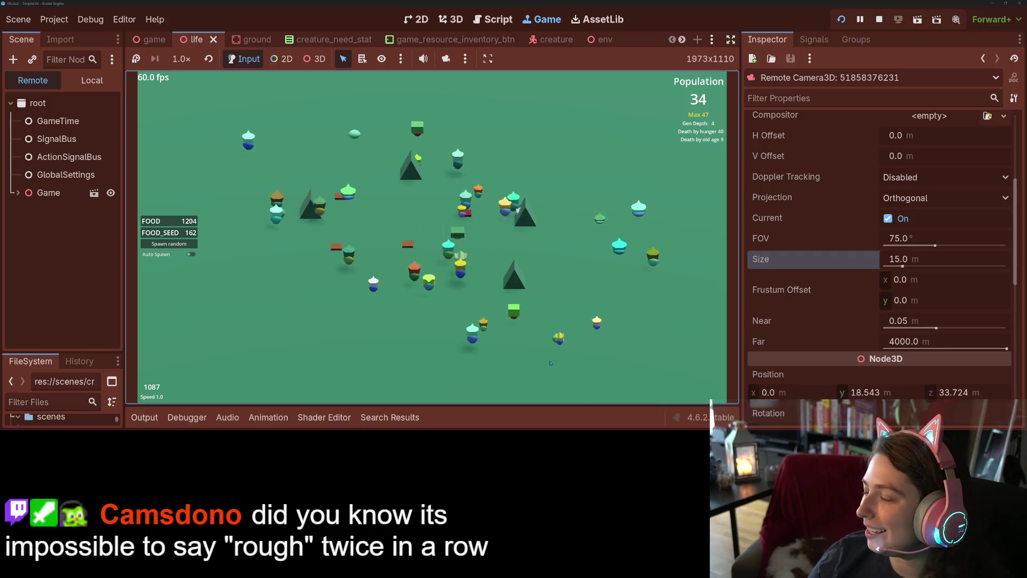
key("1")
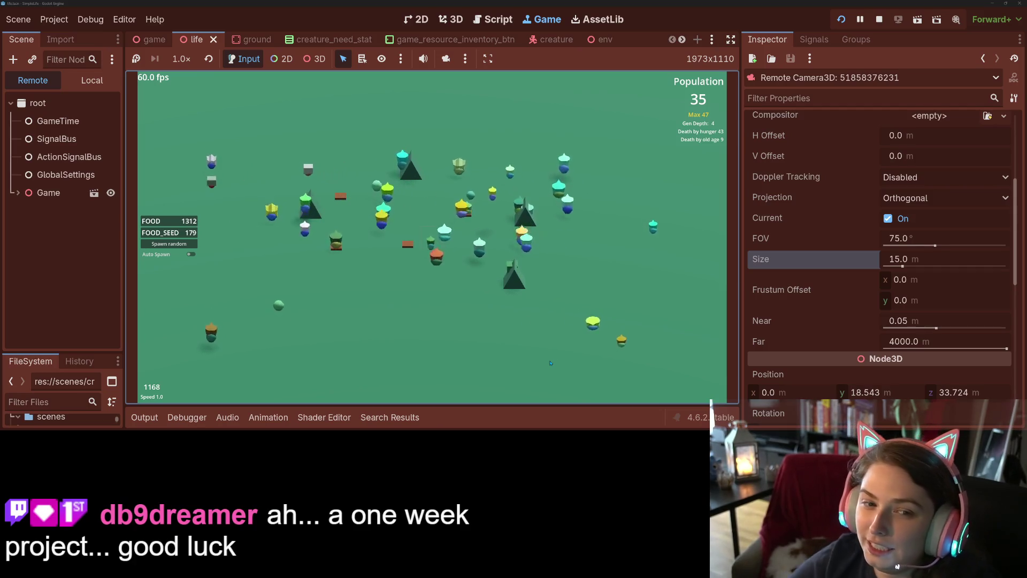
left_click(66, 175)
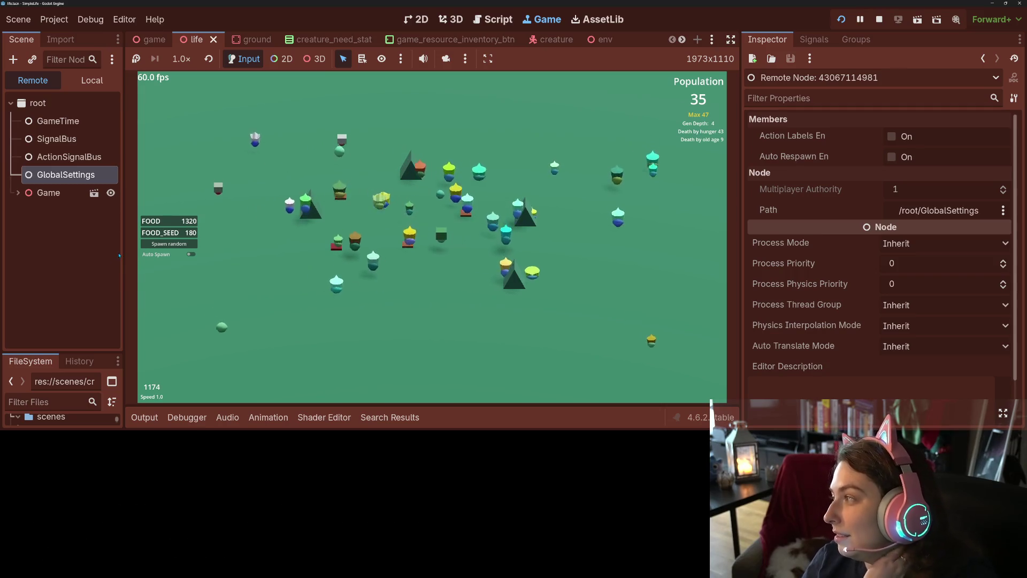
Spawn fourteen random creatures in rapid succession, pushing the population up to 73
left_click(180, 245)
left_click(180, 244)
left_click(179, 244)
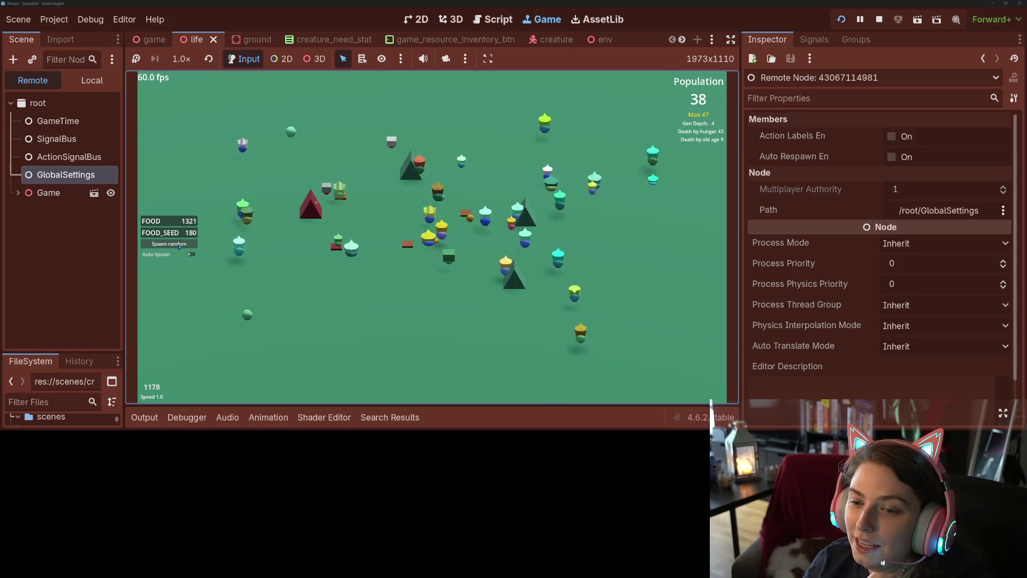
left_click(180, 244)
left_click(179, 244)
left_click(179, 244)
left_click(180, 244)
left_click(179, 245)
left_click(180, 245)
left_click(179, 245)
left_click(180, 245)
left_click(179, 244)
left_click(179, 245)
left_click(179, 244)
left_click(179, 244)
left_click(180, 245)
left_click(179, 244)
left_click(180, 244)
left_click(179, 244)
left_click(179, 245)
left_click(179, 244)
left_click(179, 245)
left_click(179, 245)
left_click(179, 245)
left_click(179, 244)
left_click(179, 245)
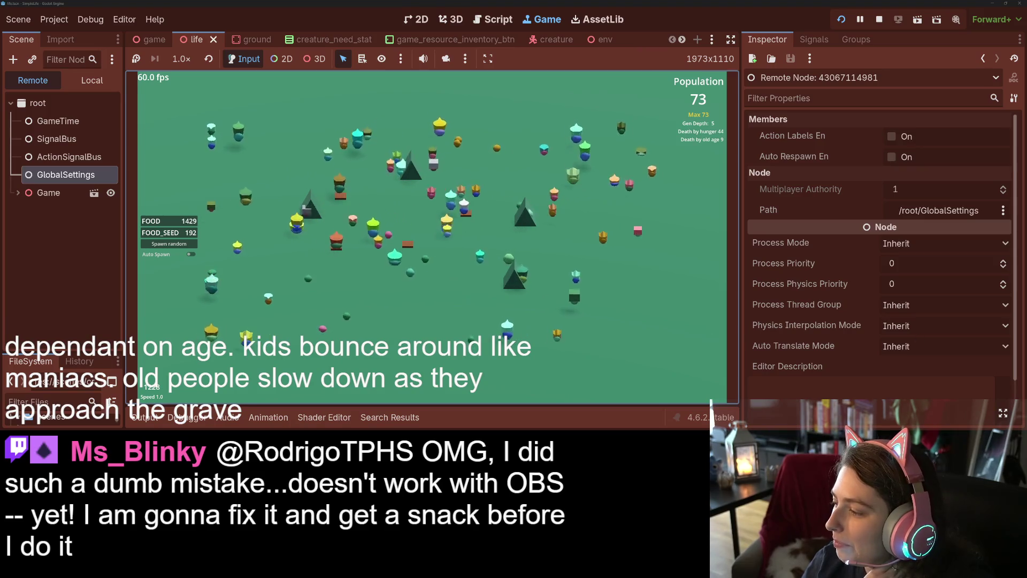
Switch to GitHub Desktop and scroll through the action_mating.gd diff
key("alt+Tab")
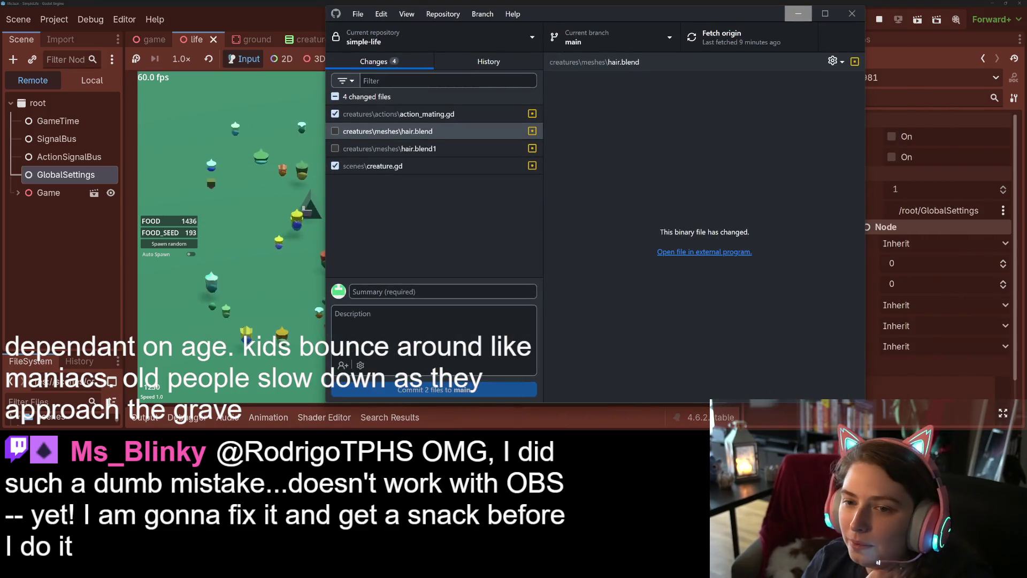
left_click(471, 114)
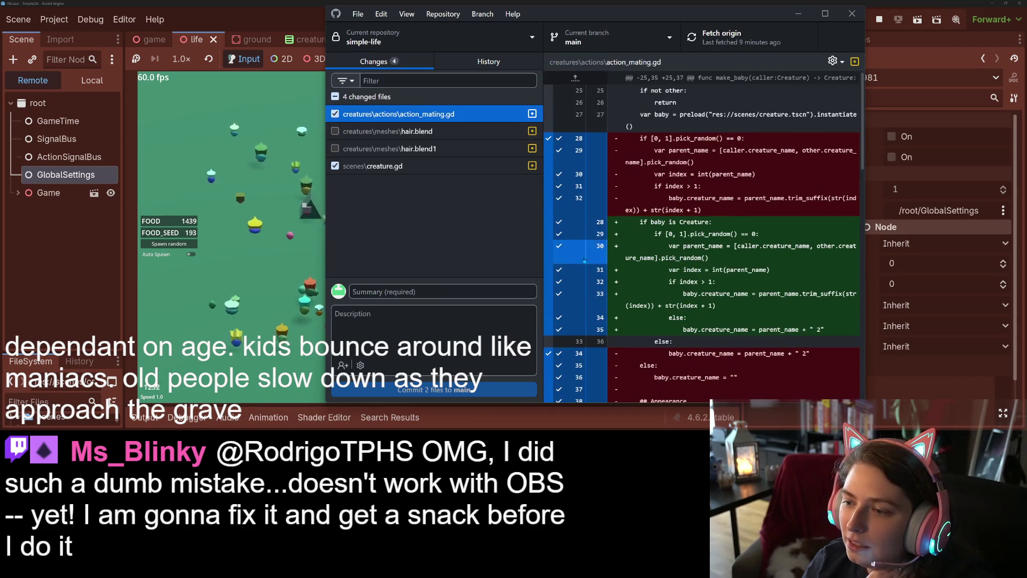
scroll(596, 279, "down", 1)
scroll(597, 284, "down", 10)
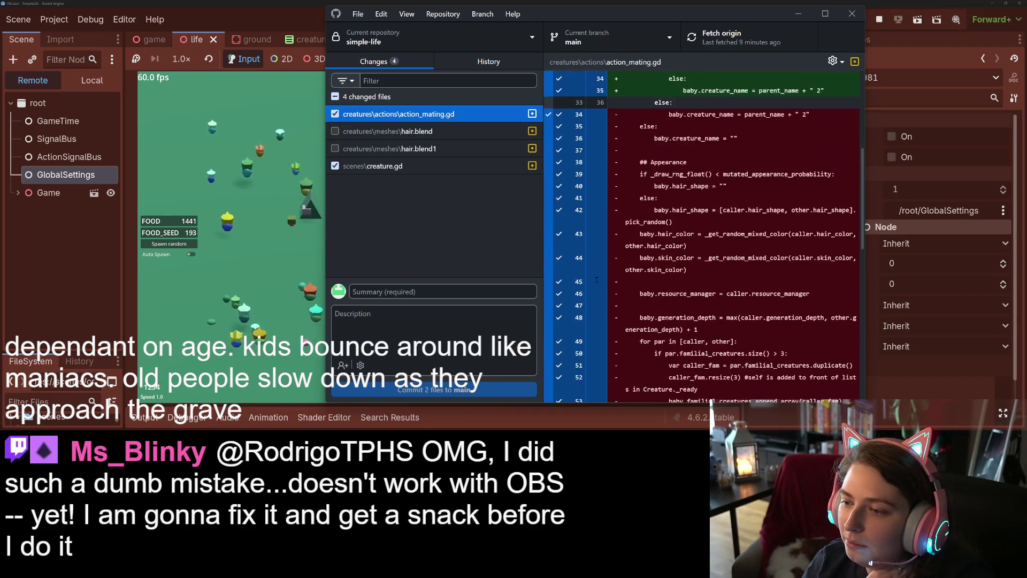
Scroll through the creature.gd diff, then bring the Godot editor back to the front
left_click(406, 166)
scroll(680, 265, "down", 5)
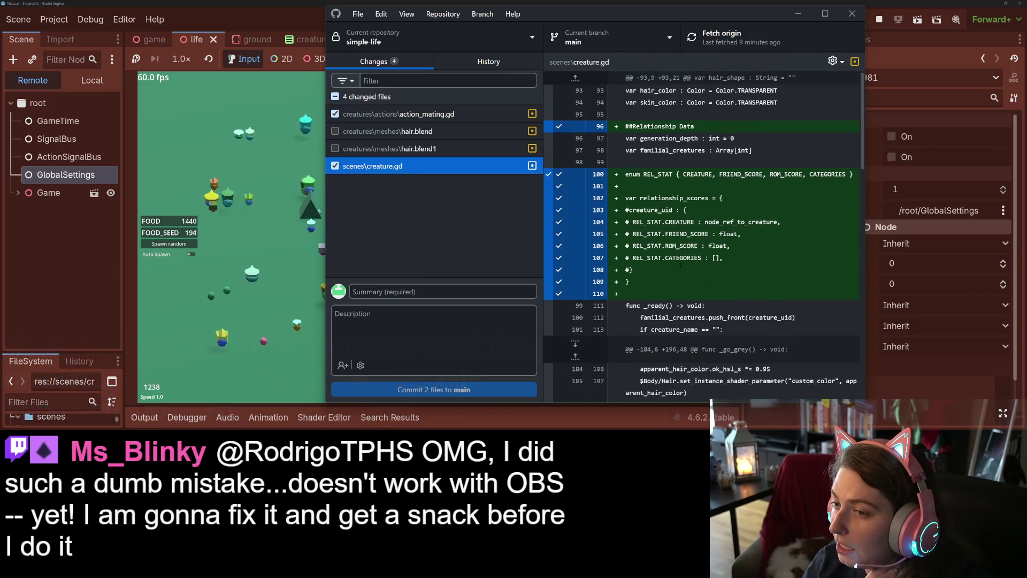
scroll(652, 256, "down", 5)
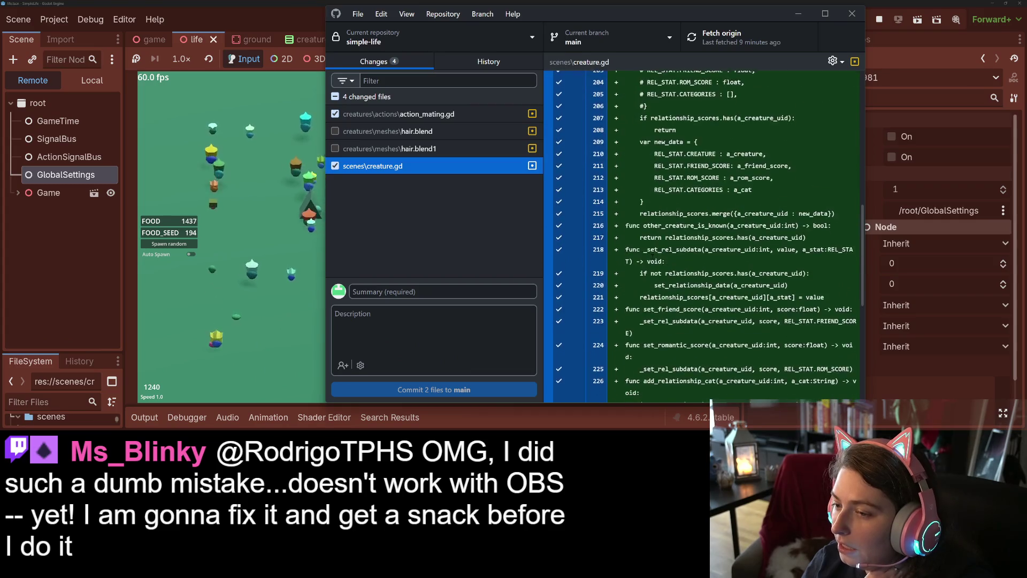
scroll(653, 256, "down", 2)
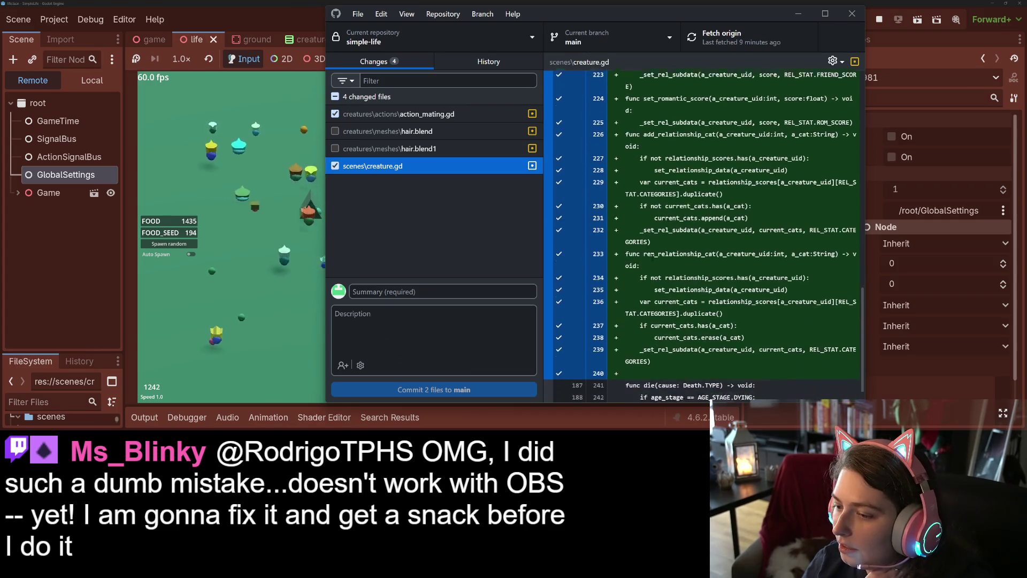
scroll(652, 256, "up", 3)
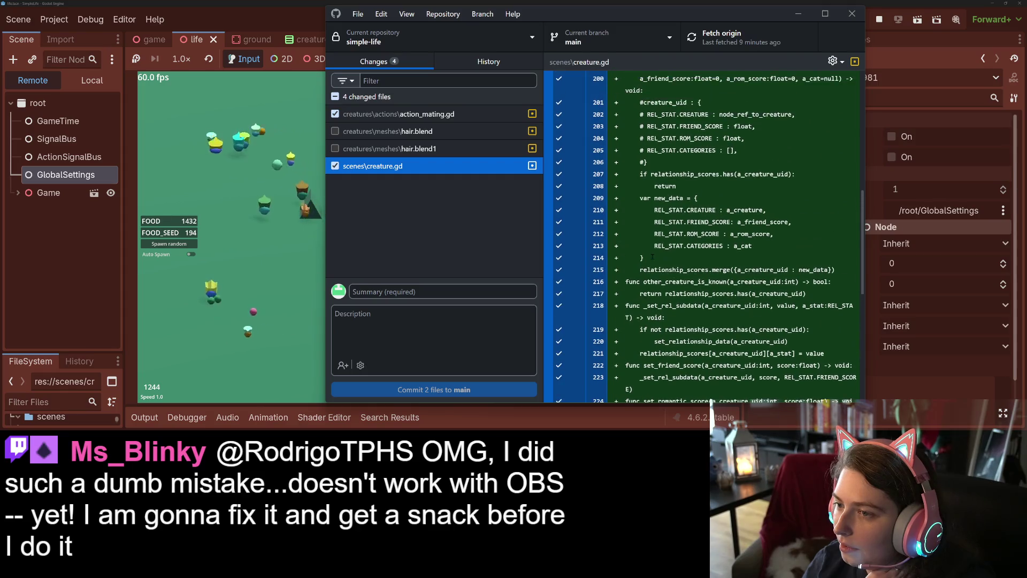
scroll(652, 256, "up", 1)
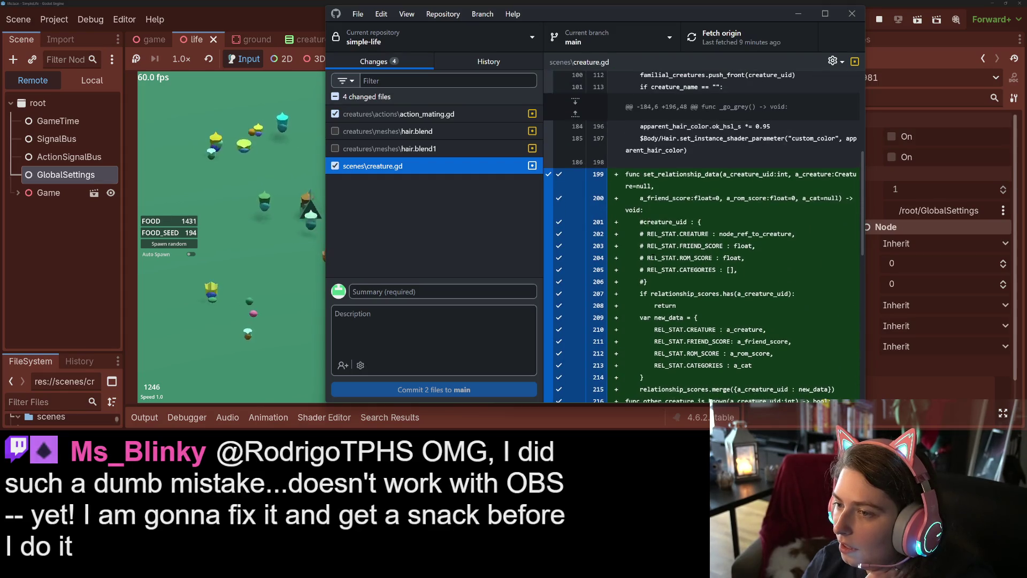
scroll(641, 252, "down", 2)
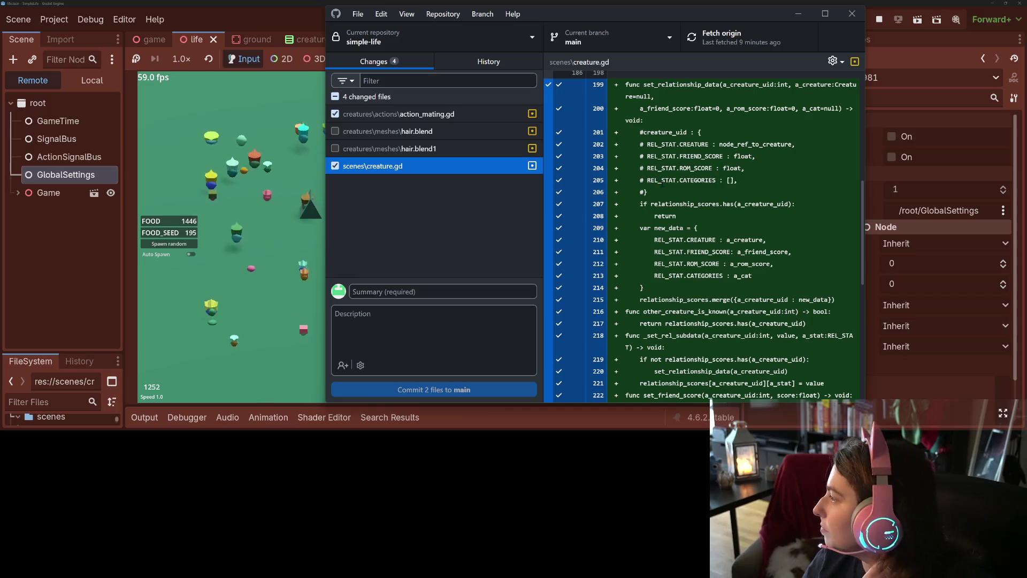
left_click(271, 2)
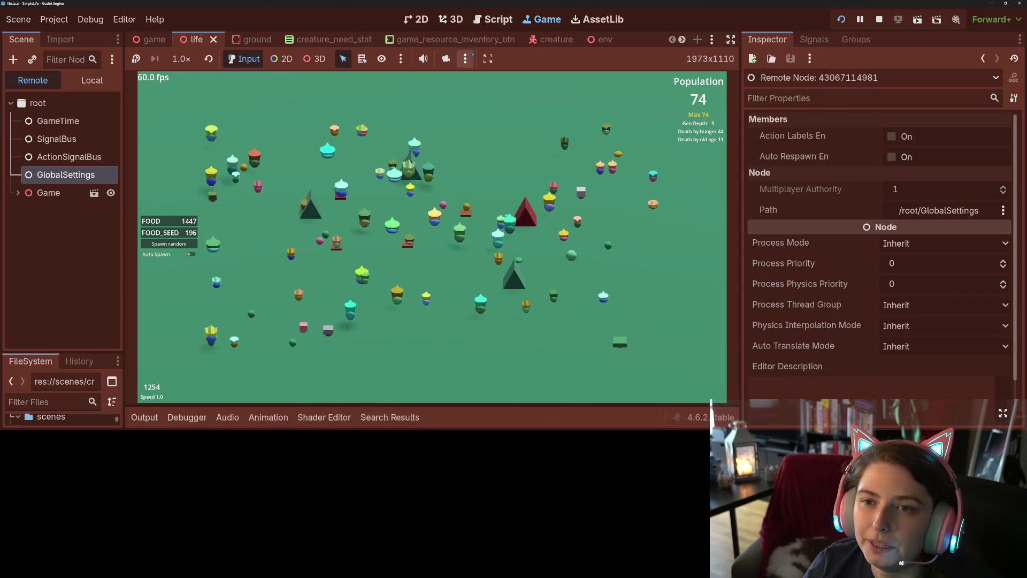
Stop the running game and open creature.gd at the relationship code
left_click(493, 19)
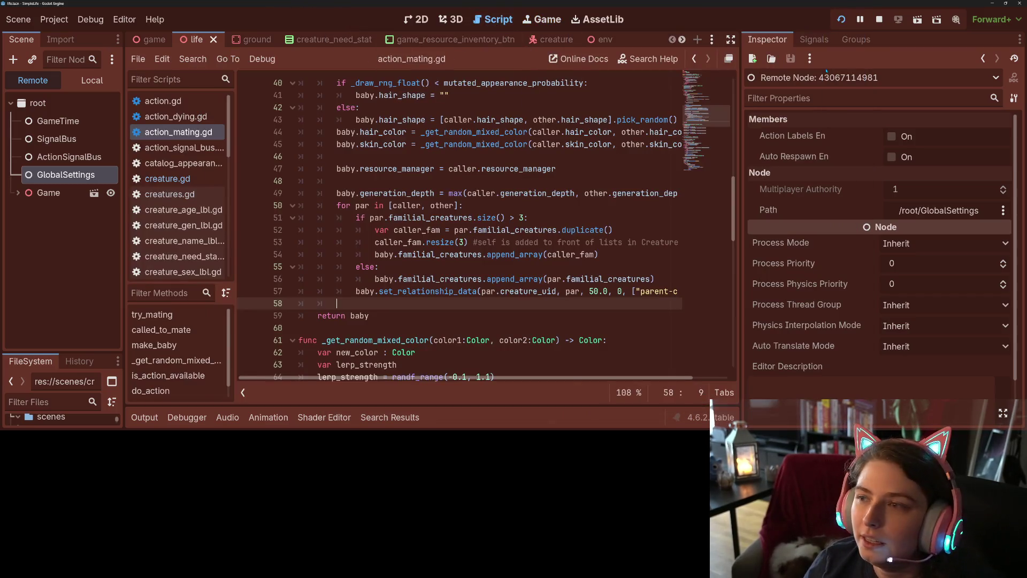
left_click(879, 20)
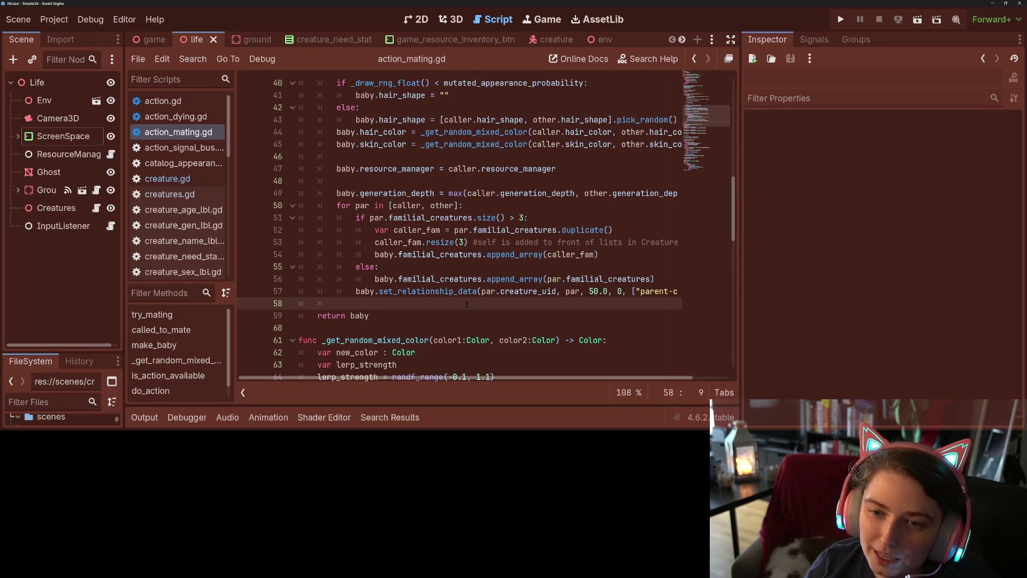
scroll(467, 304, "up", 5)
left_click(168, 178)
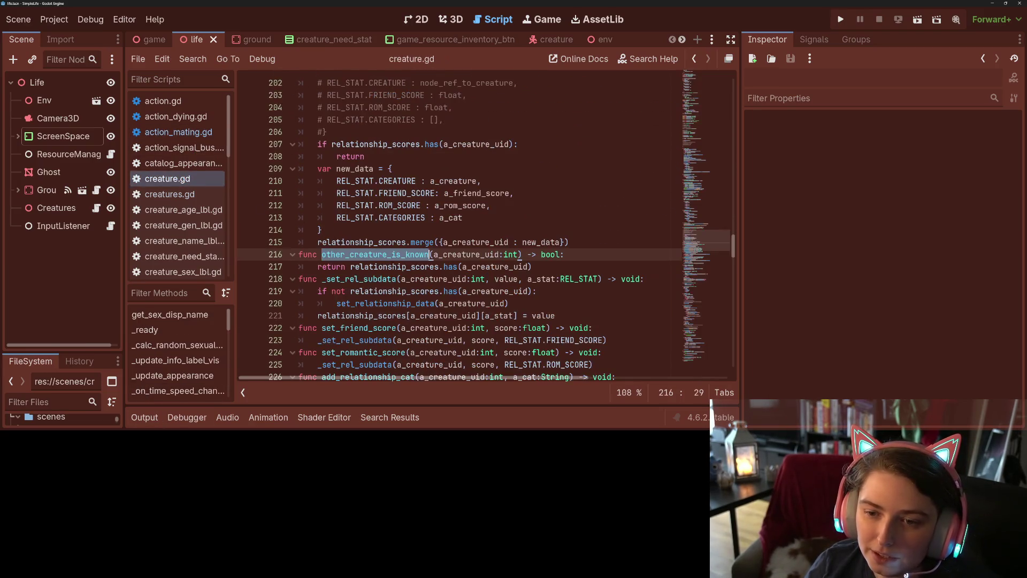
scroll(413, 274, "down", 6)
scroll(412, 273, "up", 9)
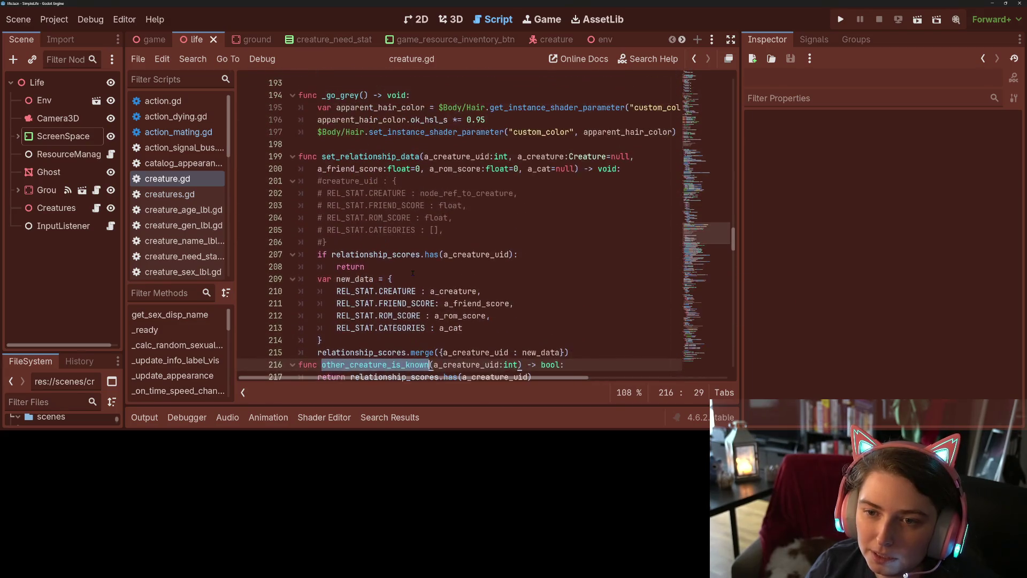
Move the known-creature early-return check to the start of set_relationship_data and save
left_click(359, 278)
mouse_move(318, 255)
left_mouse_down()
mouse_move(342, 267)
mouse_move(398, 268)
left_mouse_up()
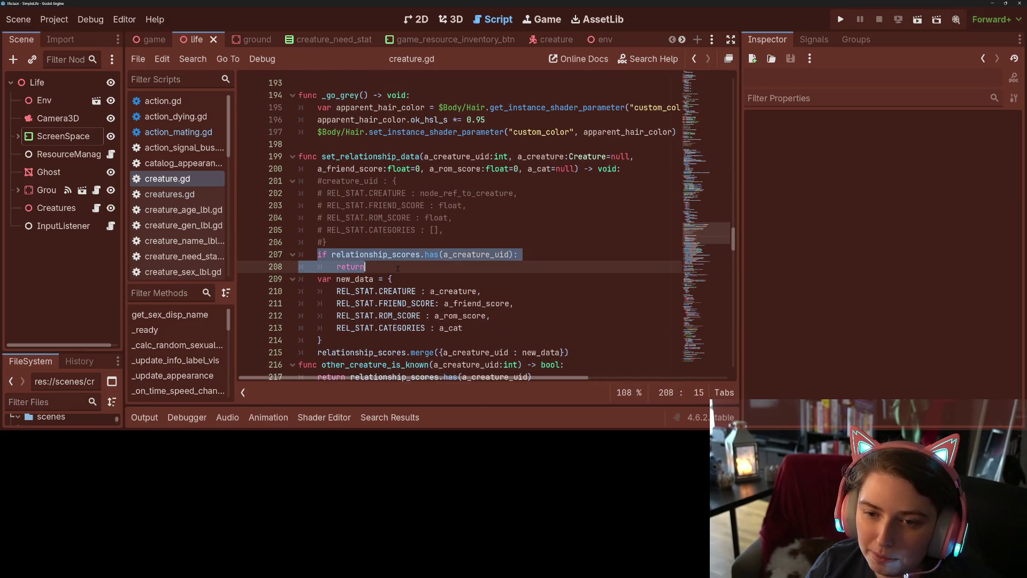
key("BackSpace")
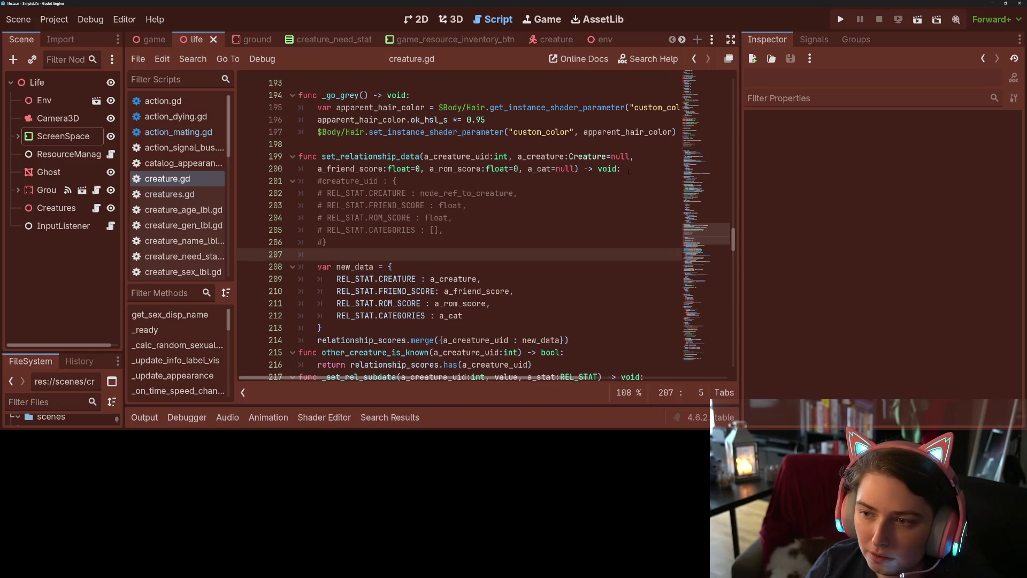
left_click(628, 171)
key("Return")
key("ctrl+v")
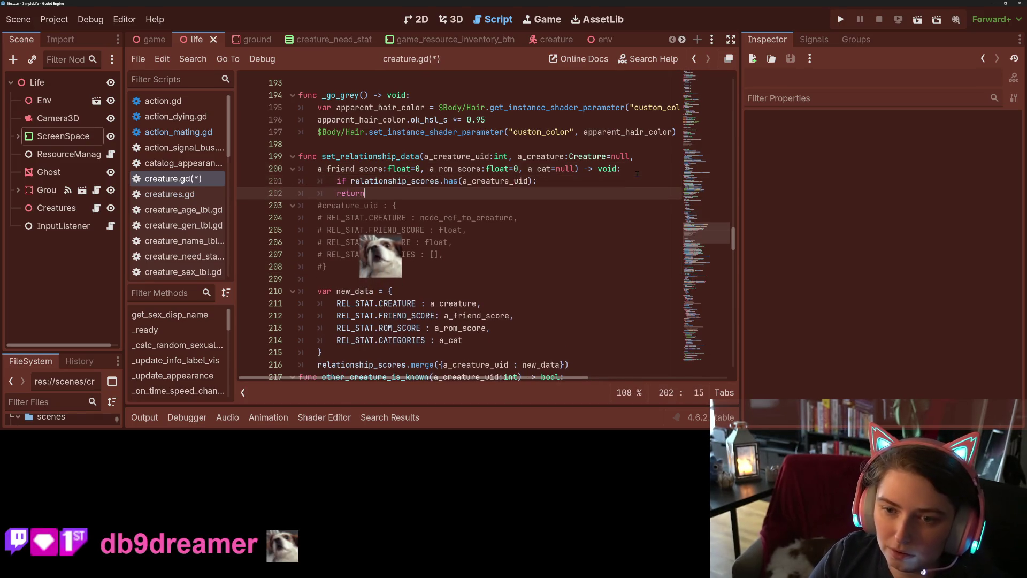
key("Up")
key("Home")
key("BackSpace")
key("ctrl+s")
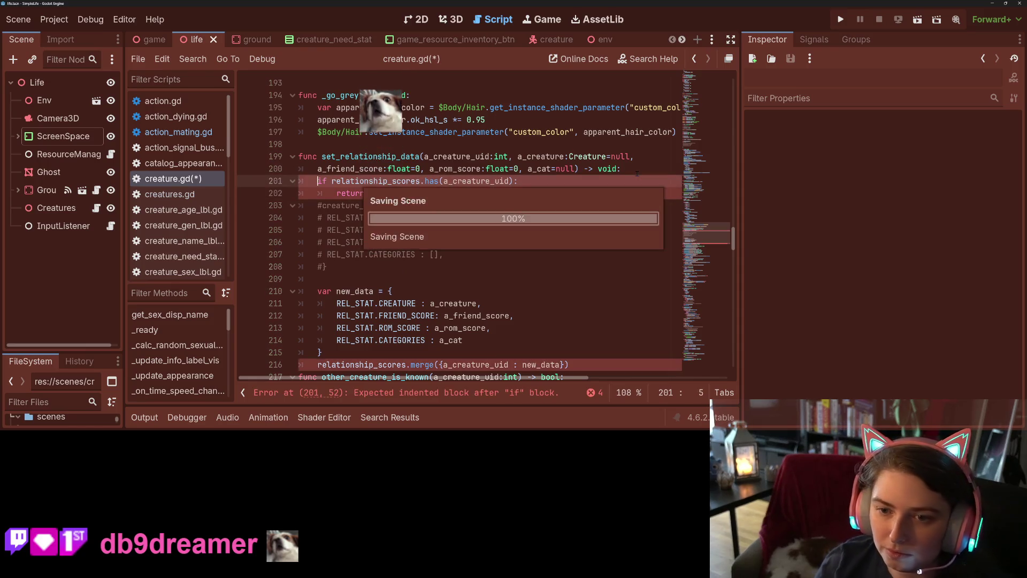
Delete the leftover empty line 209 and save creature.gd again
scroll(351, 133, "down", 4)
left_click(351, 133)
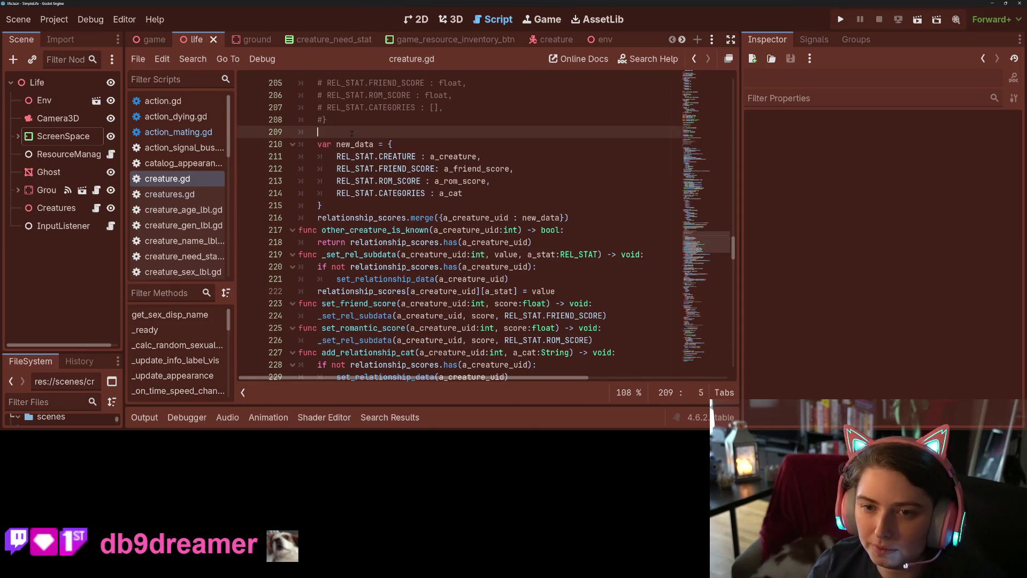
key("BackSpace")
key("BackSpace")
scroll(414, 199, "up", 3)
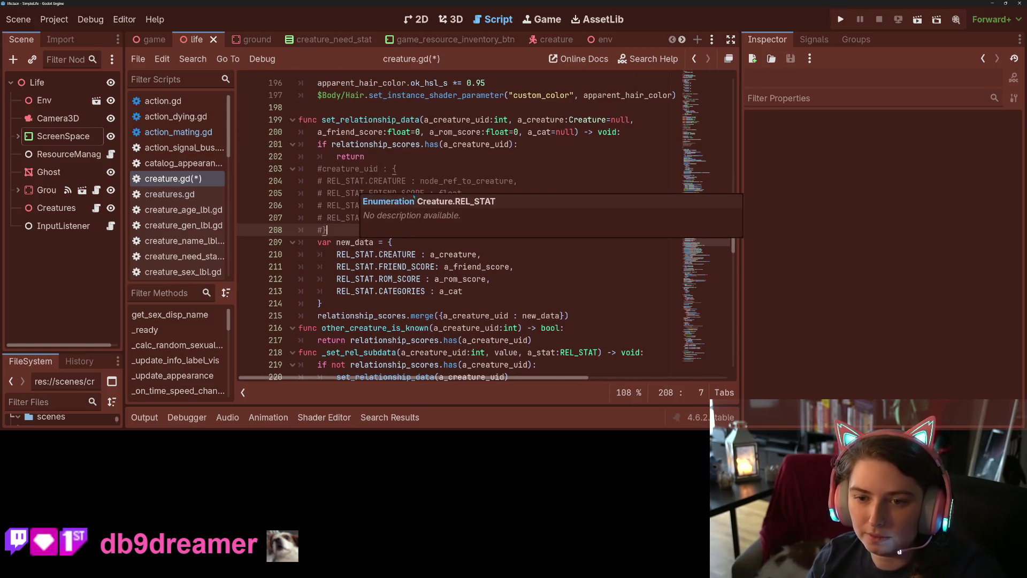
key("ctrl+s")
left_click(379, 193)
scroll(415, 235, "down", 3)
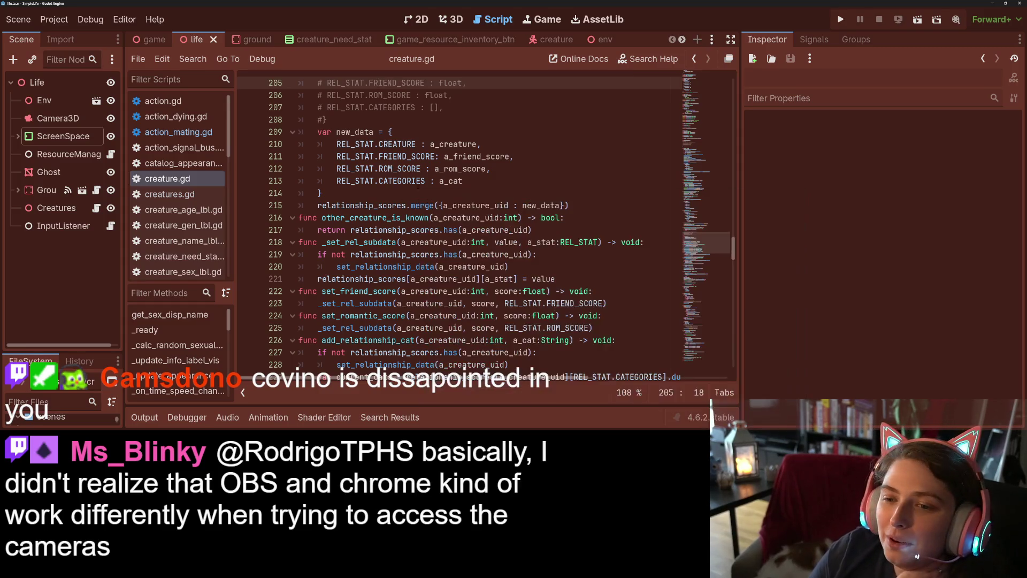
Inspect the new_data dictionary in creature.gd down to its closing brace on line 214
left_click(418, 186)
key("Down")
scroll(418, 185, "down", 3)
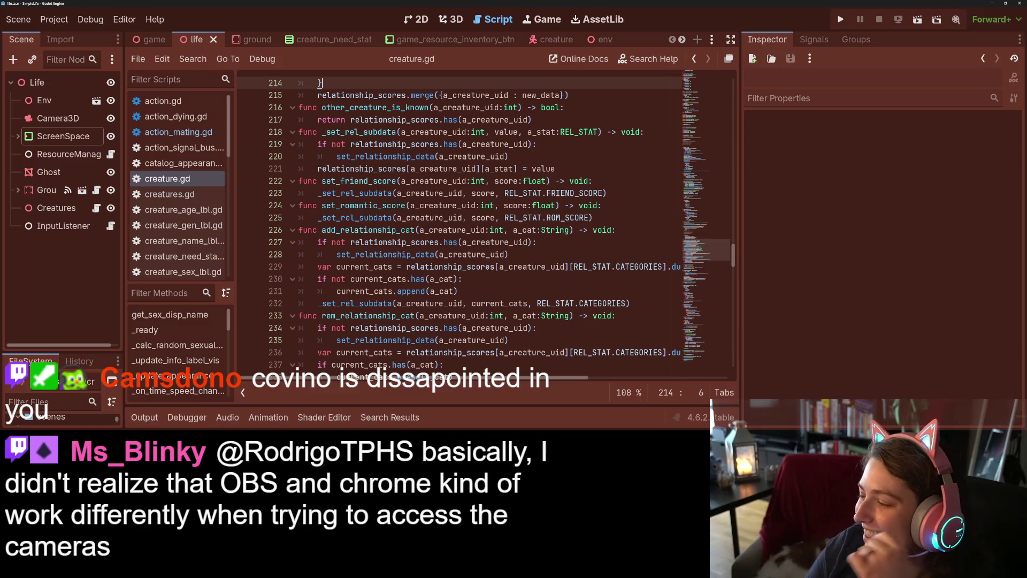
scroll(460, 224, "up", 2)
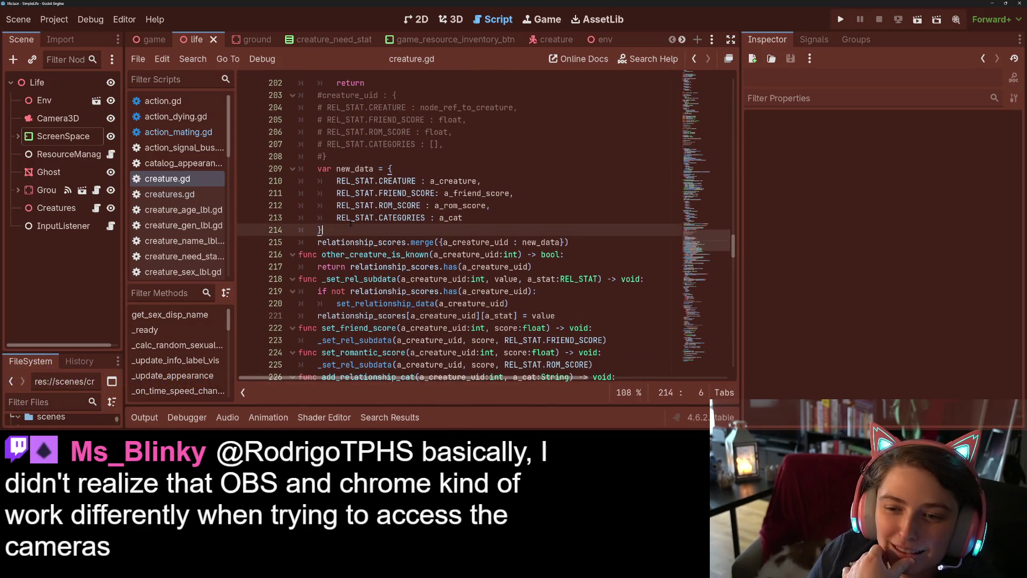
scroll(460, 224, "down", 2)
Highlight add_relationship_cat, relationship_scores and other_creature_is_known, then open action_mating.gd
double_click(368, 230)
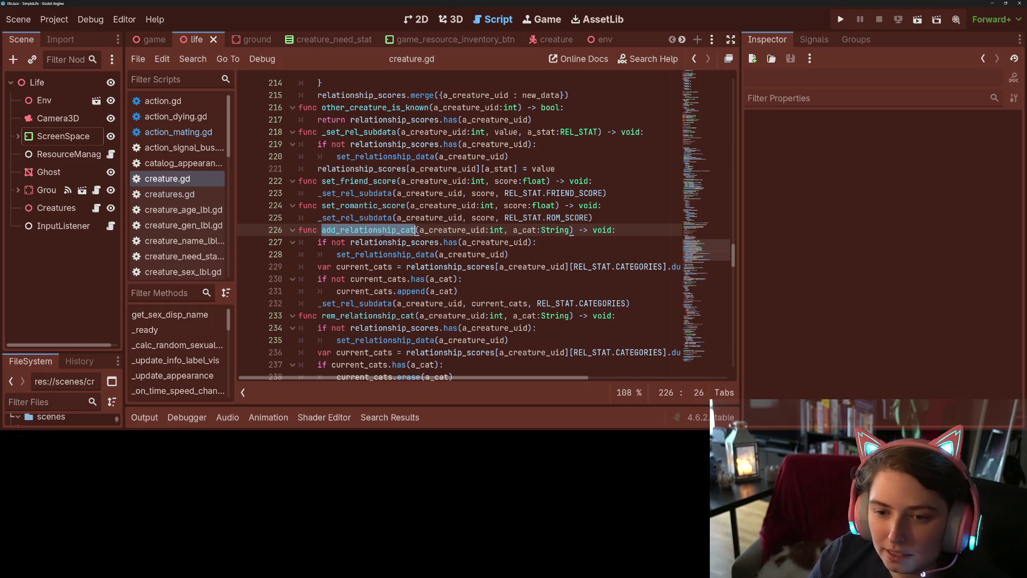
left_click(383, 242)
double_click(383, 242)
double_click(368, 230)
scroll(573, 303, "up", 2)
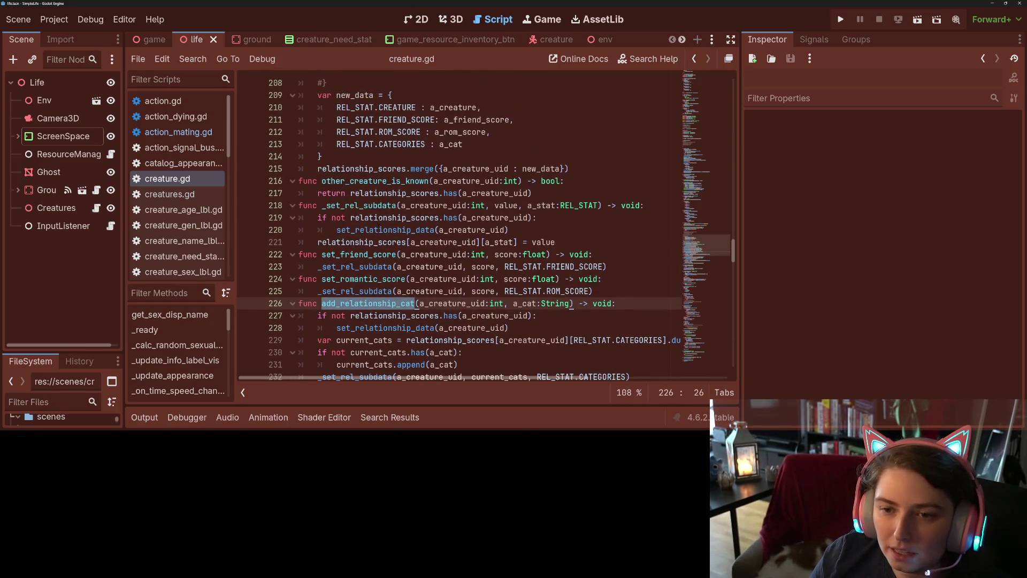
double_click(394, 180)
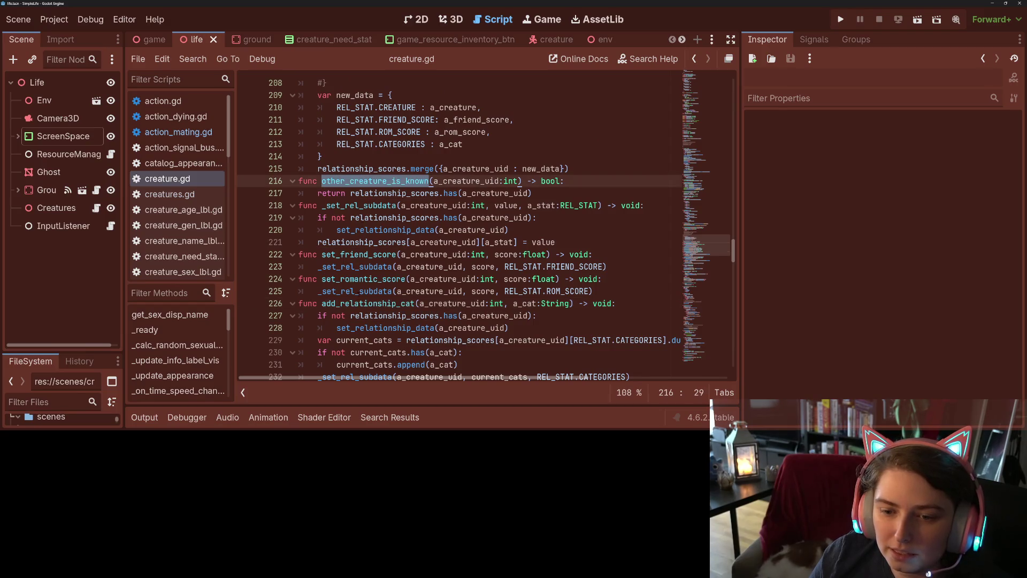
double_click(357, 303)
left_click(179, 132)
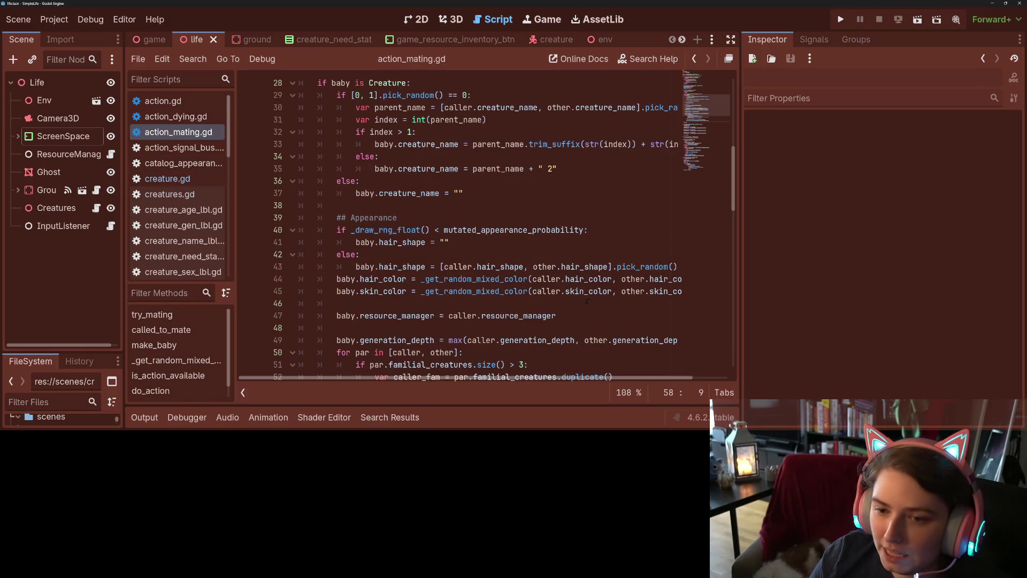
Browse action_mating.gd from called_to_mate through the make_baby call and male-target check
scroll(587, 301, "up", 7)
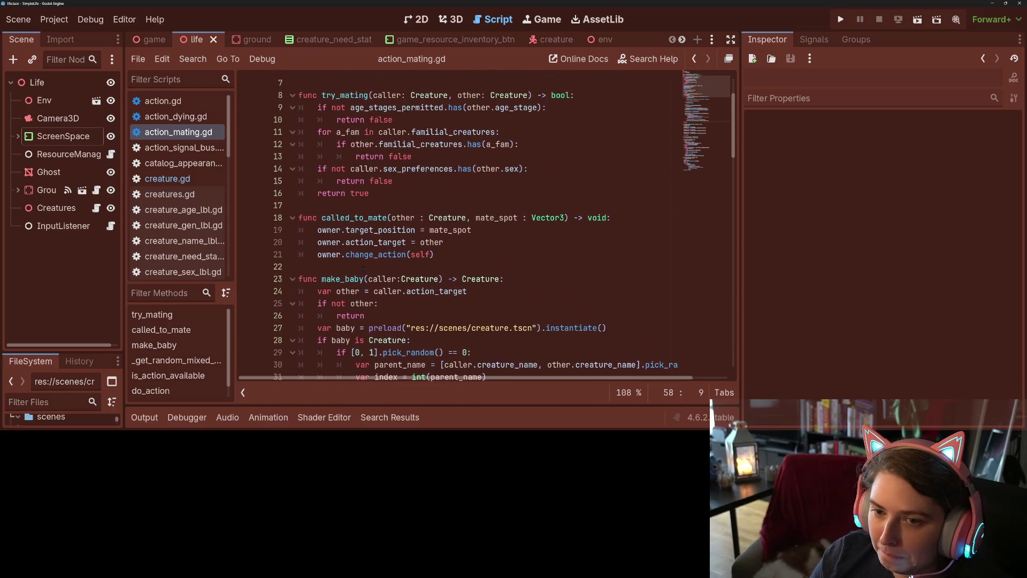
double_click(354, 217)
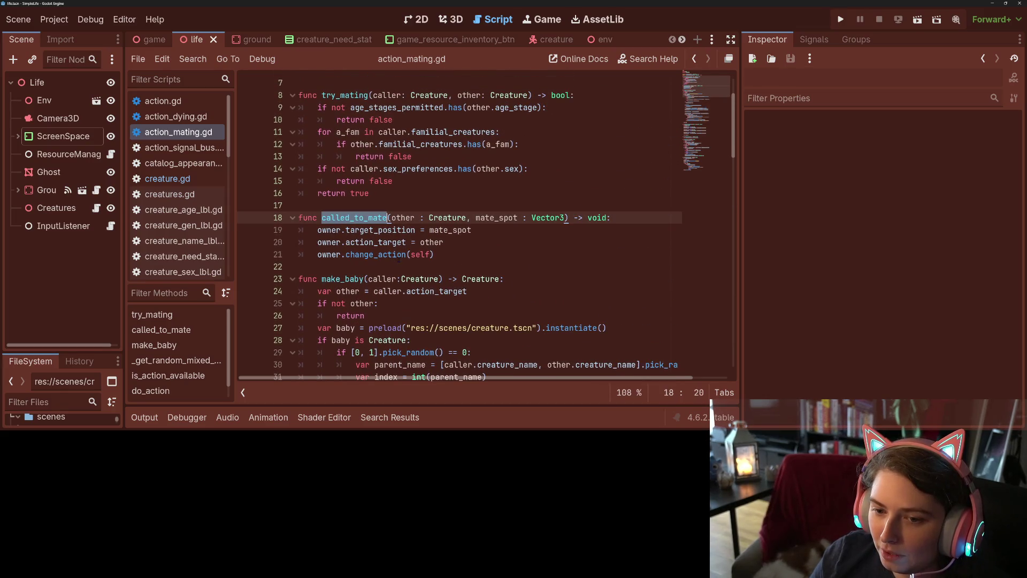
scroll(394, 263, "up", 2)
scroll(389, 265, "down", 15)
scroll(388, 262, "down", 8)
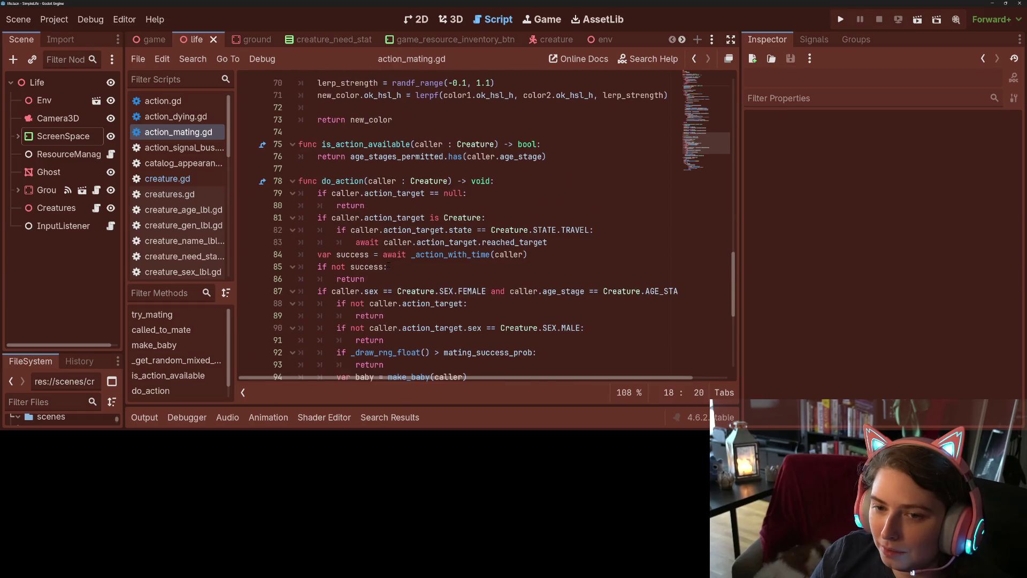
scroll(389, 266, "down", 5)
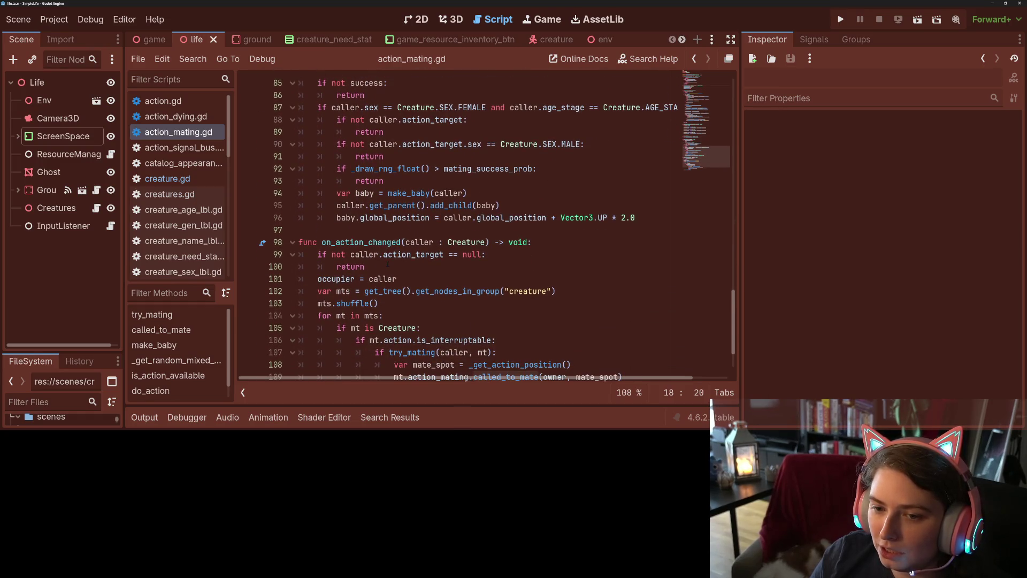
left_click(337, 206)
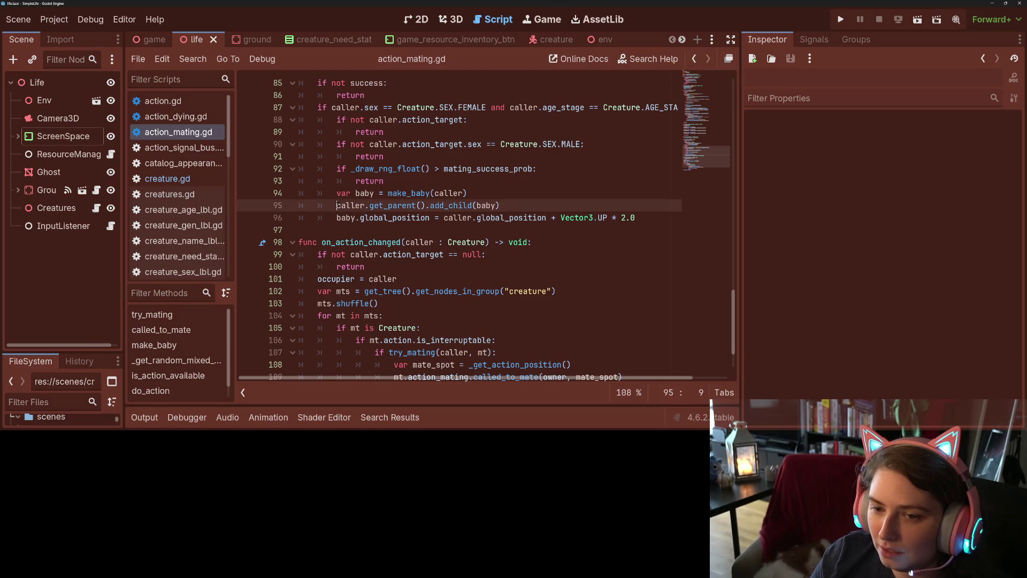
left_click(509, 205)
left_click(480, 195)
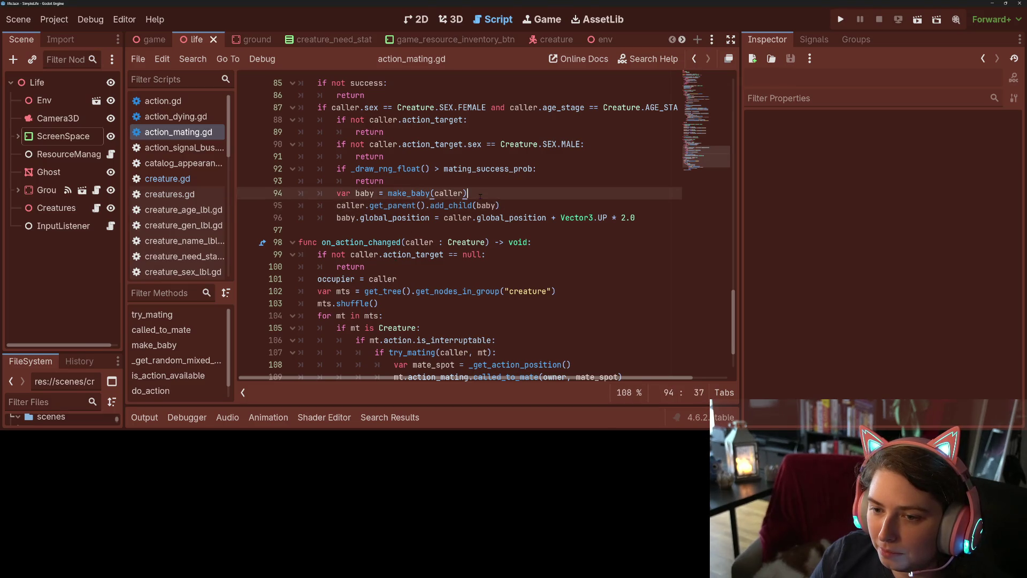
scroll(355, 193, "up", 3)
left_click(343, 254)
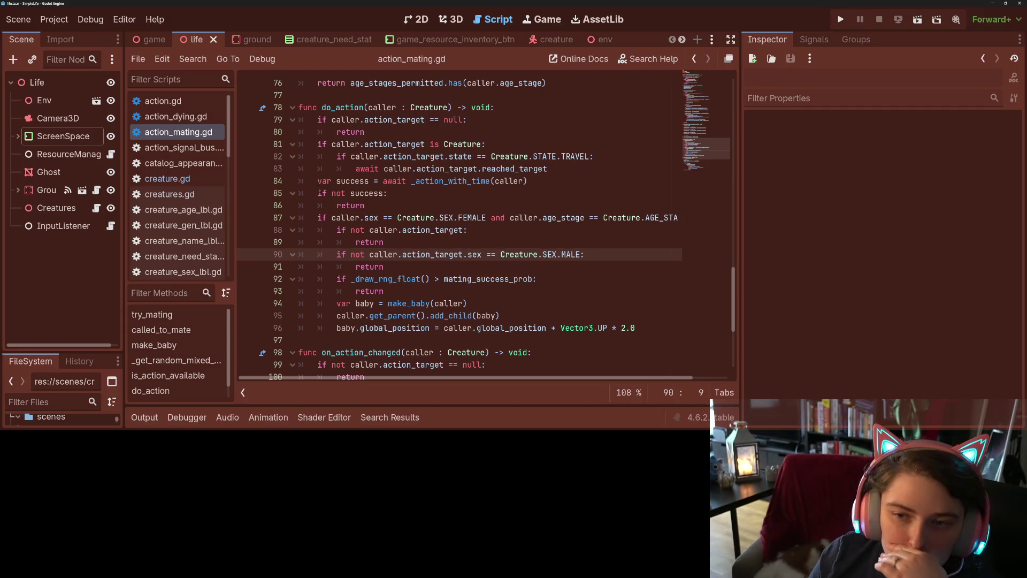
Insert an indented blank line before 'var success' in do_action
left_click(317, 180)
key("Return")
key("Up")
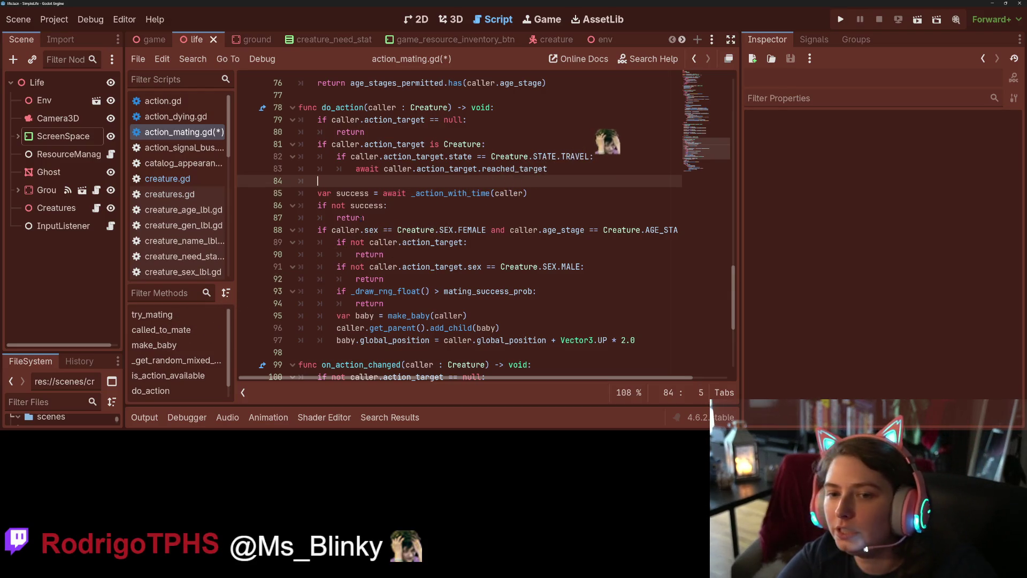
key("Tab")
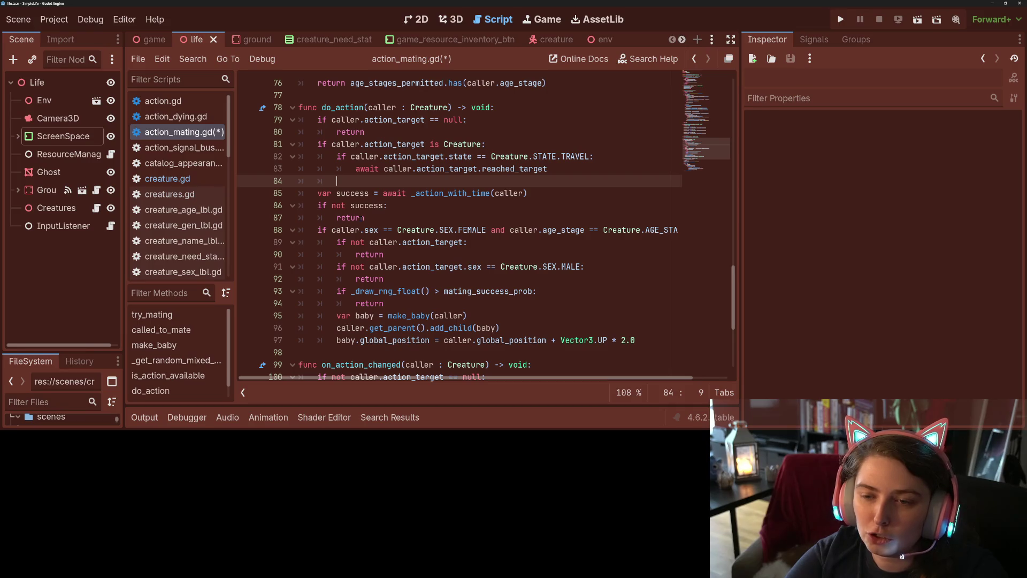
Write 'if caller.other_creature_is_known(caller.action_target.creature_uid):' on line 84
type("caller.action")
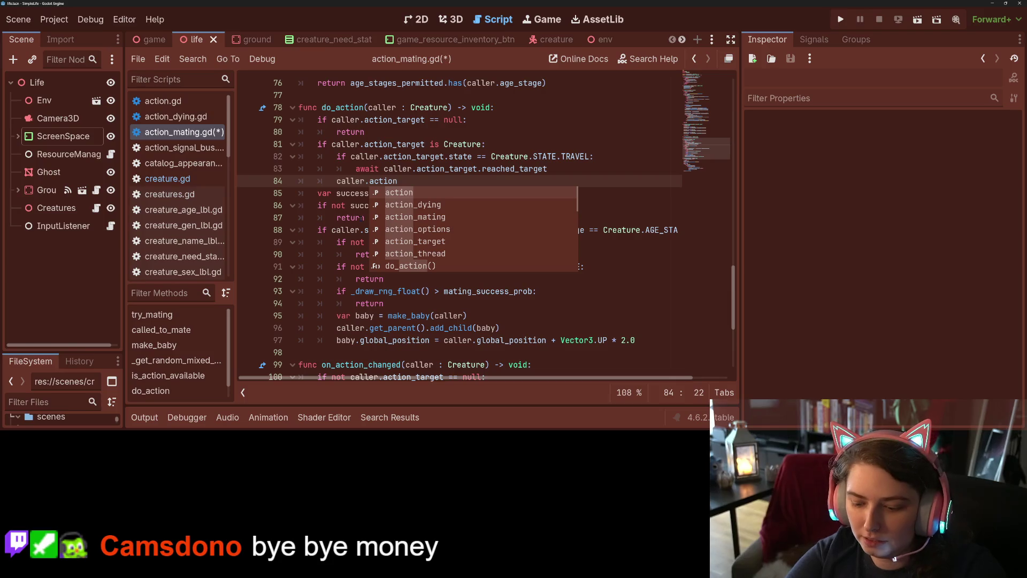
left_click(351, 181)
type("if ")
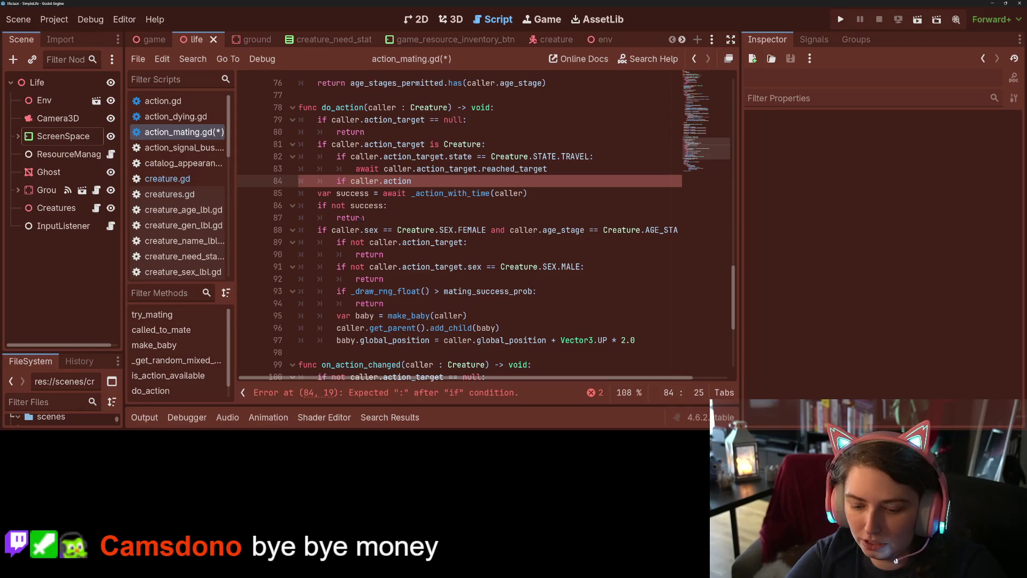
type("_target")
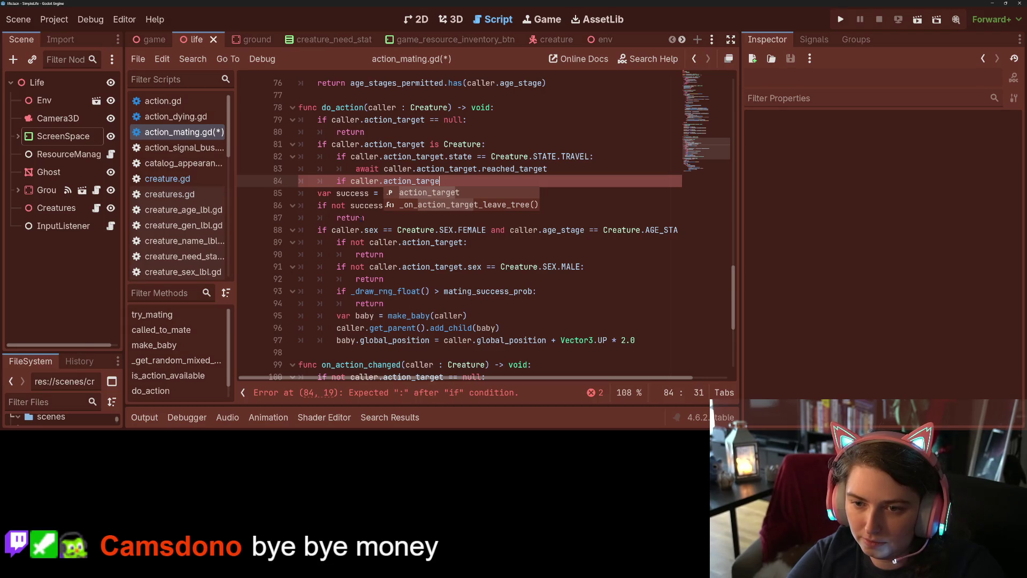
key("BackSpace")
key("BackSpace")
key("BackSpace")
type("is")
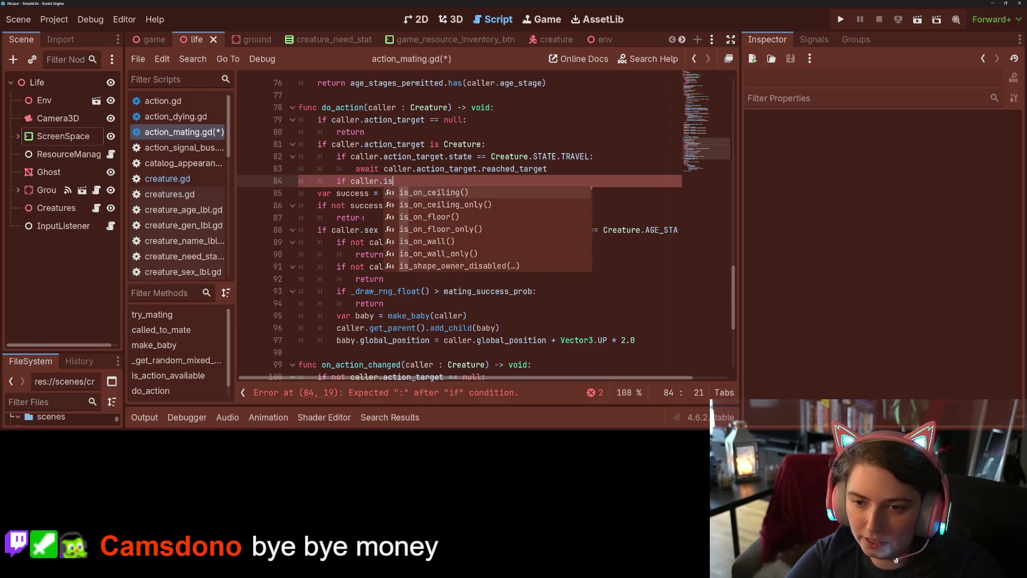
type("_re")
key("BackSpace")
key("BackSpace")
type("ot")
key("BackSpace")
key("BackSpace")
key("BackSpace")
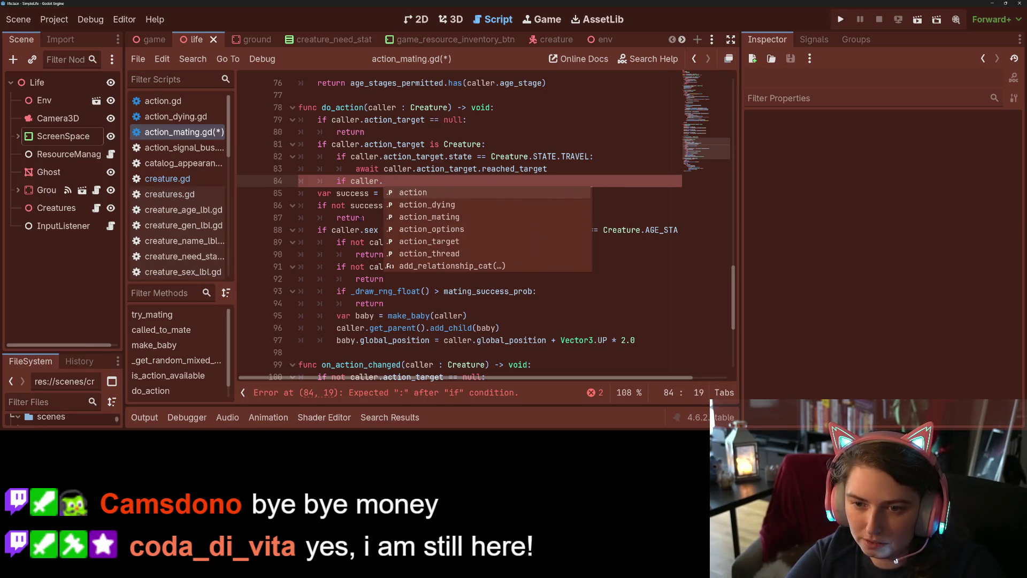
type("other_creature_is_known")
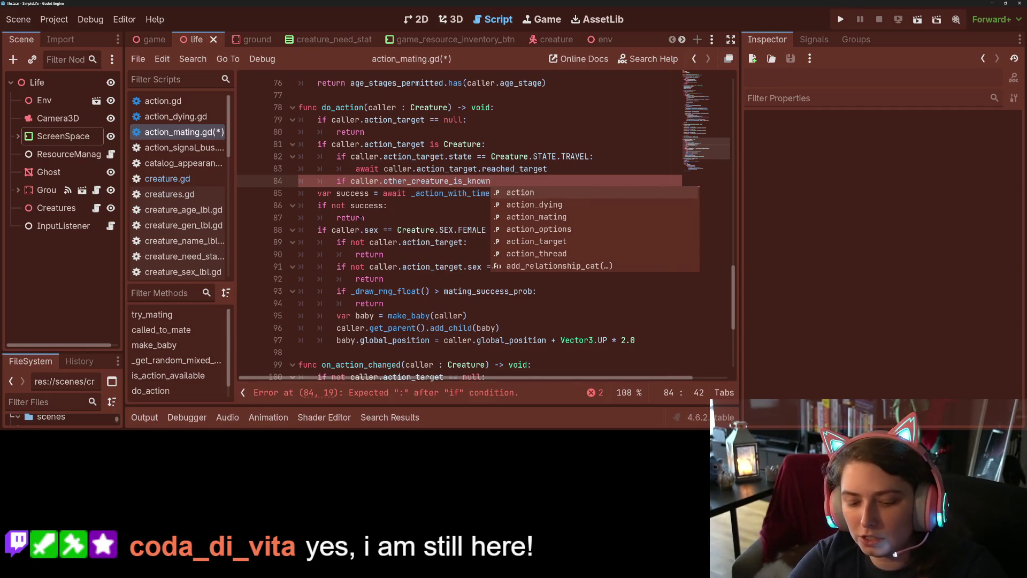
type("(")
key("Escape")
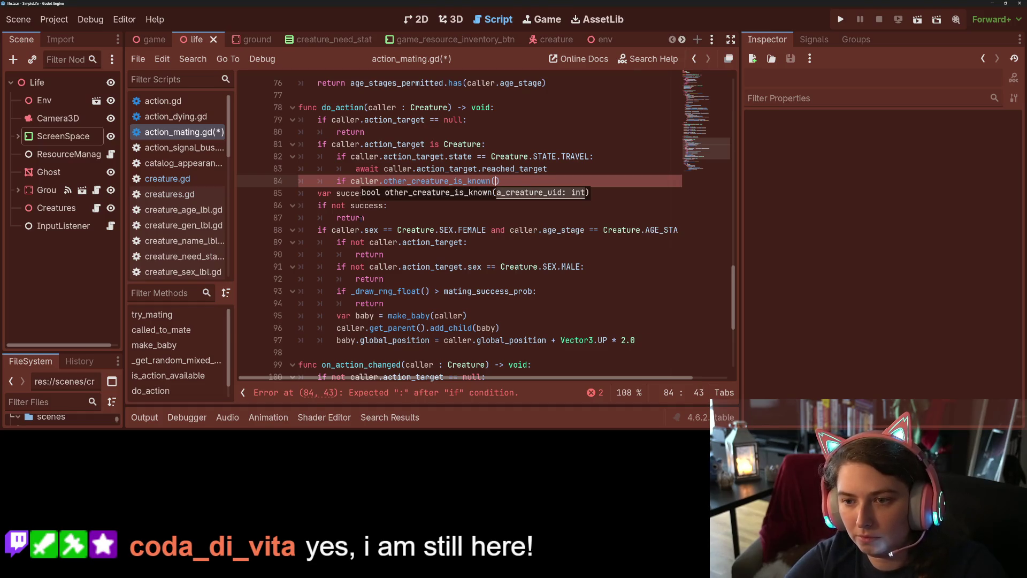
type("aller.ac")
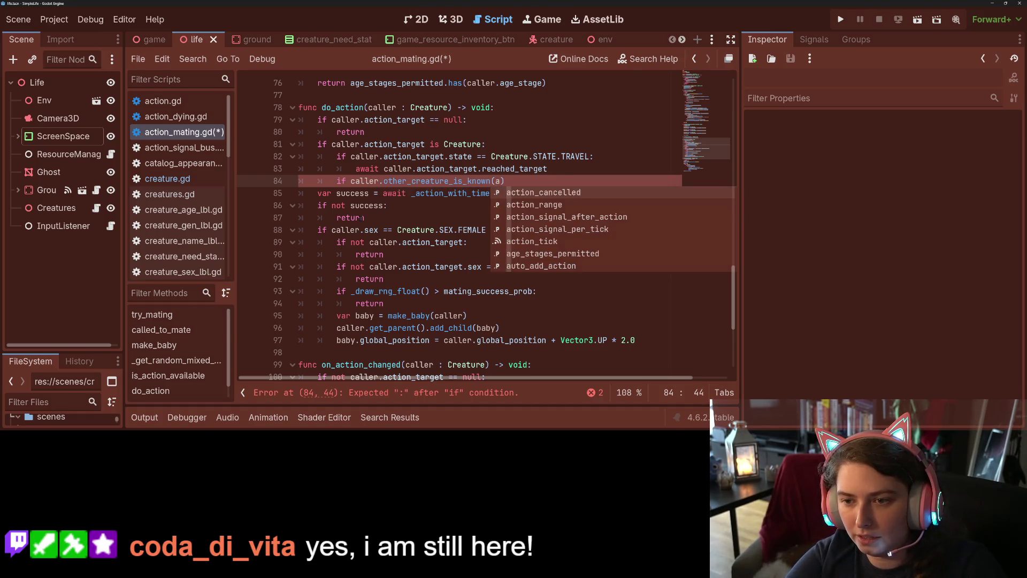
type("tion_t")
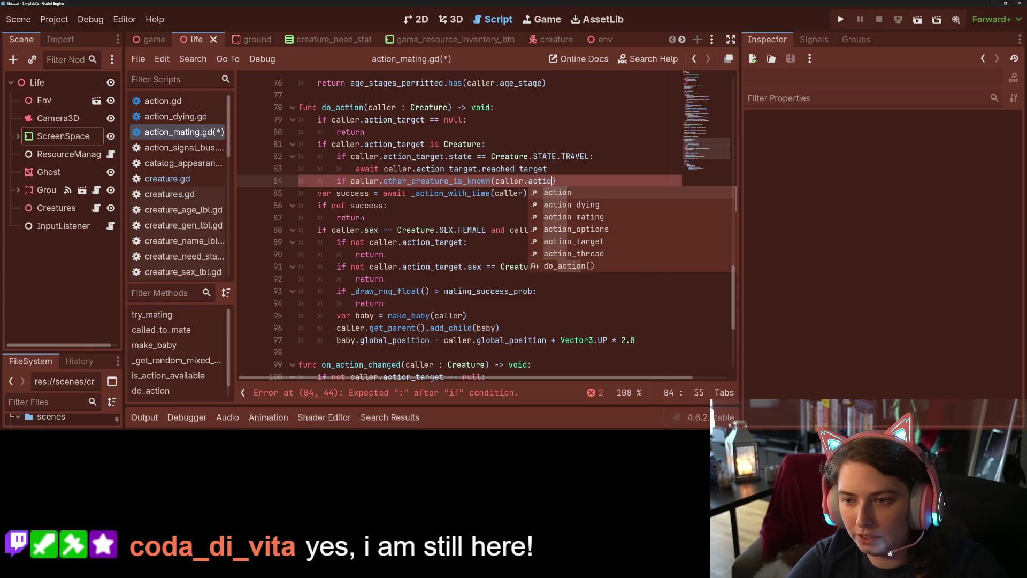
key("Return")
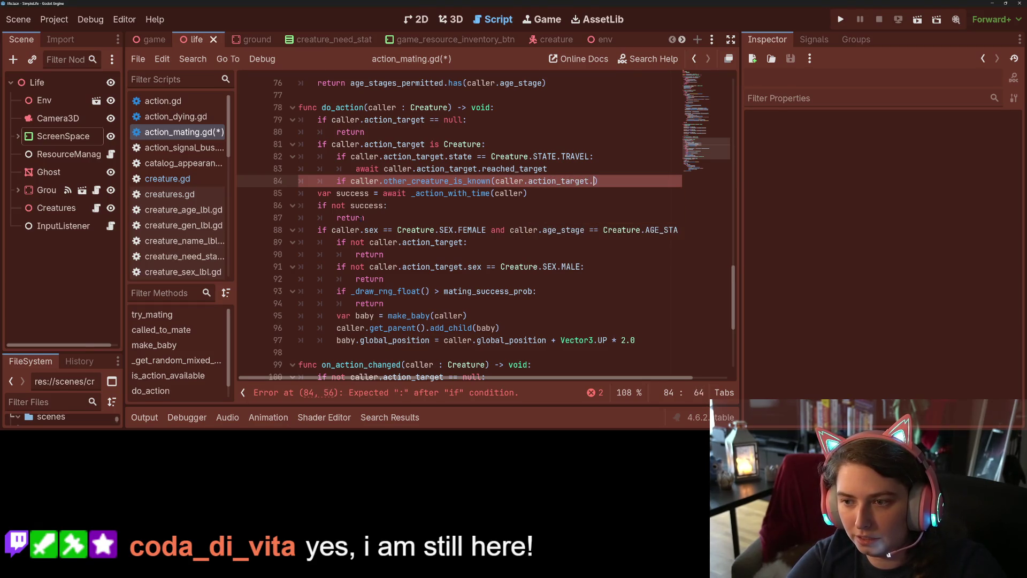
type("creature_uid")
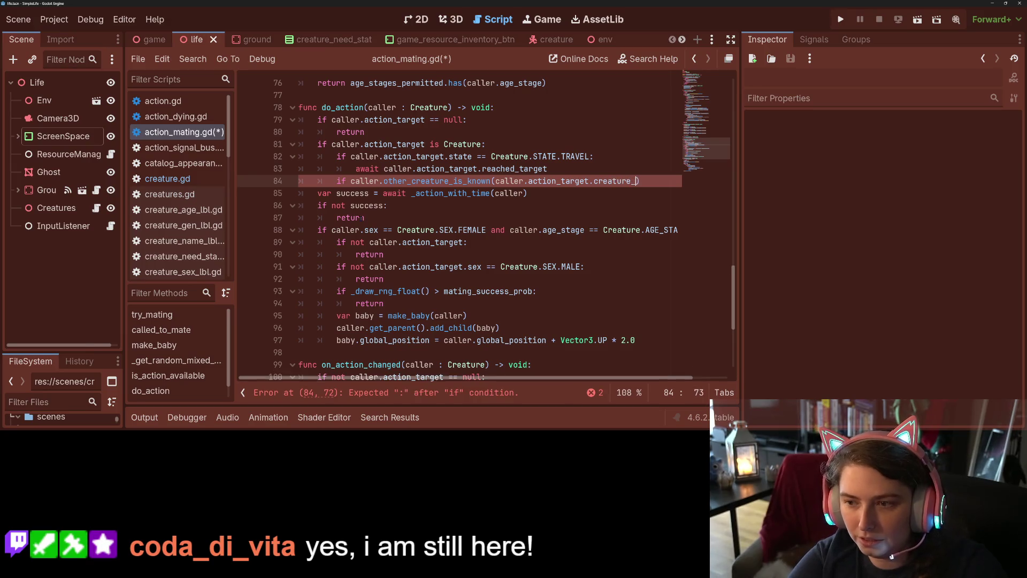
type(")")
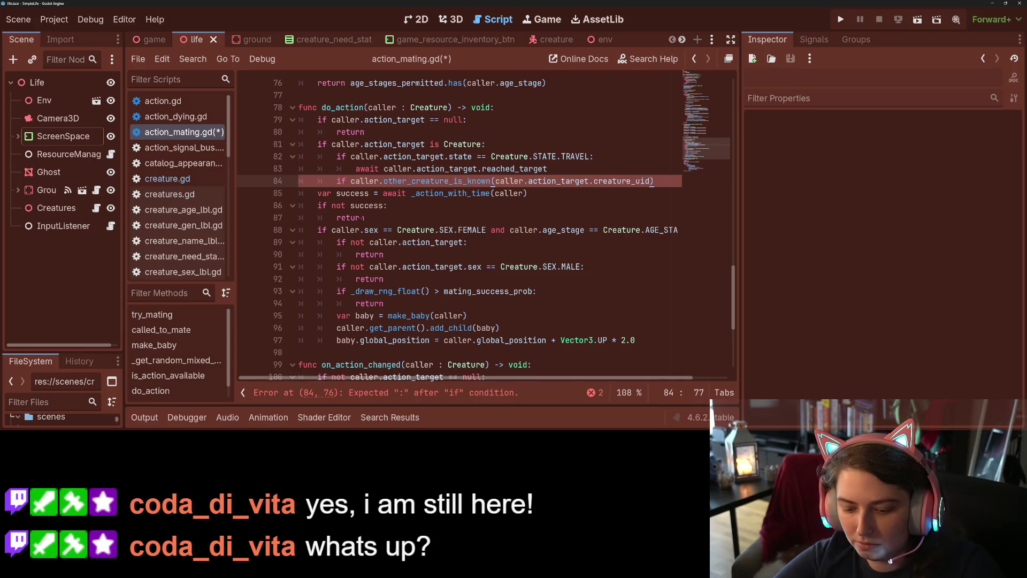
type(":")
key("Return")
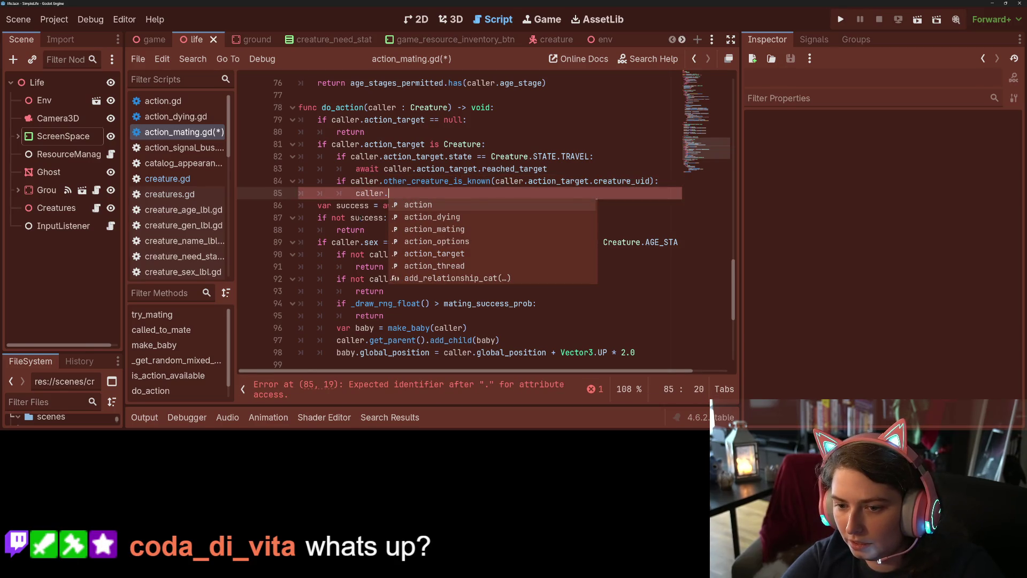
Add the body call add_relationship_cat(caller.action_target.creature_uid, "lover") under the condition
type("add")
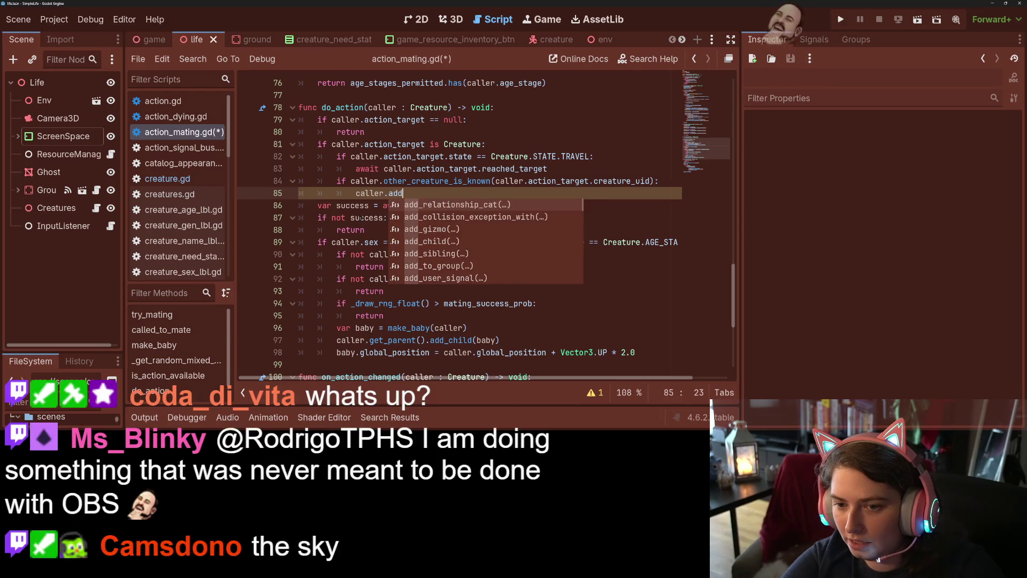
key("Return")
type("\"")
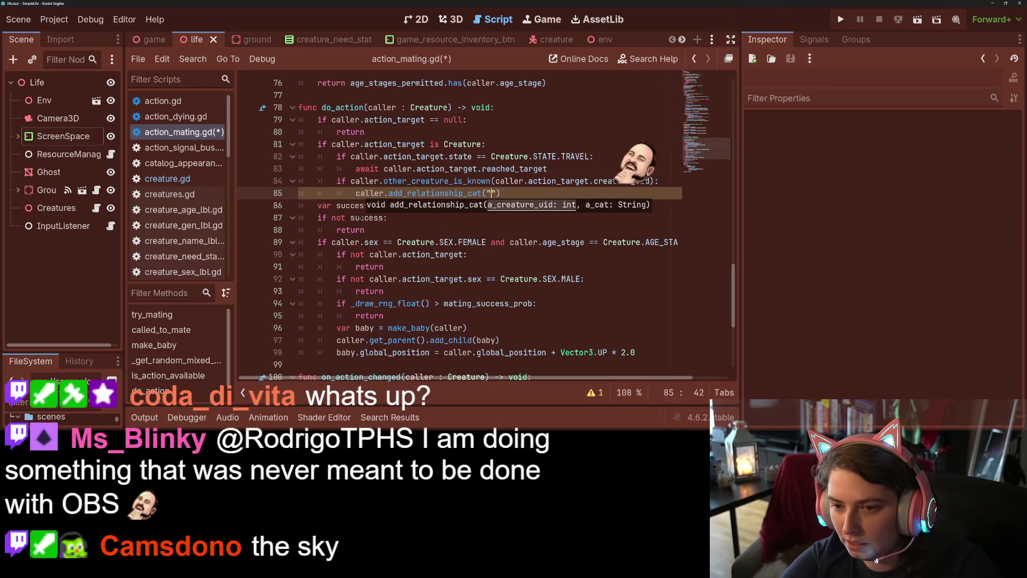
key("BackSpace")
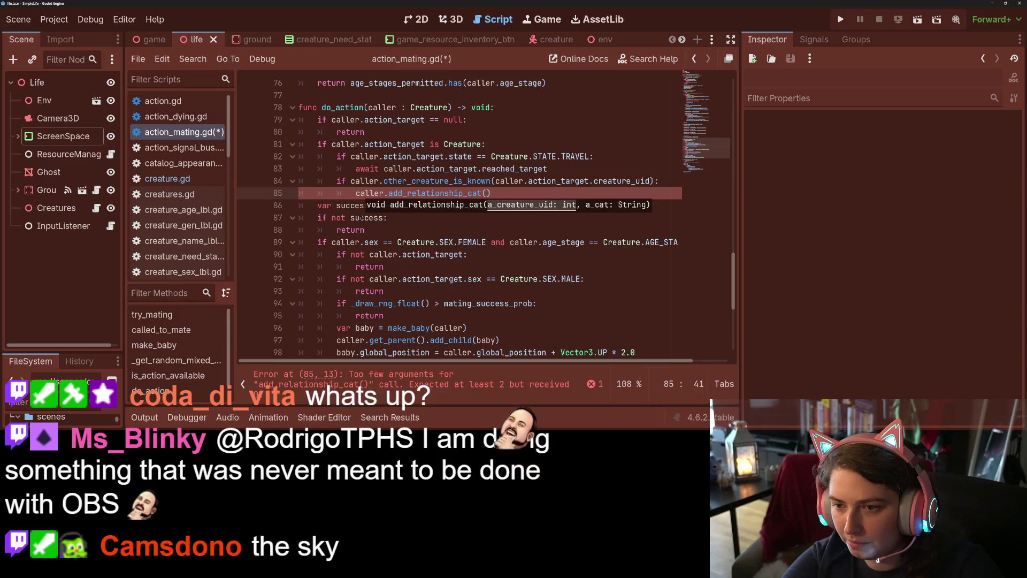
left_click(505, 204)
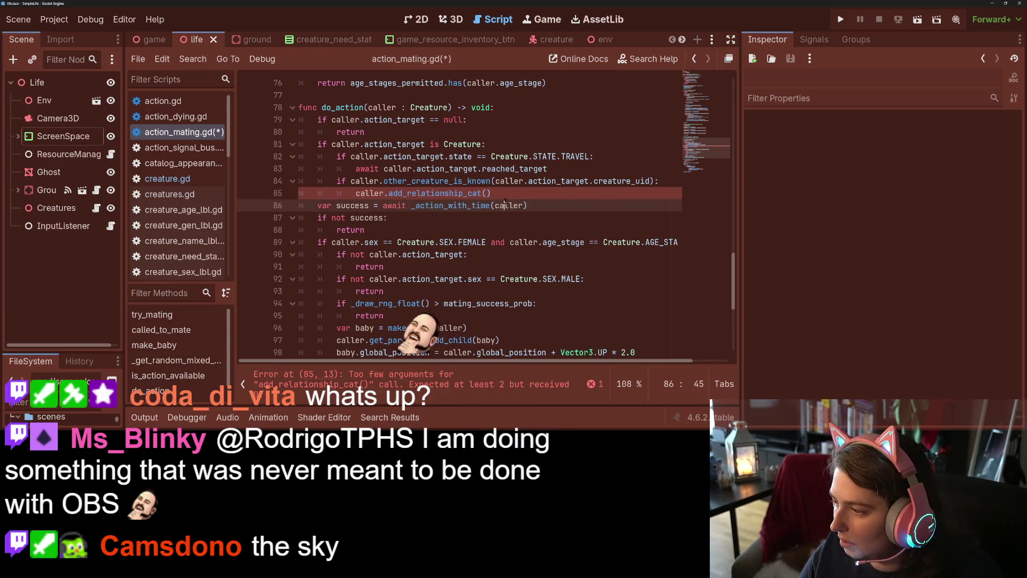
left_click_drag(495, 181, 650, 181)
key("ctrl+c")
double_click(506, 205)
key("ctrl+v")
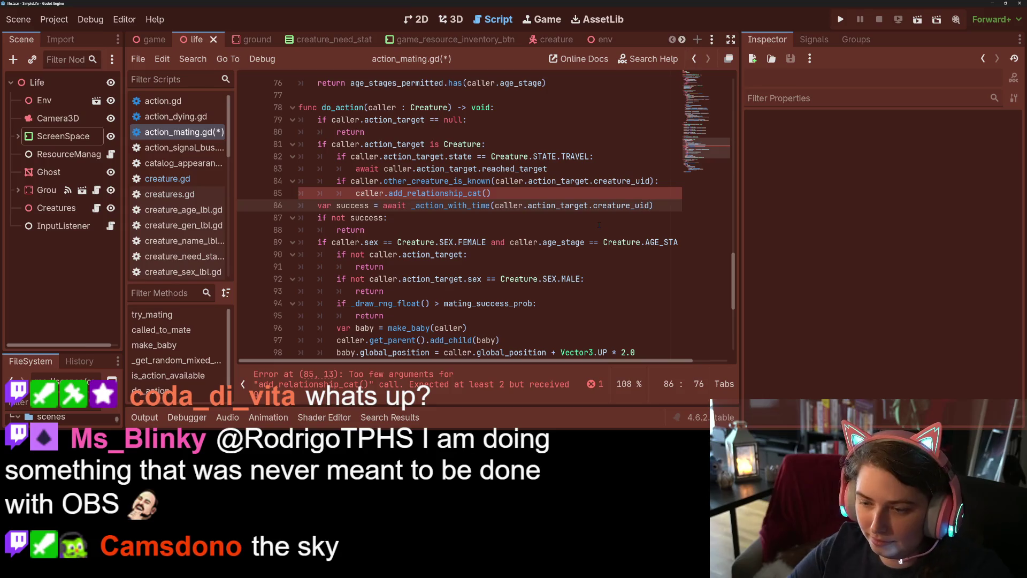
type("\"lover\")")
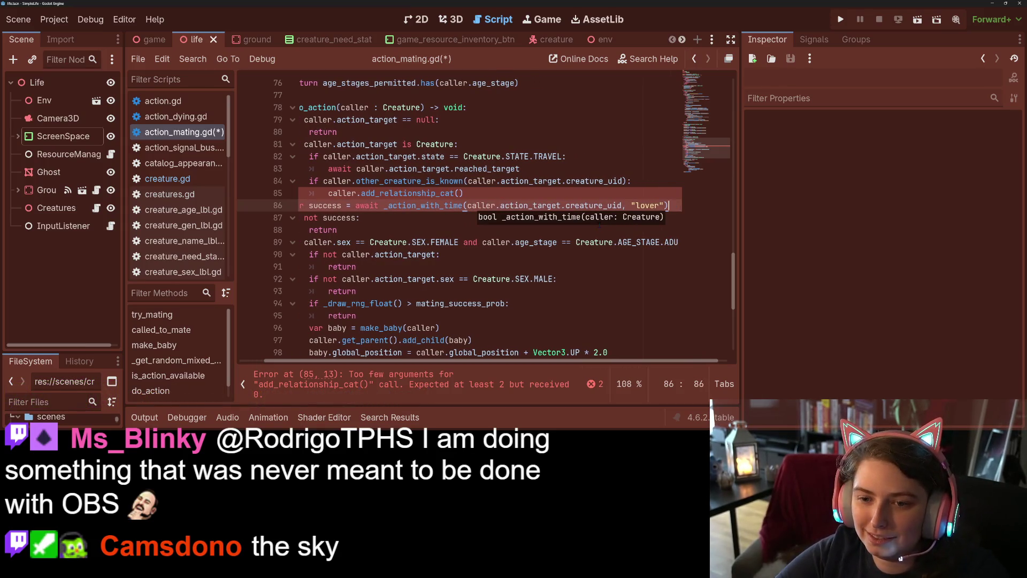
key("ctrl+BackSpace")
key("ctrl+BackSpace")
key("ctrl+BackSpace")
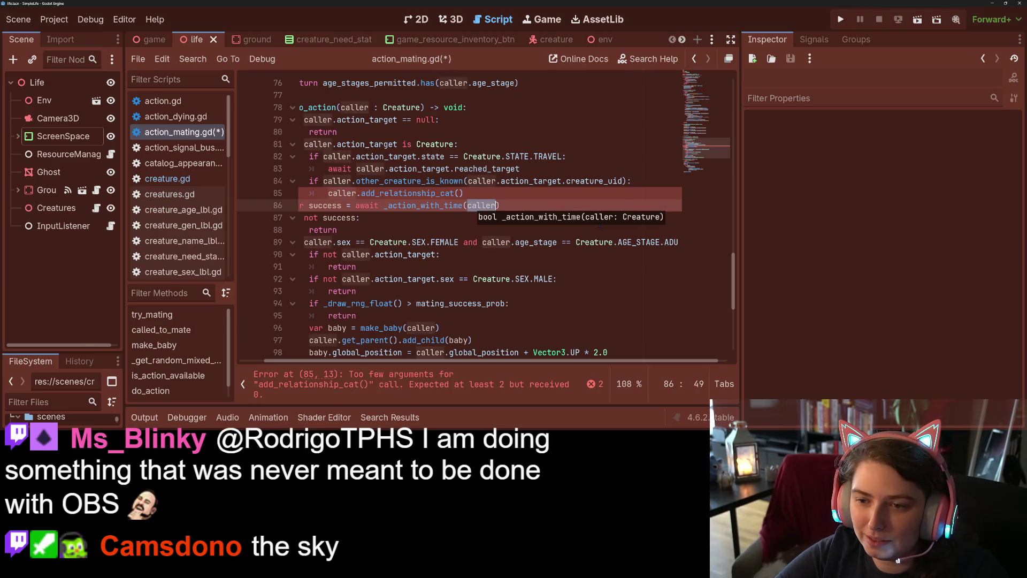
key("Up")
key("Left")
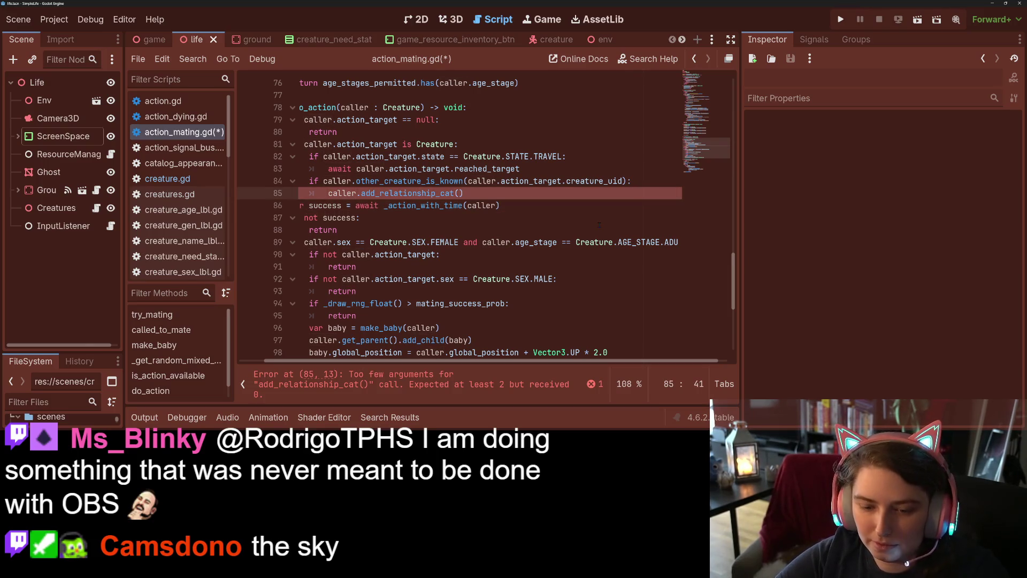
key("ctrl+v")
type(", \"lover")
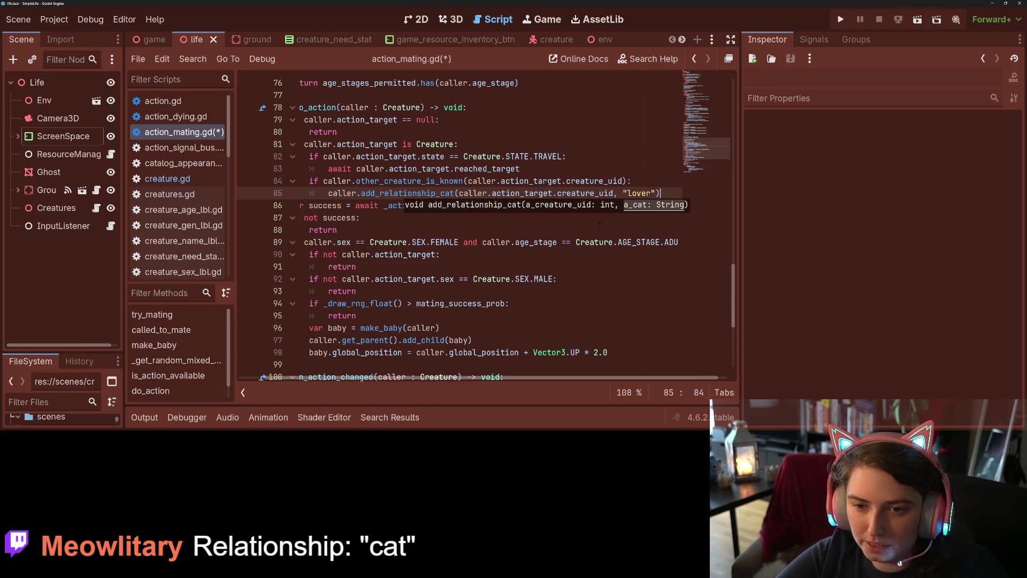
key("Return")
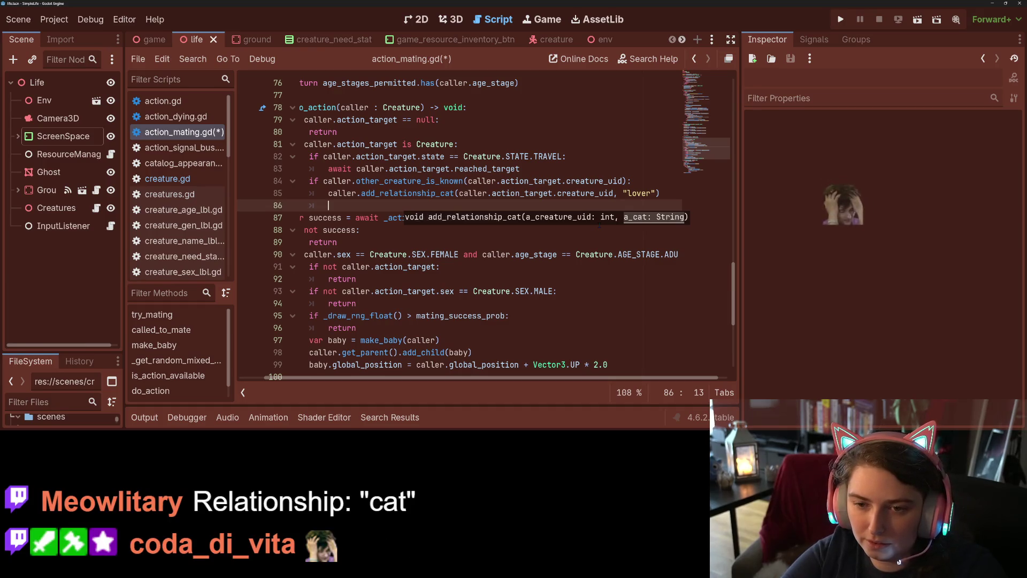
Try the set_relationship_data and set_romantic_score suggestions after caller., then erase them
type("cal")
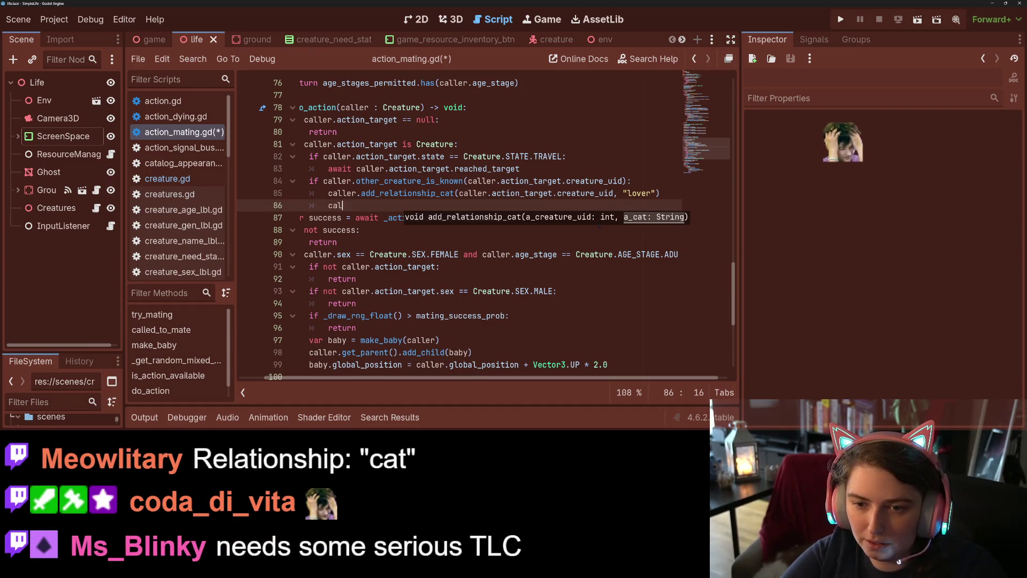
type("ler.set")
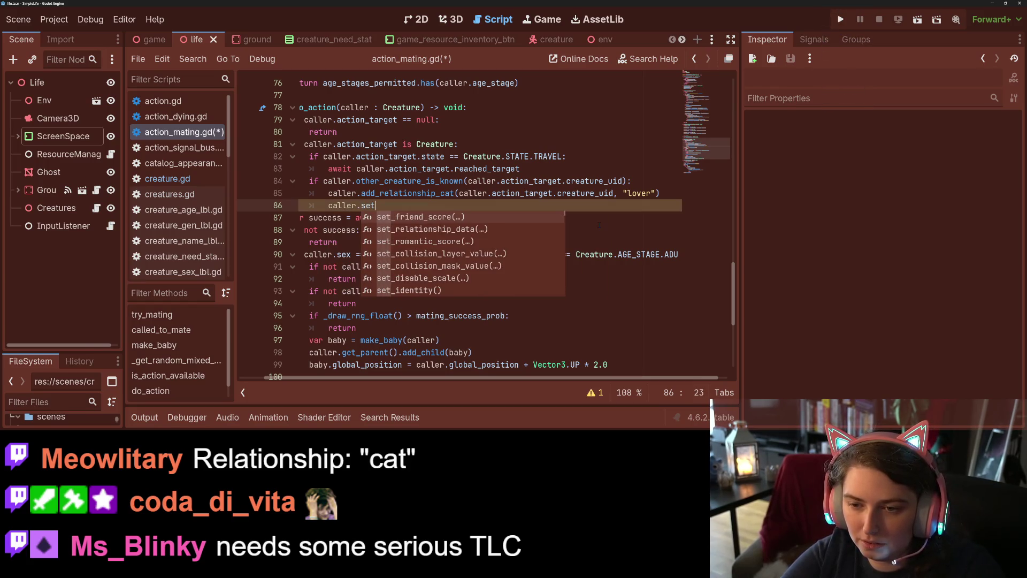
key("Down")
key("Return")
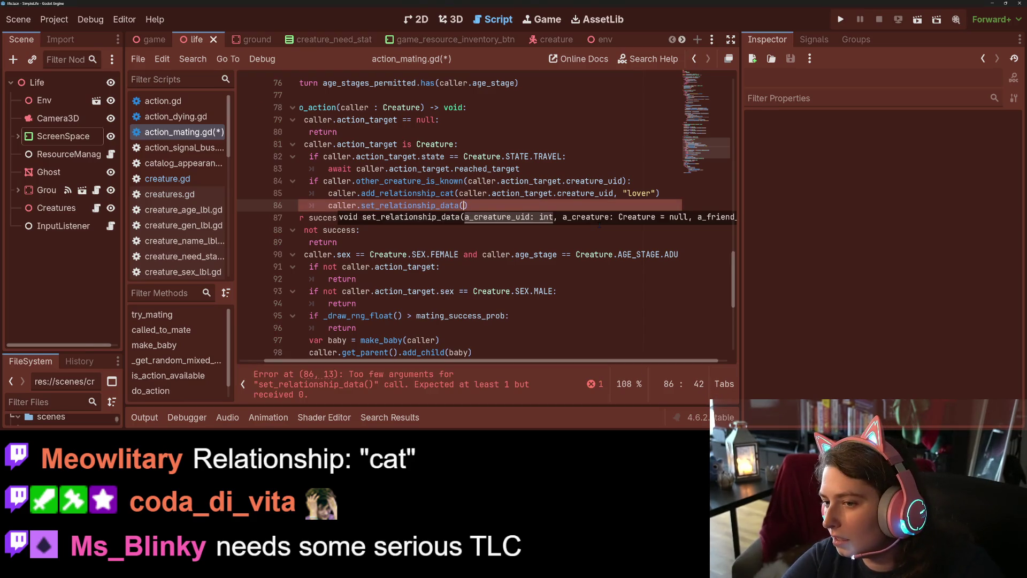
key("BackSpace")
key("BackSpace")
key("BackSpace")
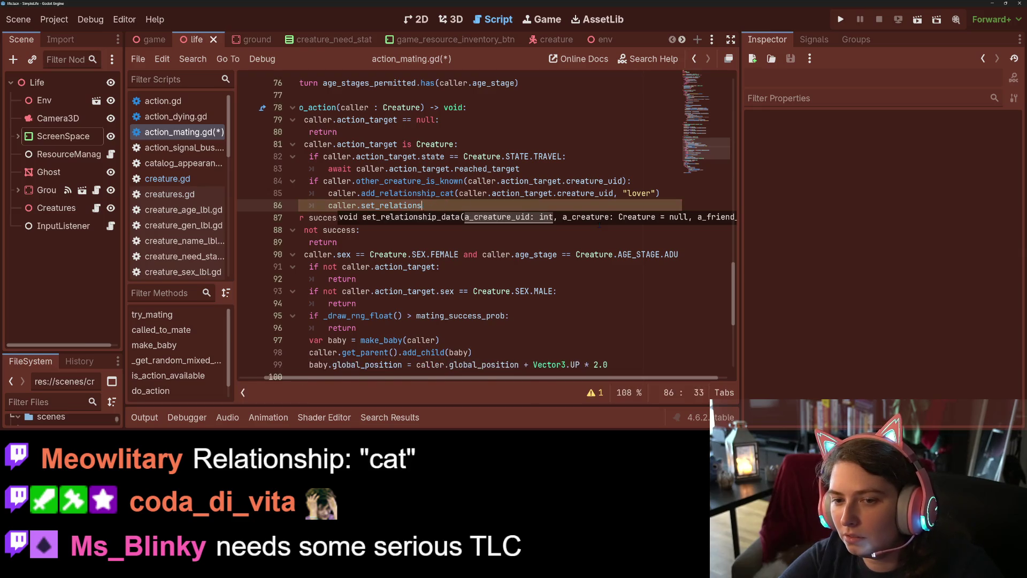
key("BackSpace")
key("BackSpace")
key("BackSpace")
type("s")
key("Down")
key("Down")
key("Down")
key("Return")
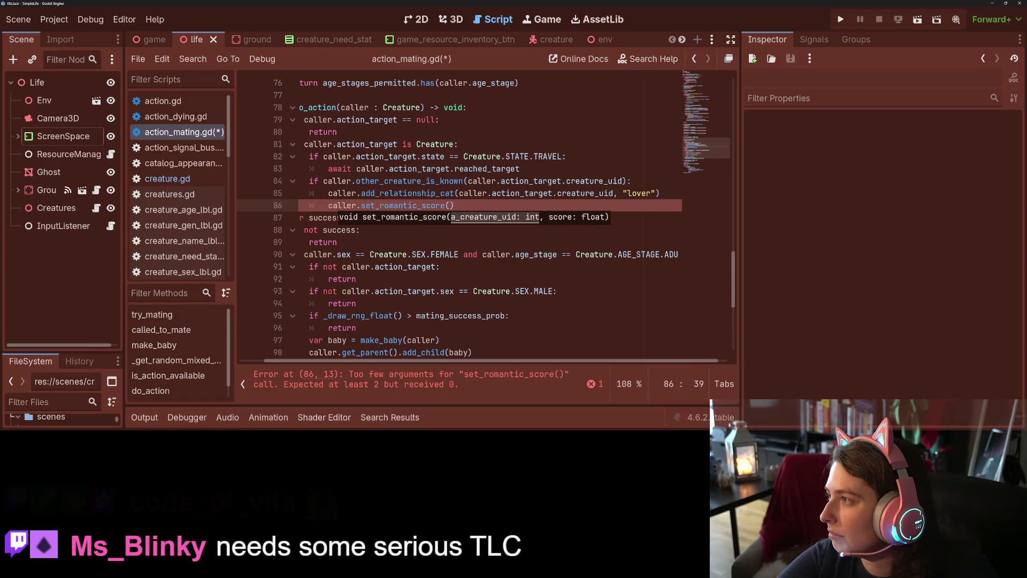
key("BackSpace")
key("BackSpace")
key("BackSpace")
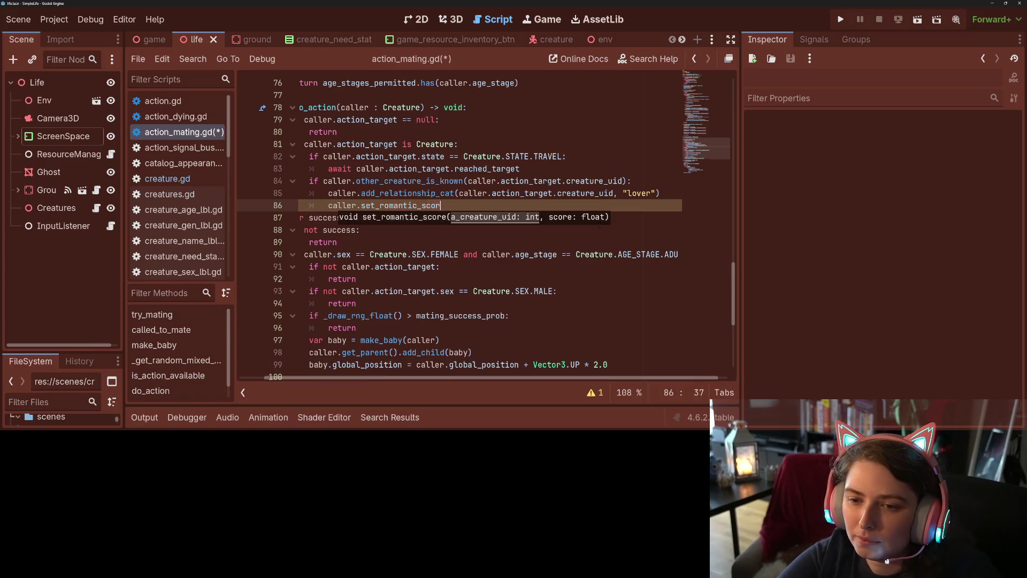
key("BackSpace")
key("BackSpace")
Write caller.increase_romantic_score(caller.action_target.creature_uid, 5.0) on line 86
type("increase_ro")
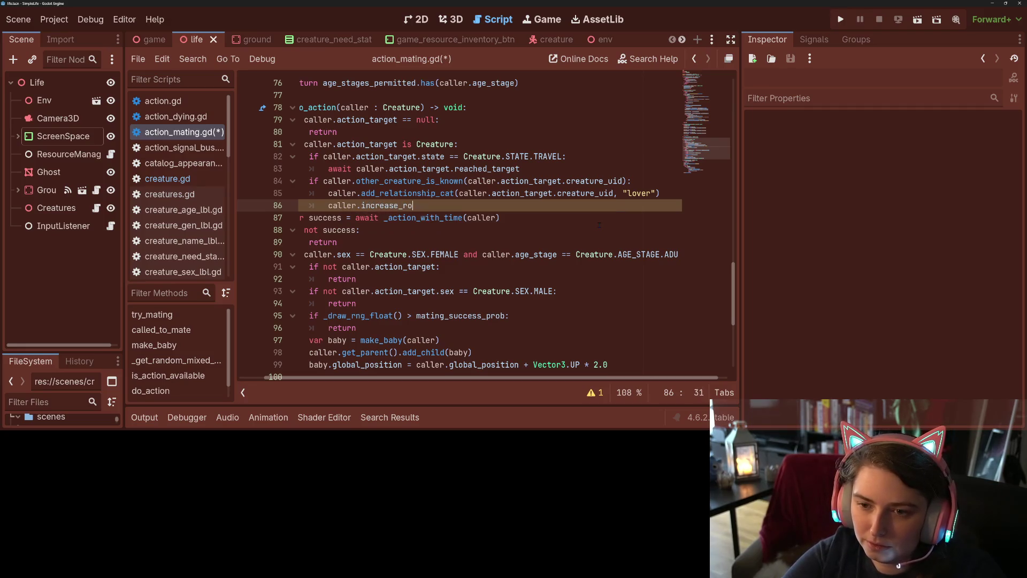
type("mantic_score")
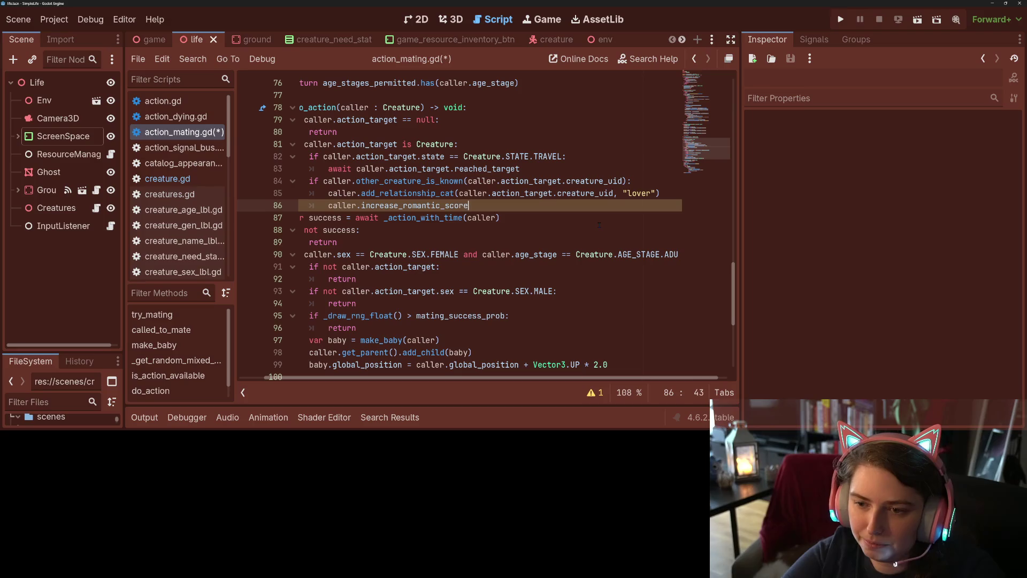
type("(caller.ac")
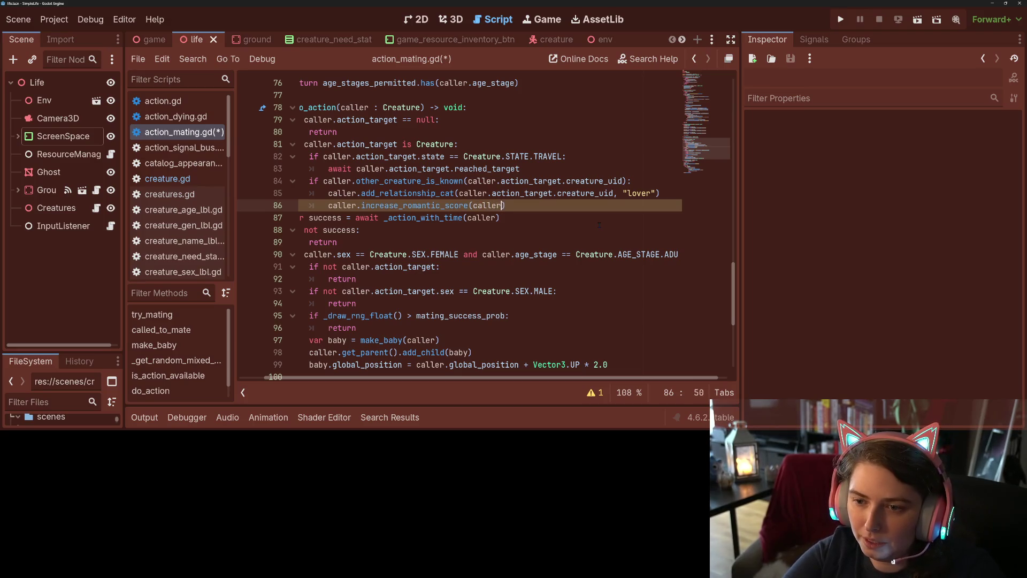
type("tion")
key("BackSpace")
key("BackSpace")
key("BackSpace")
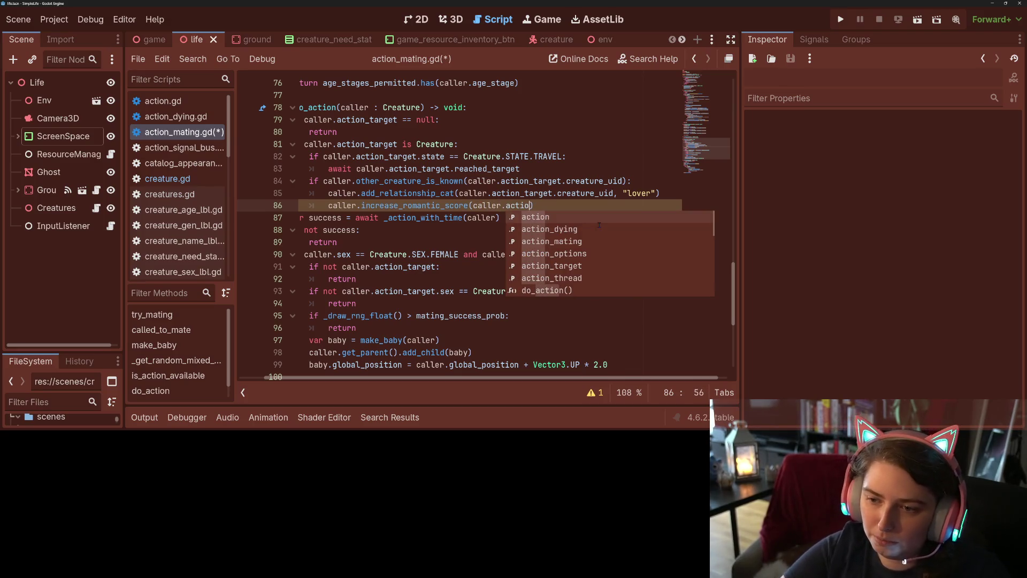
key("BackSpace")
key("ctrl+v")
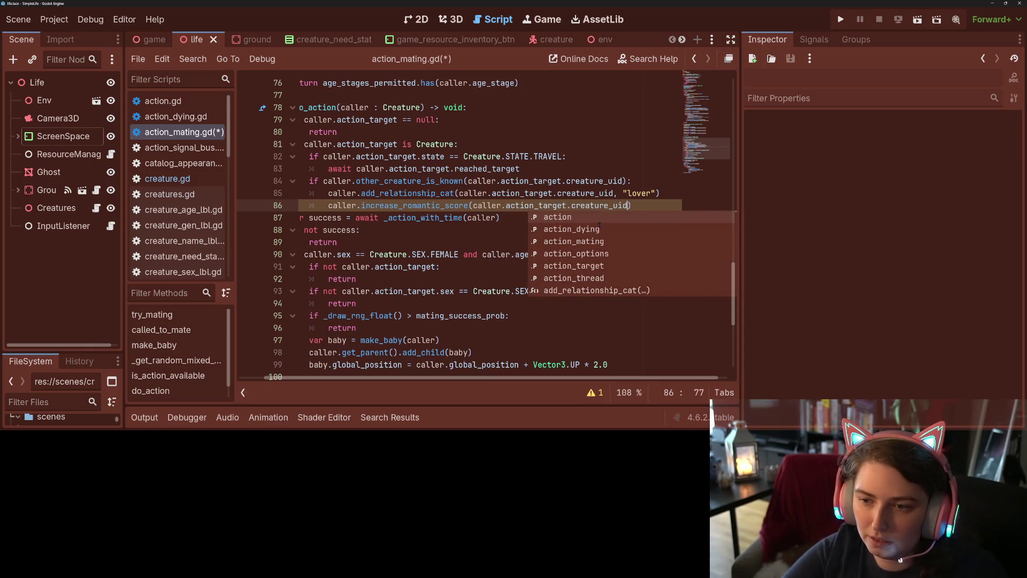
type(", 5")
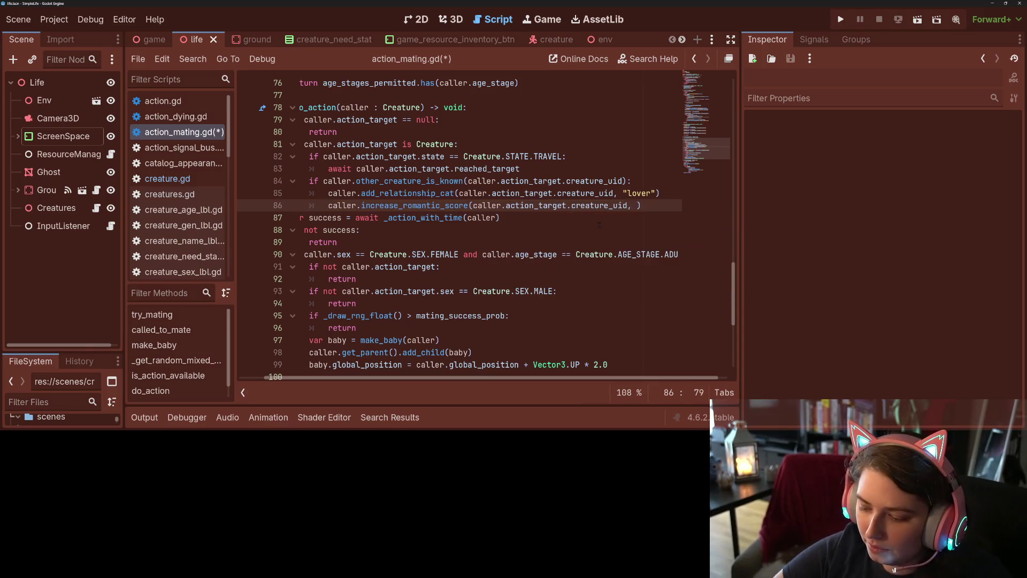
type(".0")
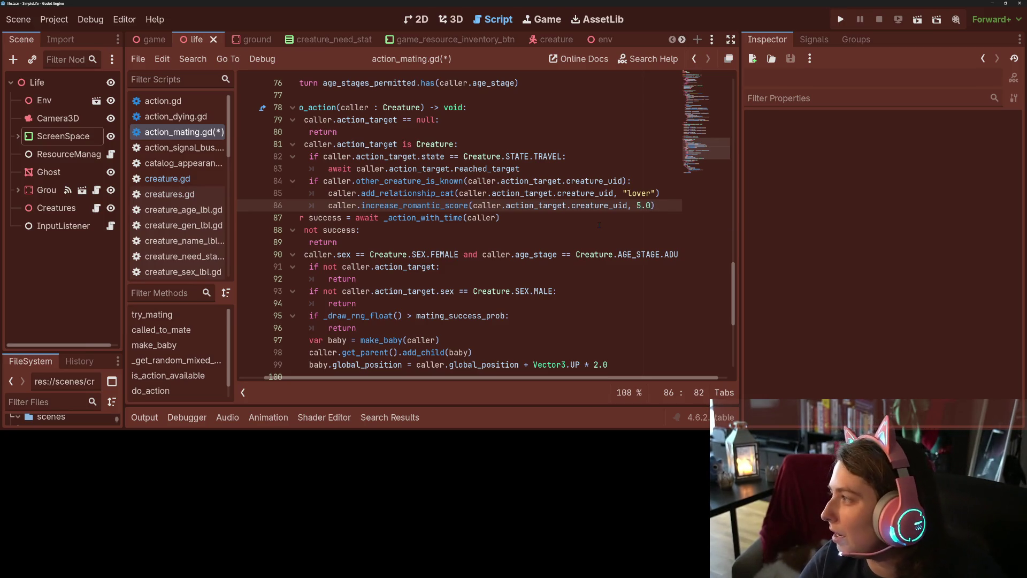
left_click_drag(328, 193, 342, 206)
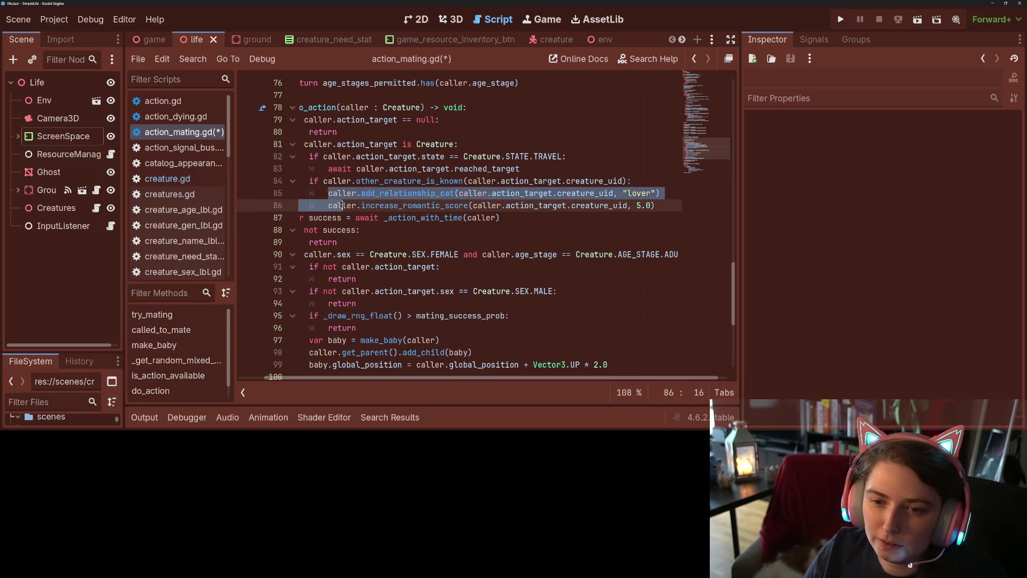
Unindent the lover tag and romantic score lines out of the if block and negate its condition with 'not'
key("shift+Tab")
left_click(360, 193)
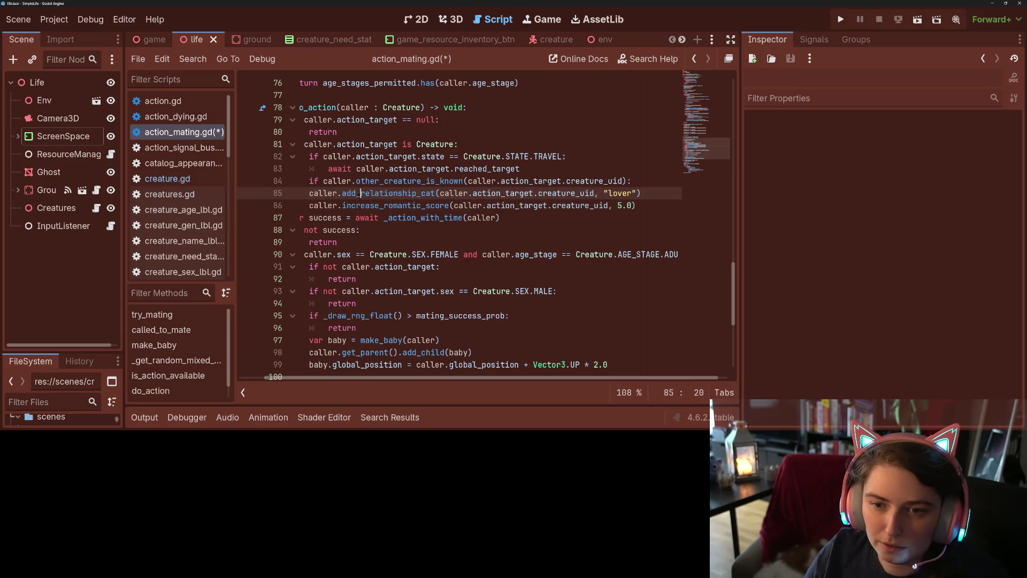
left_click(638, 181)
key("Return")
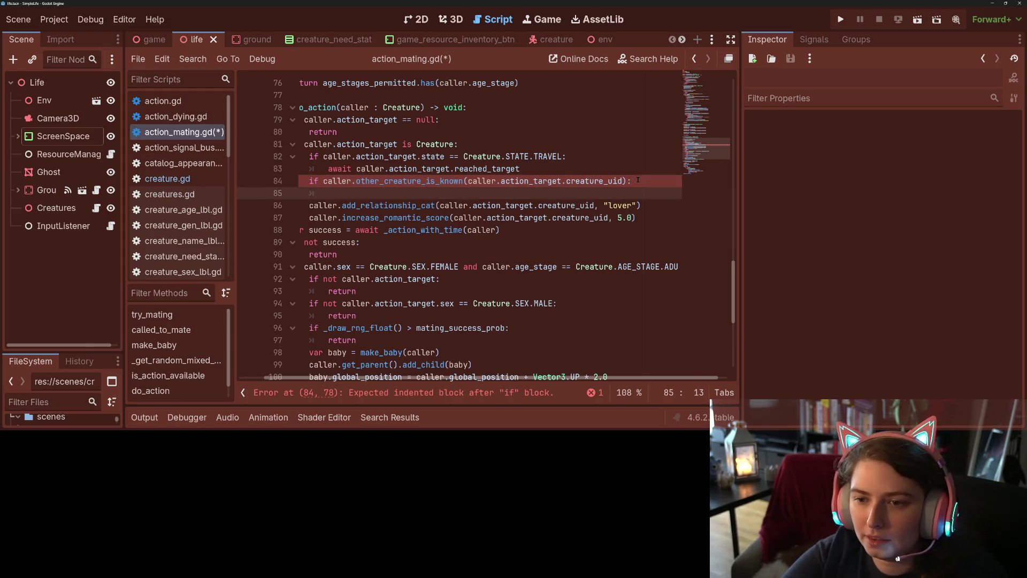
key("Up")
type("not")
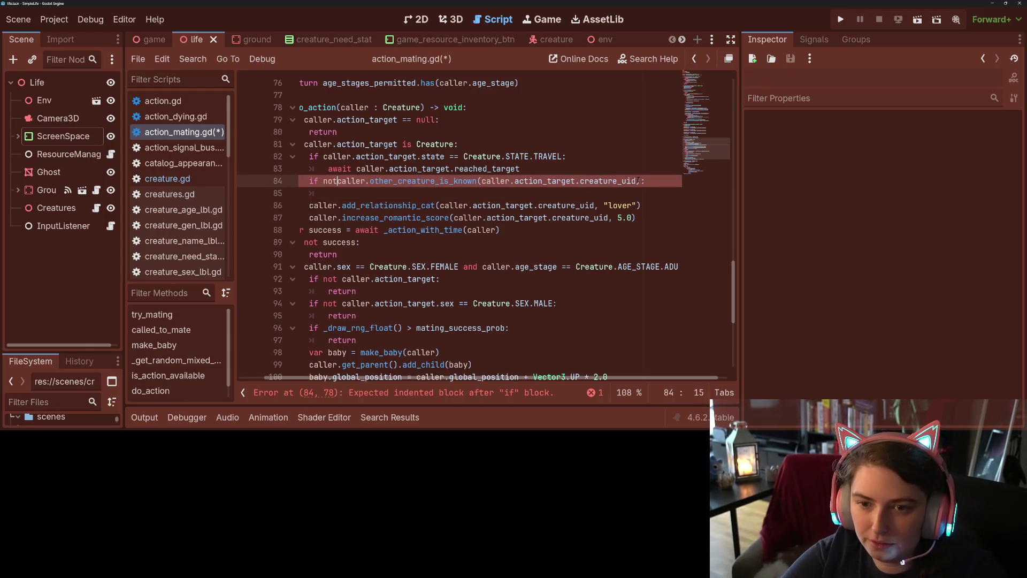
key("Down")
Add caller.set_relationship_data(caller.action_target.creature_uid, caller.action_target) inside the if block and save
type("ller.se")
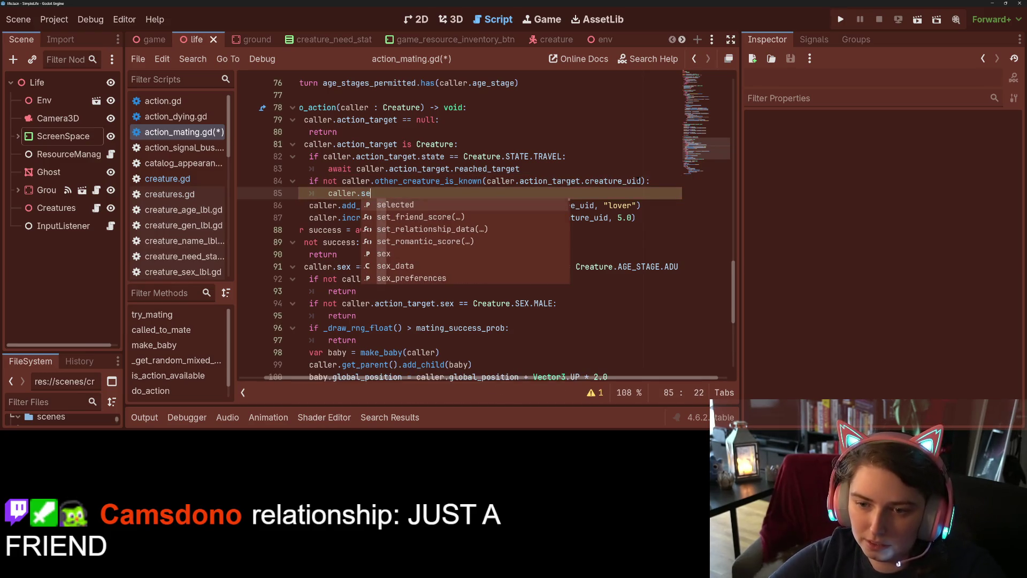
key("Down")
key("Down")
key("Down")
key("Up")
key("Return")
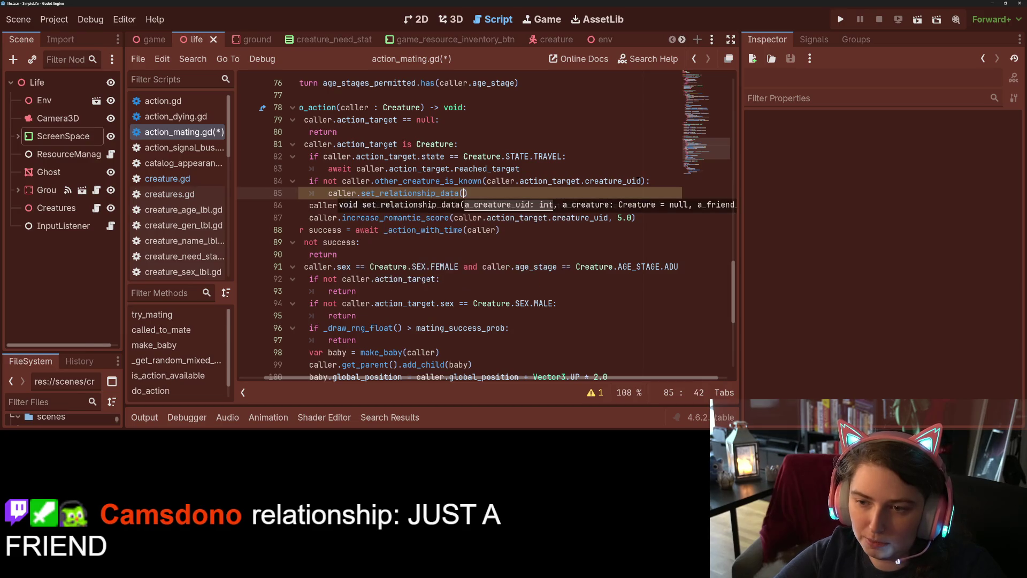
type("caller.")
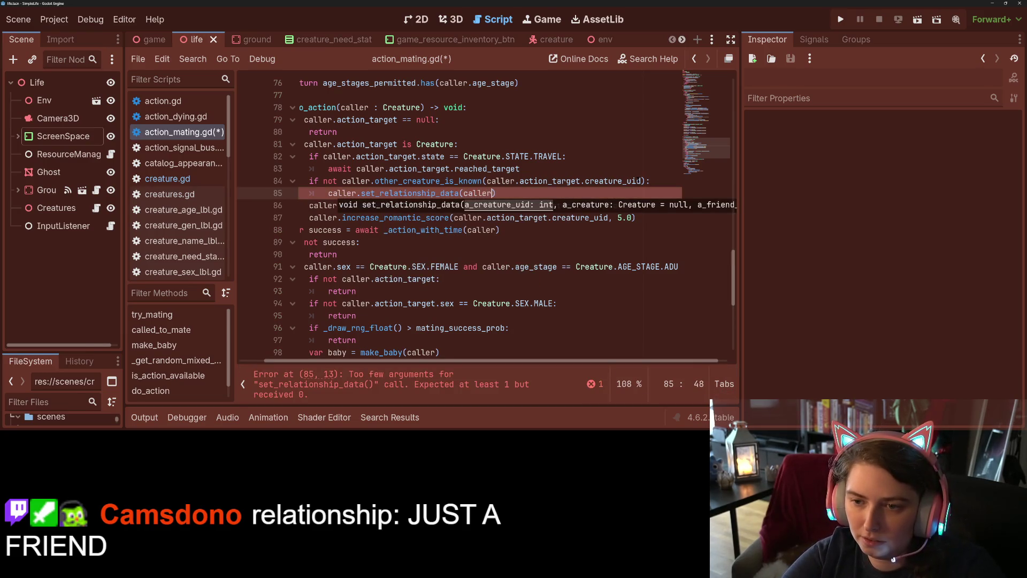
type("crea")
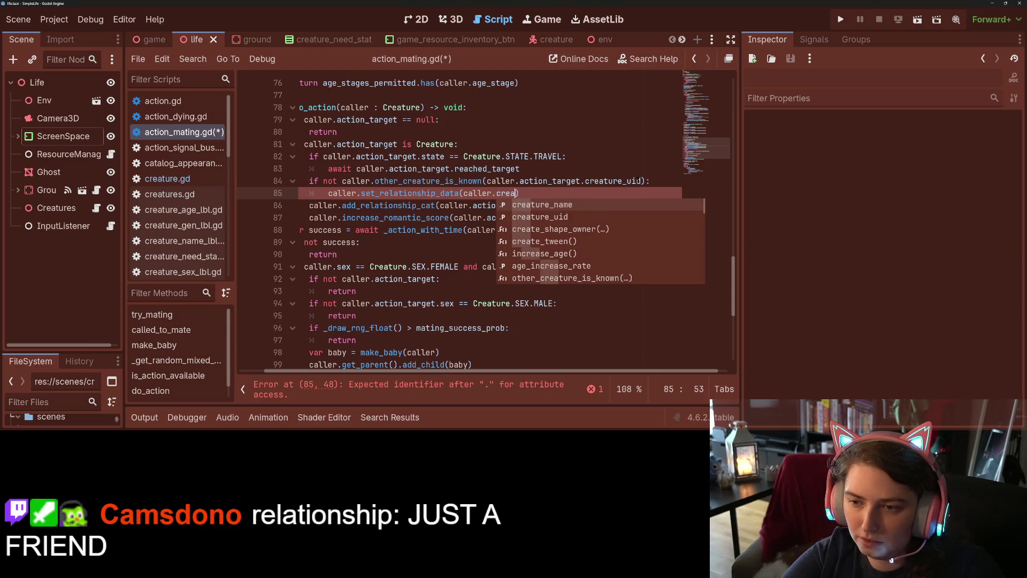
key("Down")
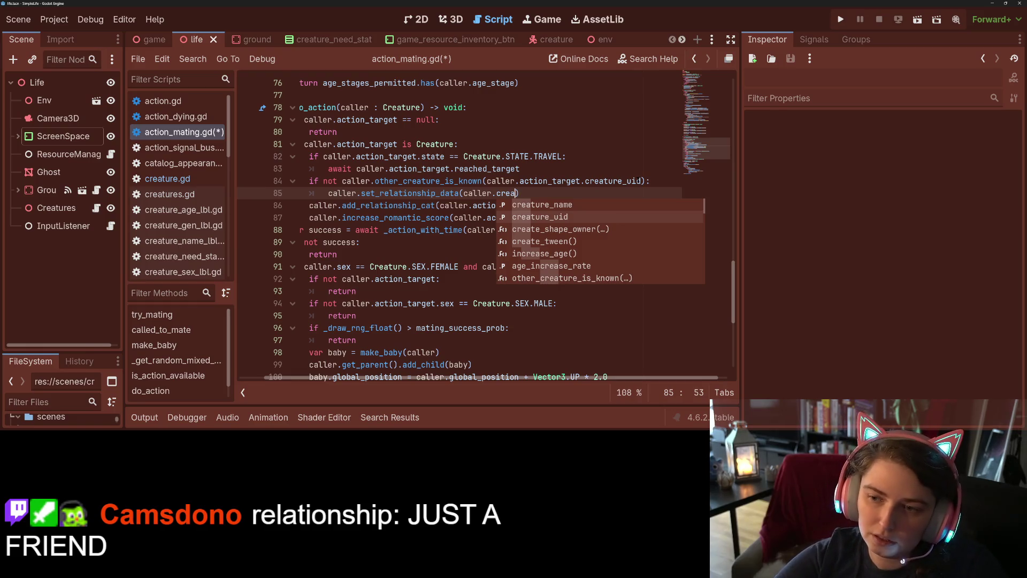
key("BackSpace")
key("BackSpace")
key("BackSpace")
type("tar")
key("Down")
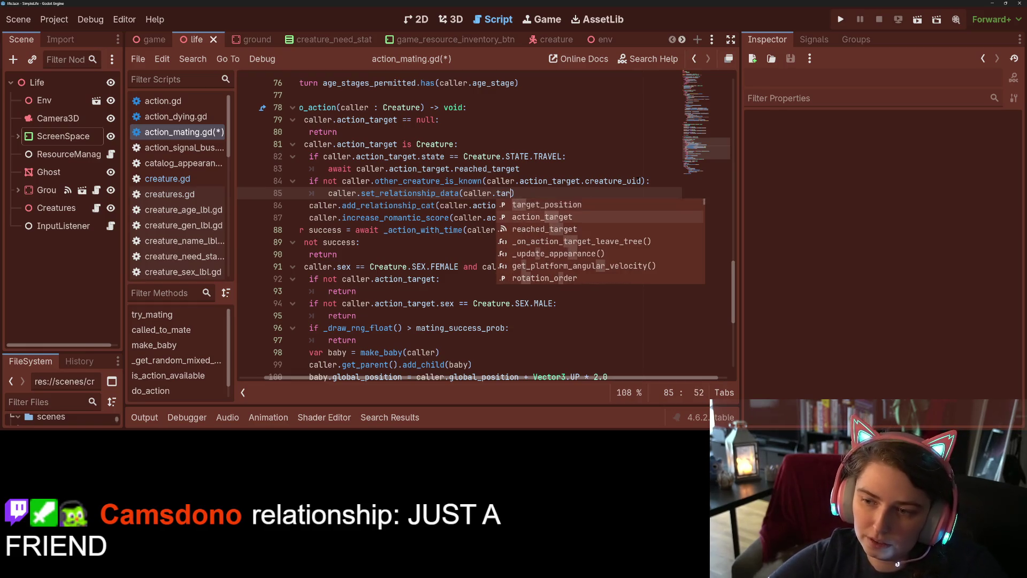
key("Return")
type("reature")
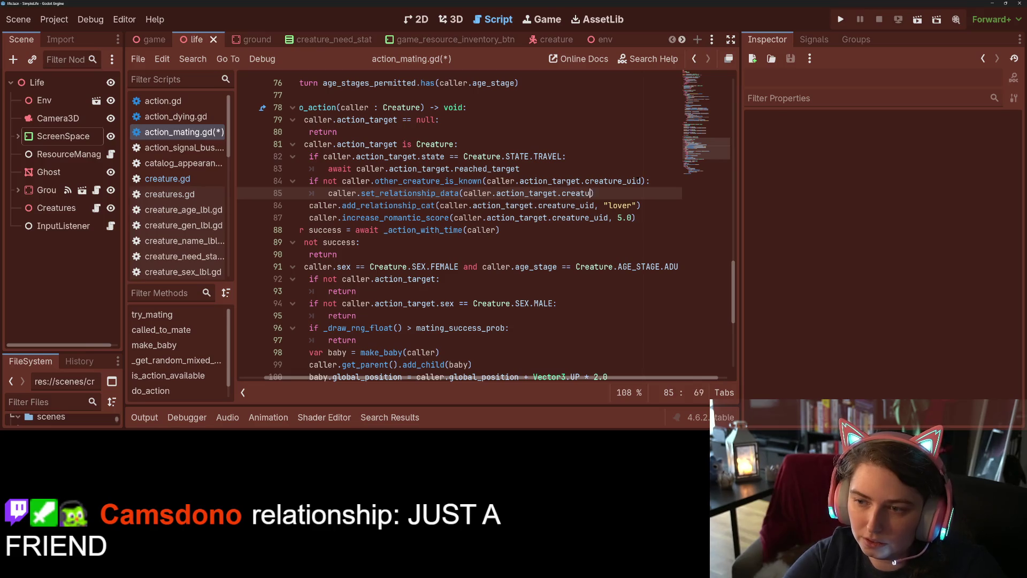
type(")")
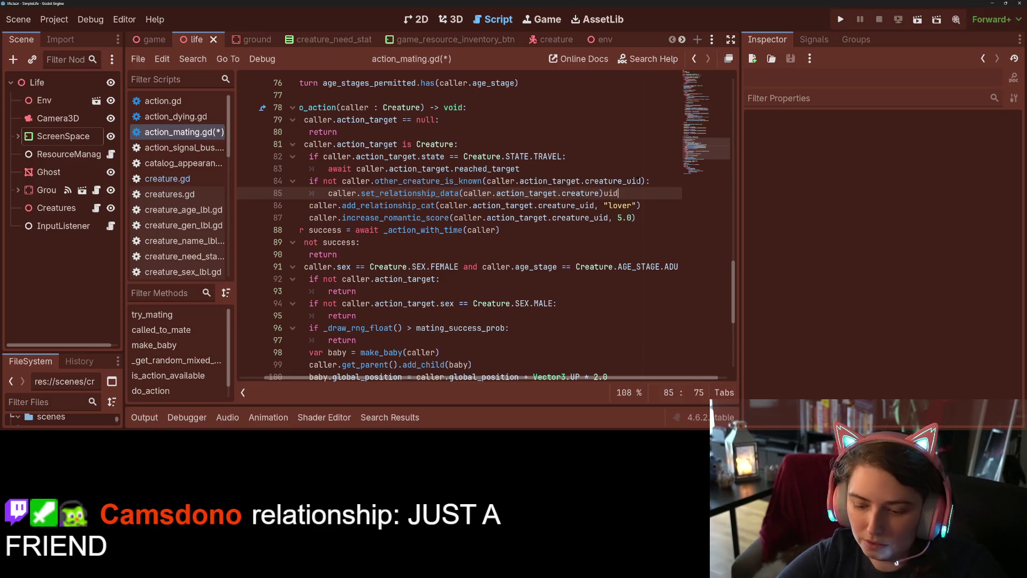
key("BackSpace")
type("_uid, ")
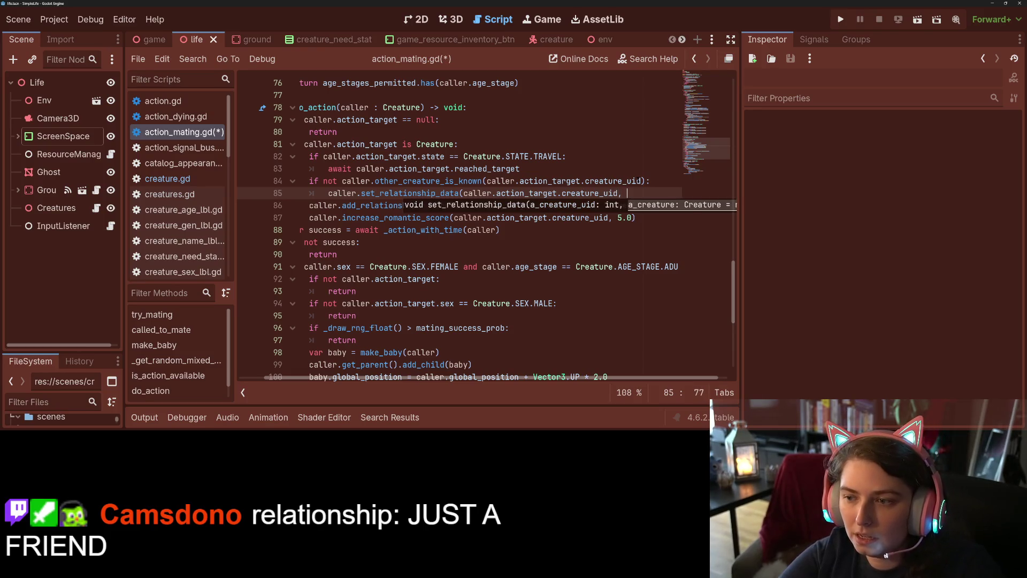
type("caller.action_target)")
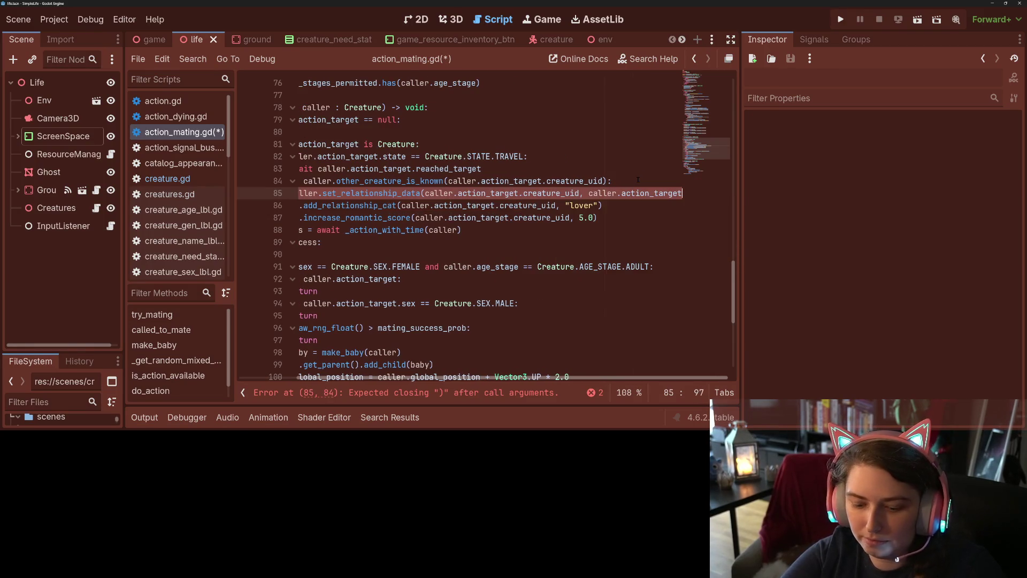
key("ctrl+s")
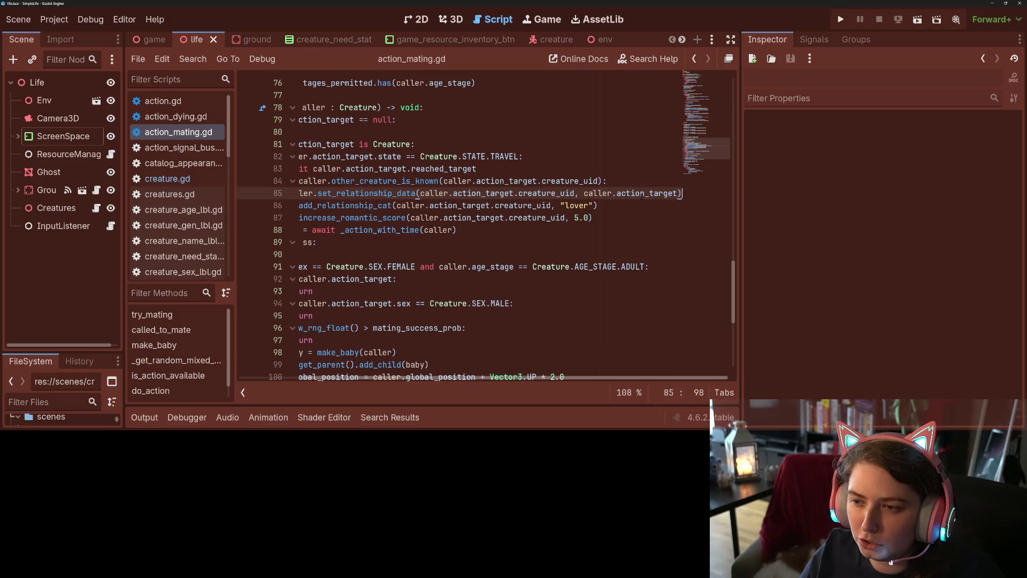
Check the set_relationship_data signature and review the do_action code
mouse_move(358, 194)
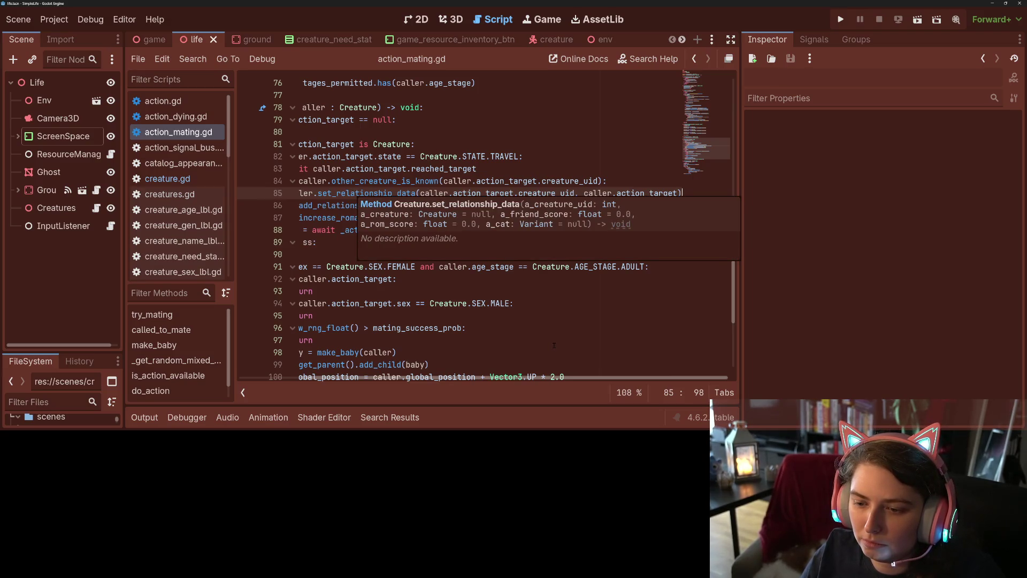
scroll(446, 370, "left", 3)
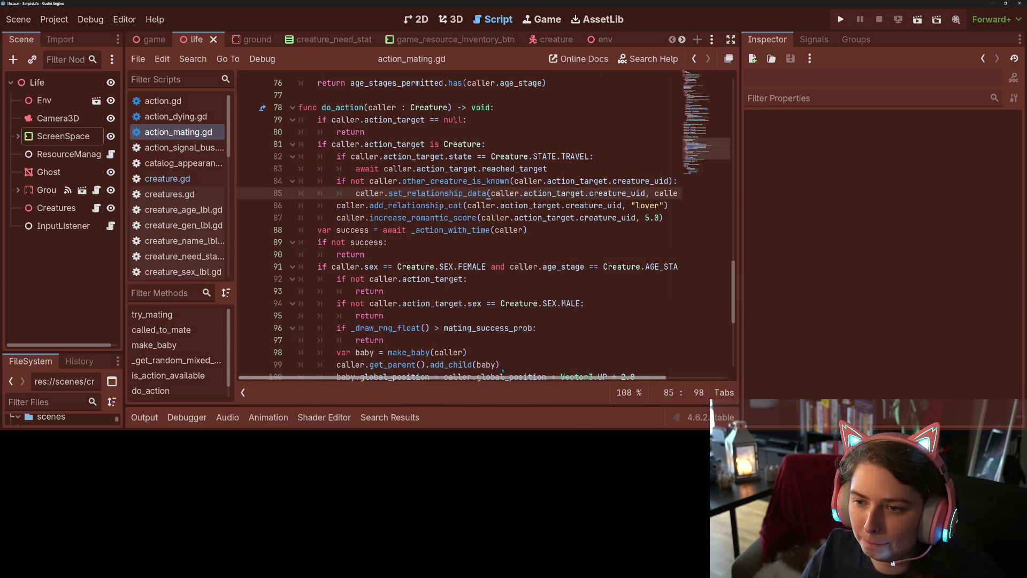
scroll(503, 371, "right", 3)
scroll(627, 369, "left", 3)
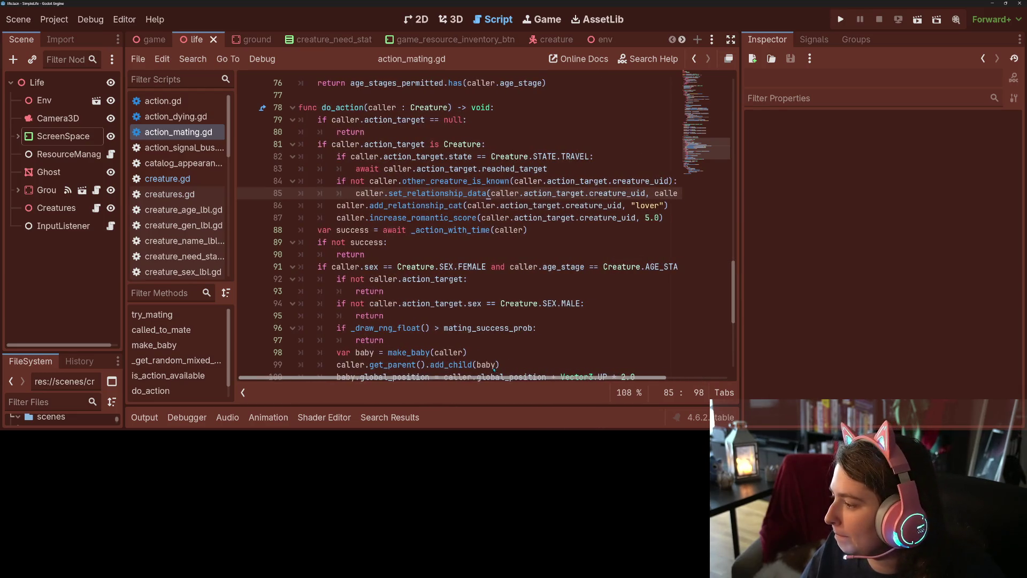
left_click(513, 289)
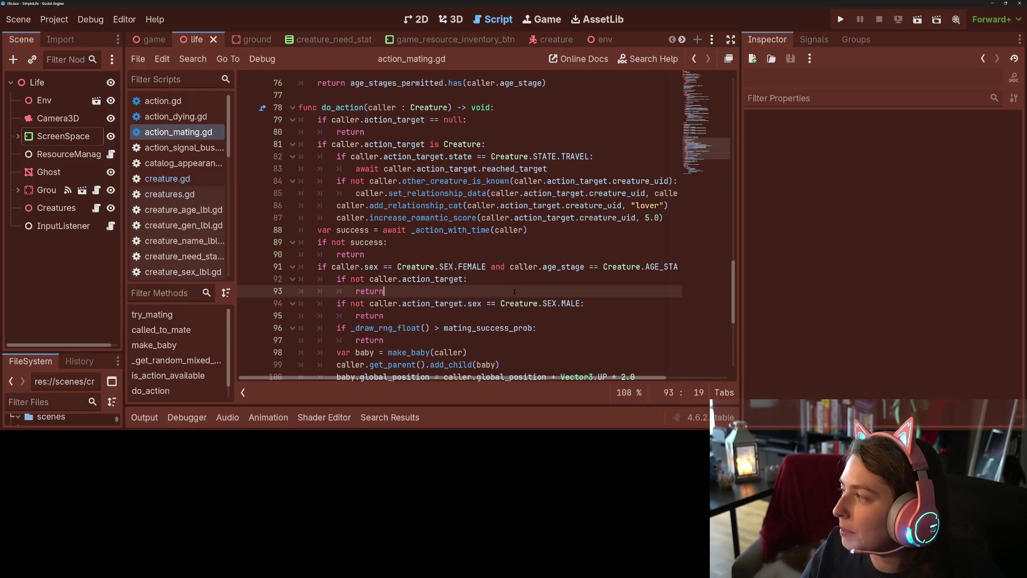
left_click(640, 193)
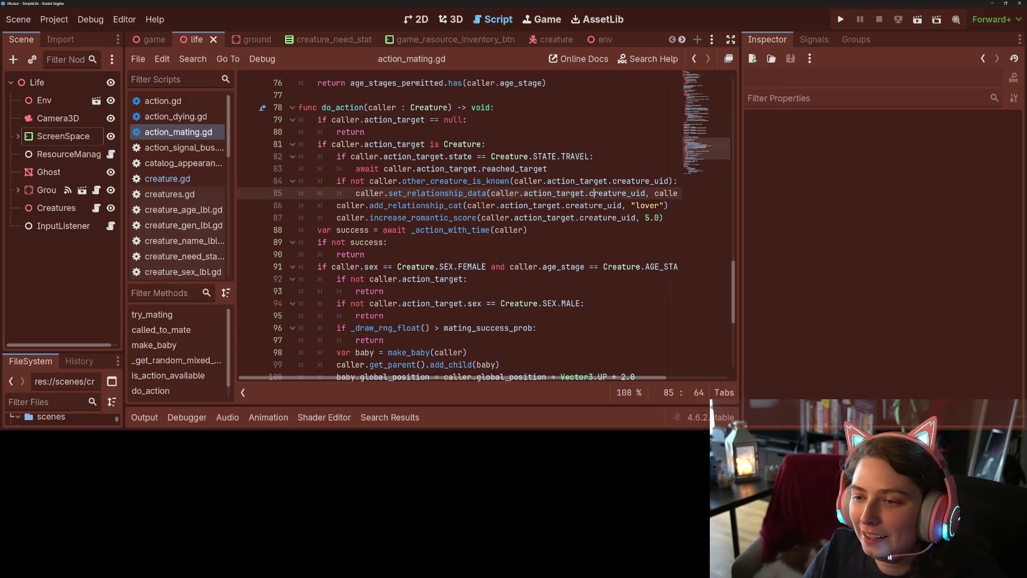
scroll(538, 270, "up", 1)
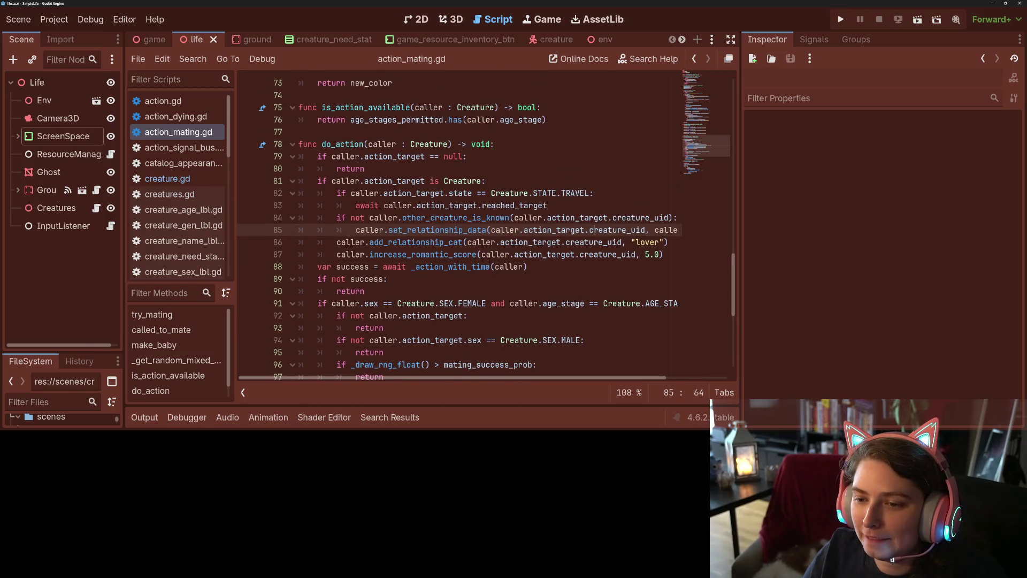
Duplicate the caller.increase_romantic_score(caller.action_target.creature_uid, 5.0) line
double_click(448, 255)
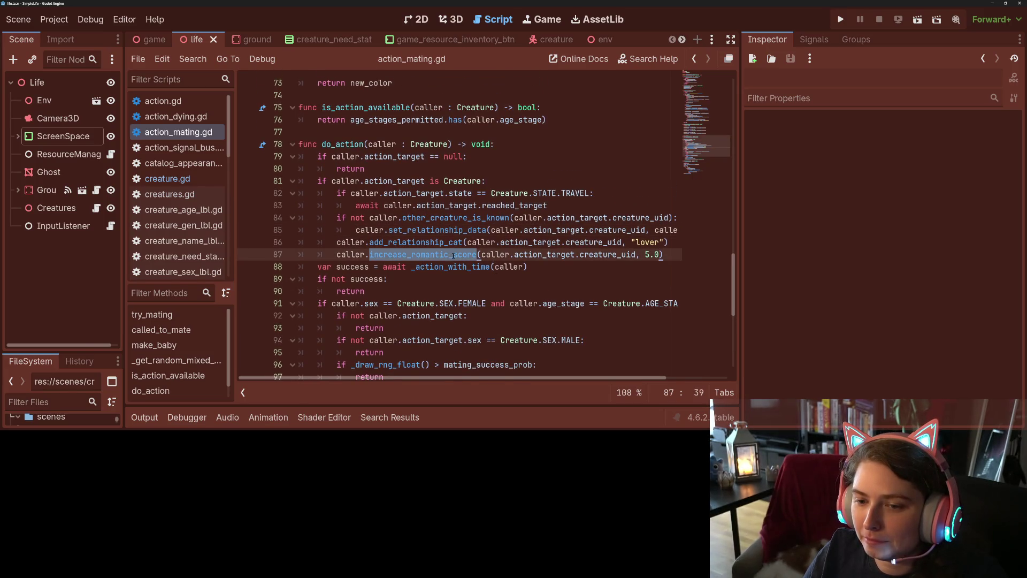
left_click(672, 254)
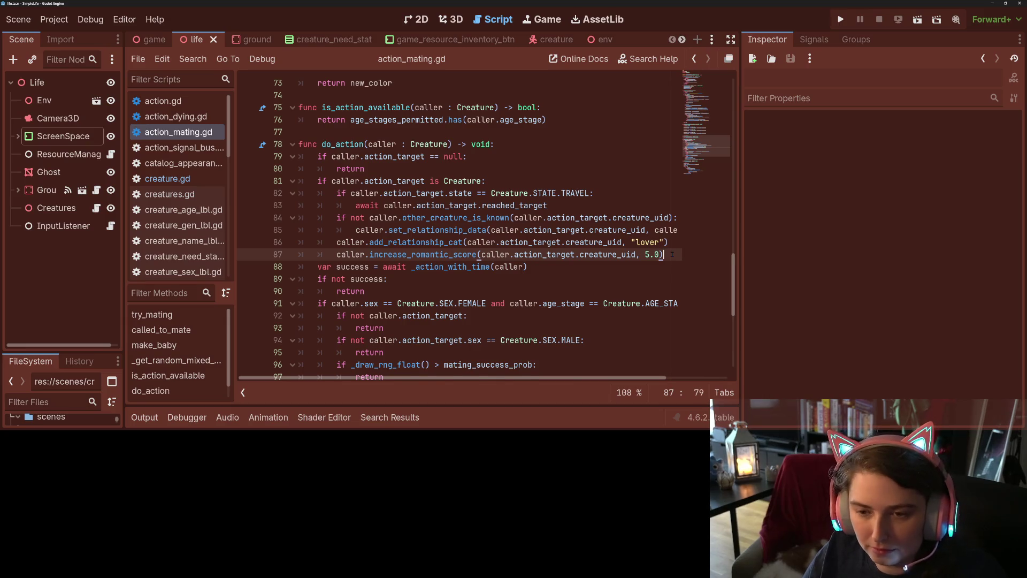
key("ctrl+shift+d")
left_click_drag(411, 267, 448, 266)
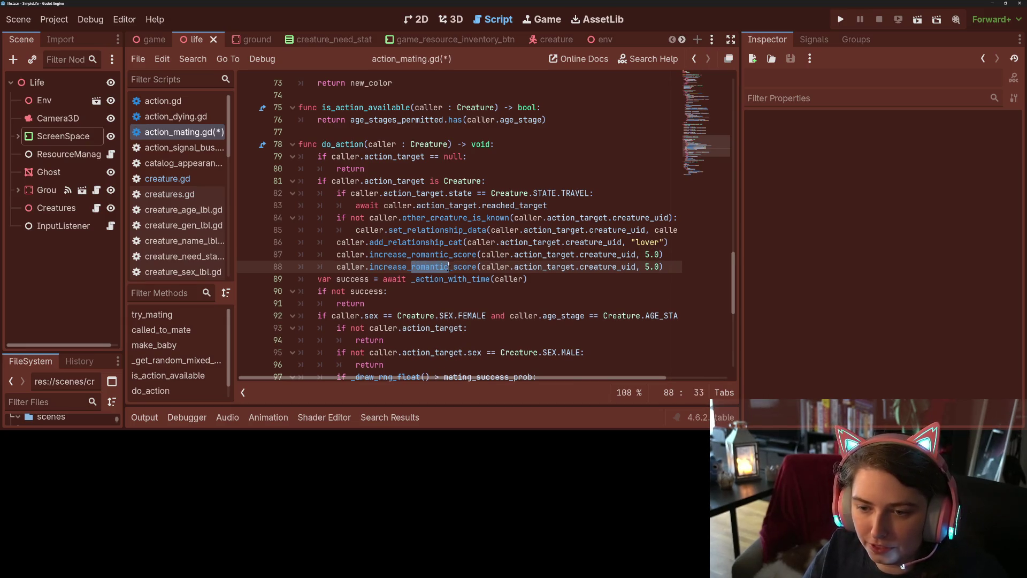
Rename the copied call to increase_friend_score, save action_mating.gd, and switch to creature.gd
type("friend")
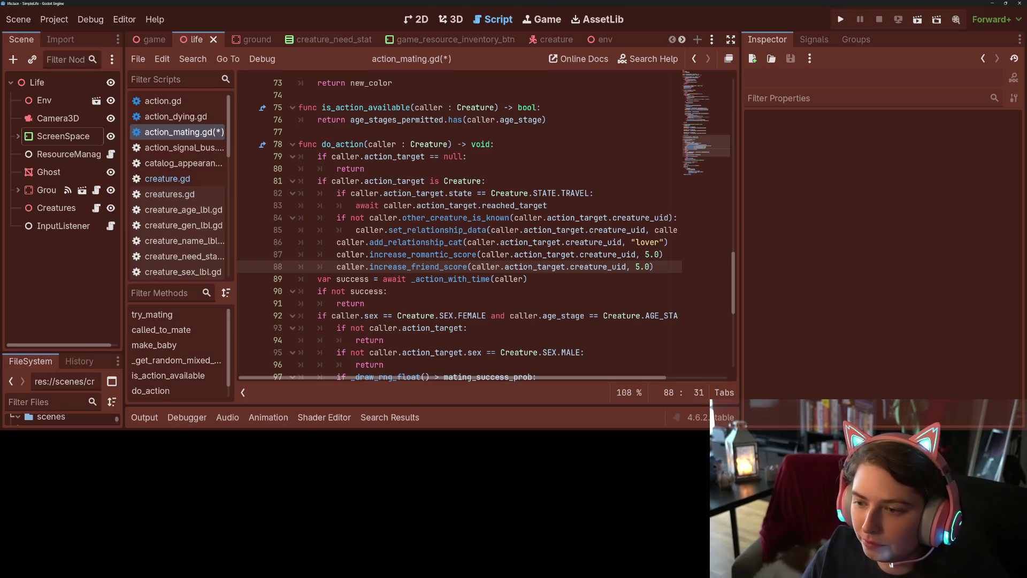
key("ctrl+s")
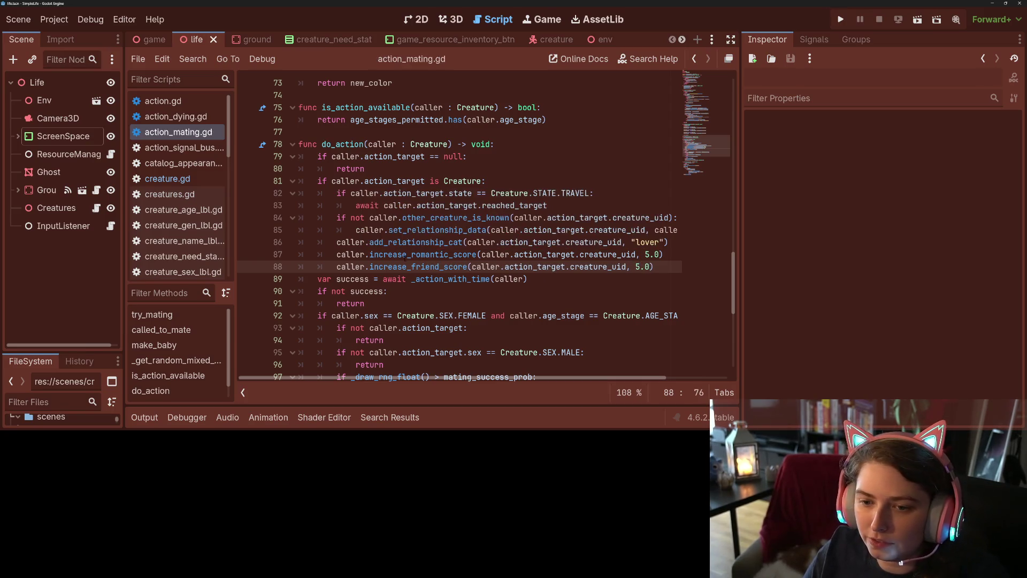
double_click(405, 254)
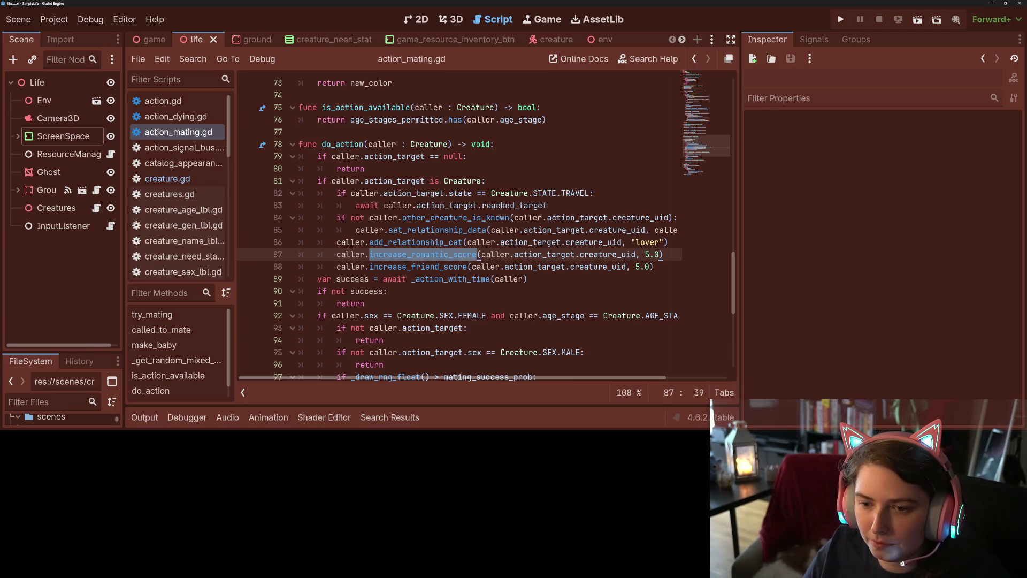
key("ctrl+s")
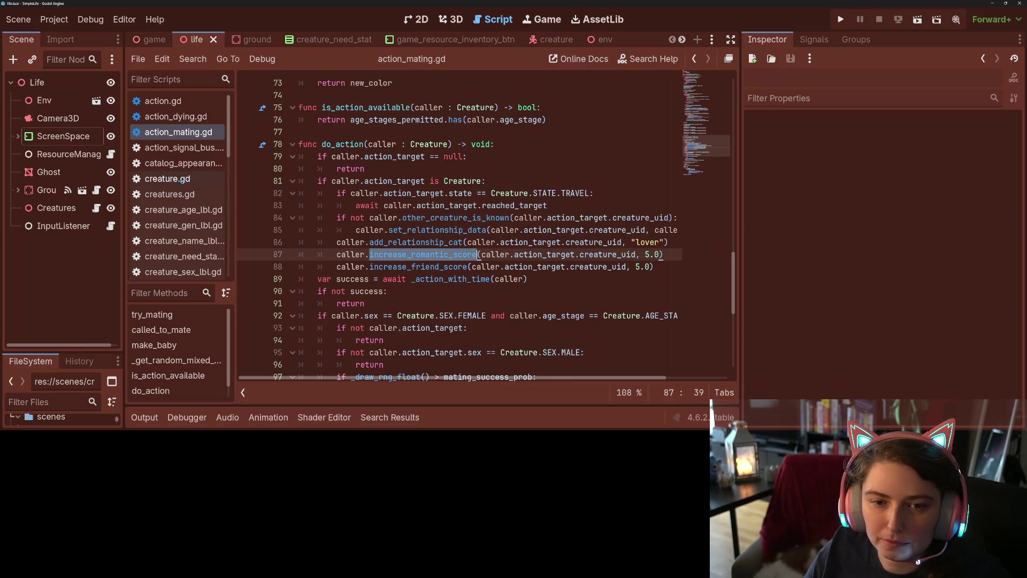
left_click(181, 182)
scroll(411, 313, "down", 2)
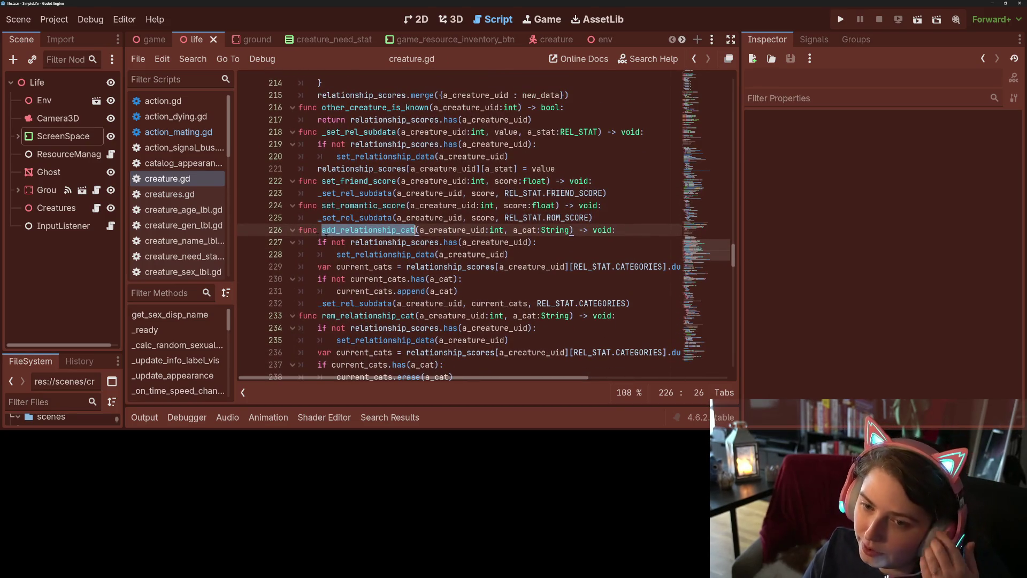
Add func increase_romantic_score(a_creature_uid:int, score:float) after set_friend_score, copying set_romantic_score's parameters
left_click(299, 205)
key("Return")
key("Up")
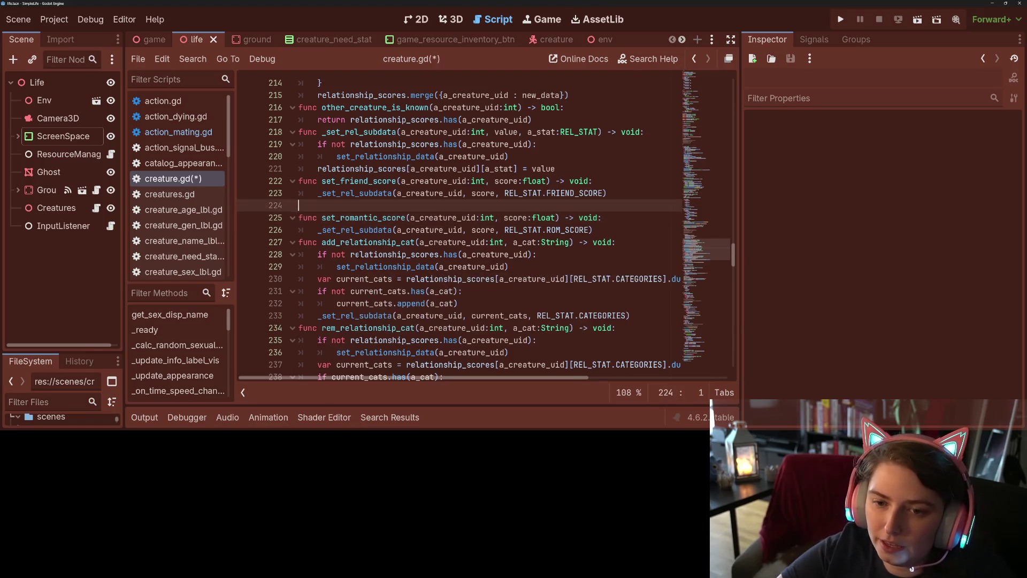
type("func increase_romantic_score")
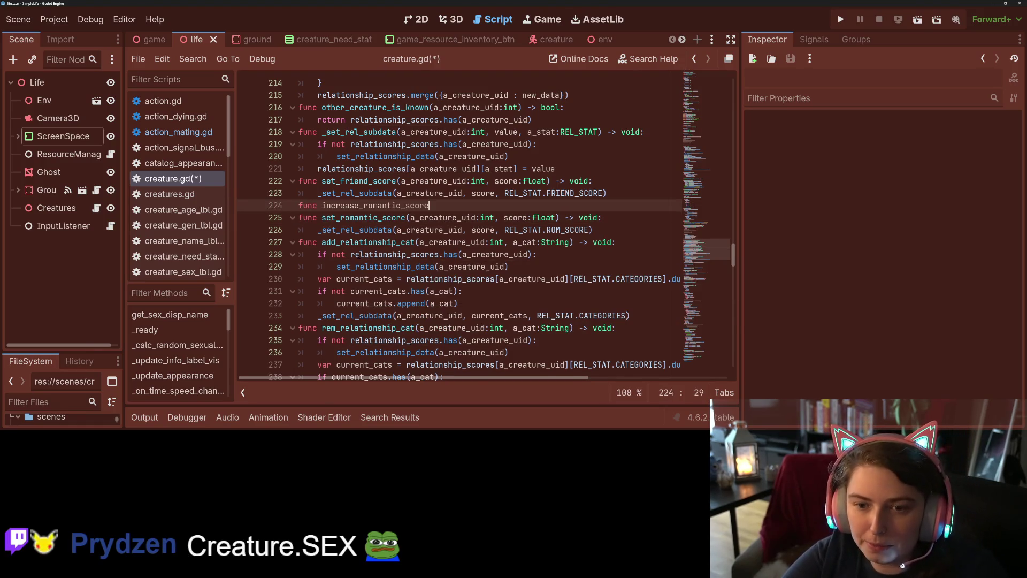
type("(a_")
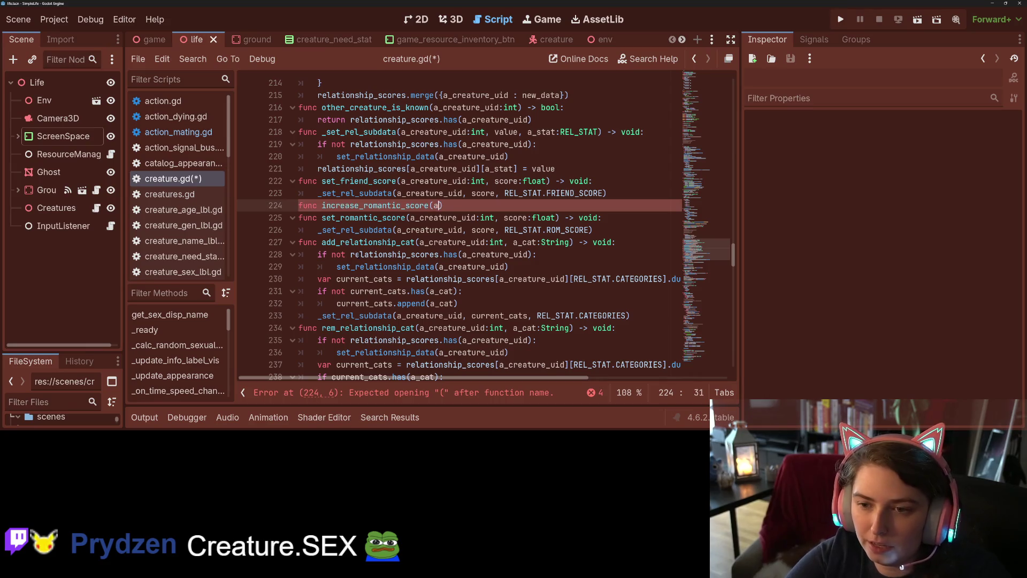
type("cre")
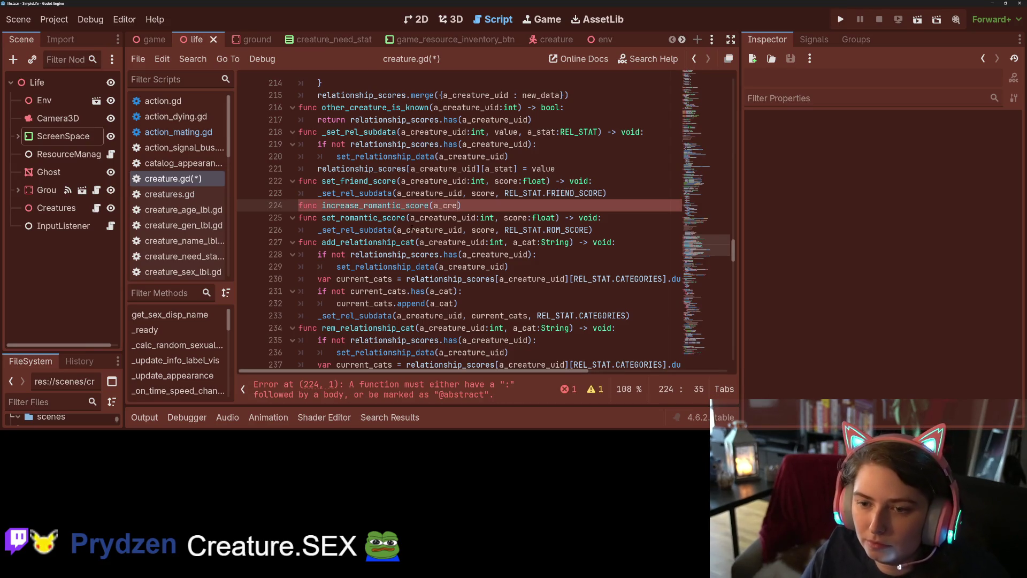
left_click_drag(410, 217, 528, 217)
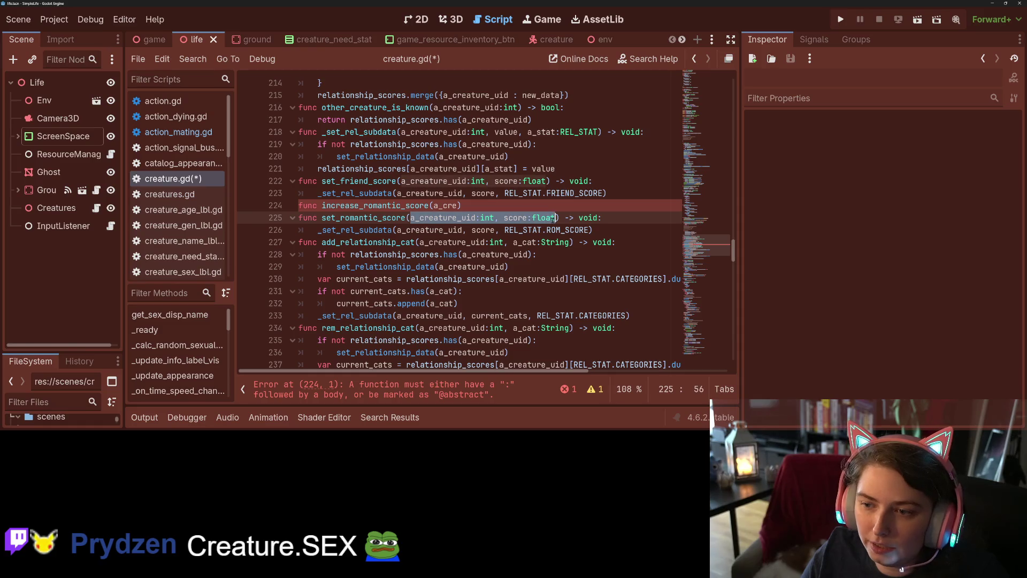
left_click(523, 217)
left_click_drag(411, 217, 594, 217)
key("ctrl+c")
left_click_drag(465, 205, 434, 205)
key("ctrl+v")
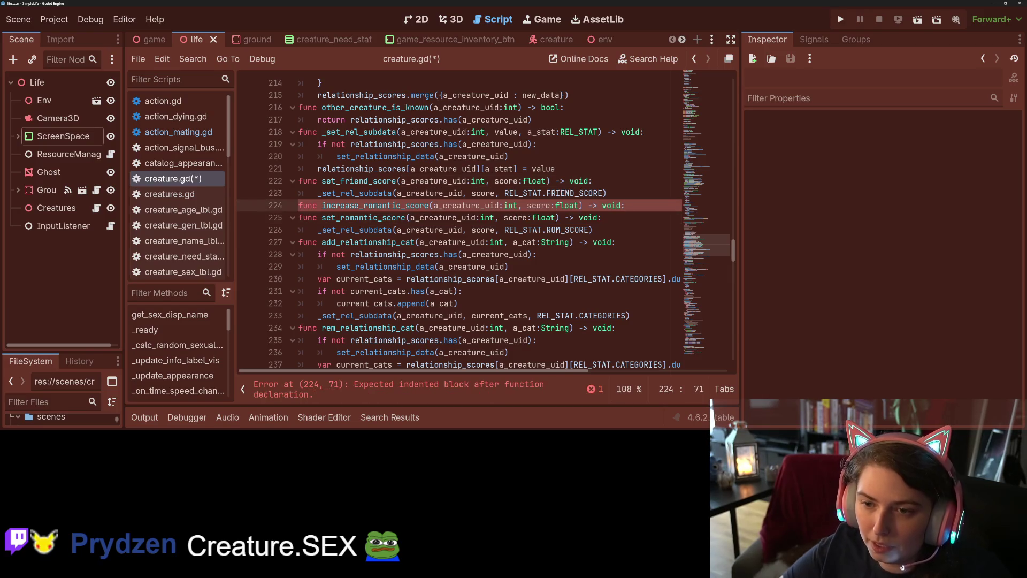
key("Return")
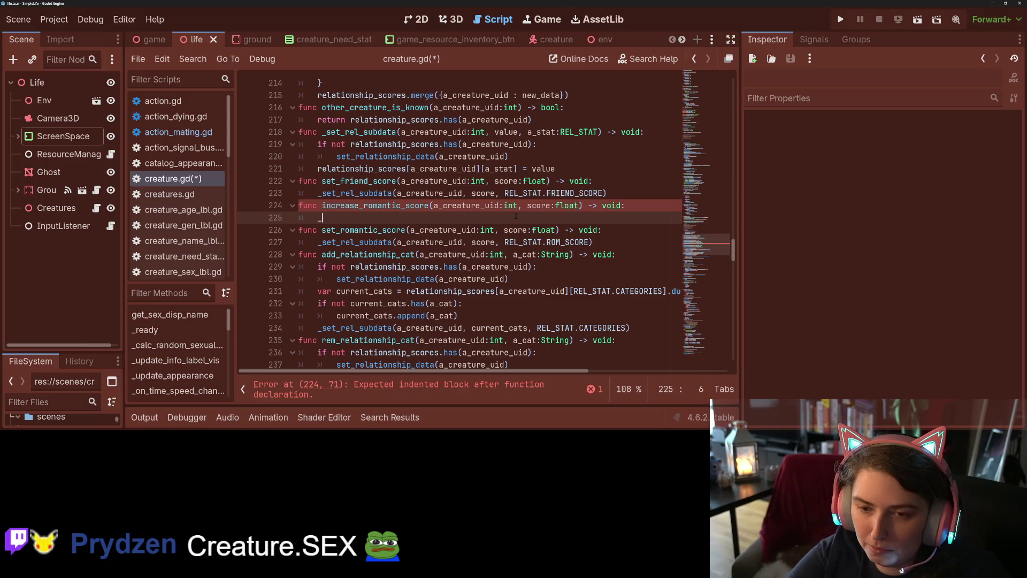
Begin the body with set_friend_score(a_creature_uid, ) and start a get_friend_score(a_creature_uid:int) -> float header
type("se")
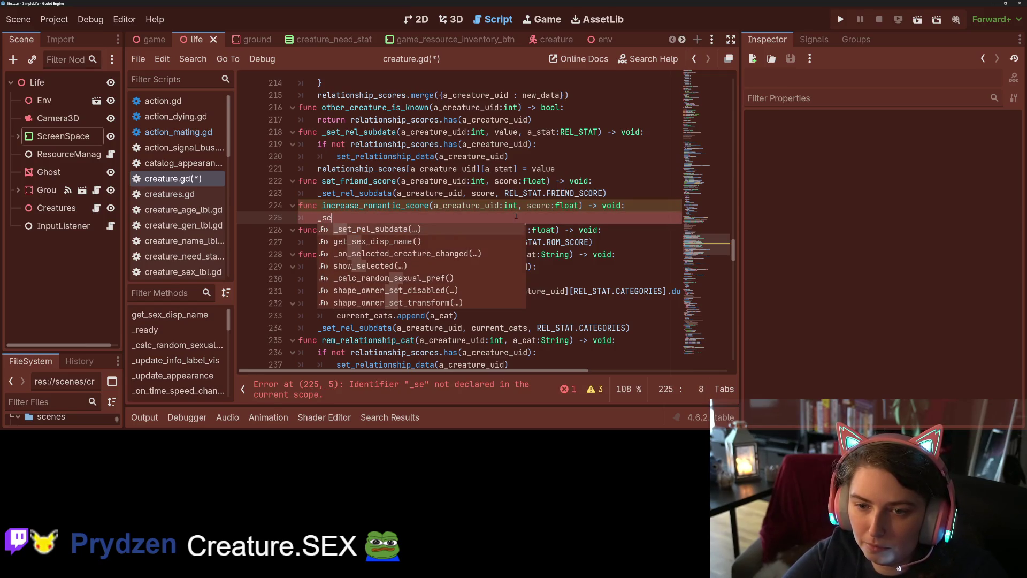
key("BackSpace")
key("BackSpace")
key("BackSpace")
type("se")
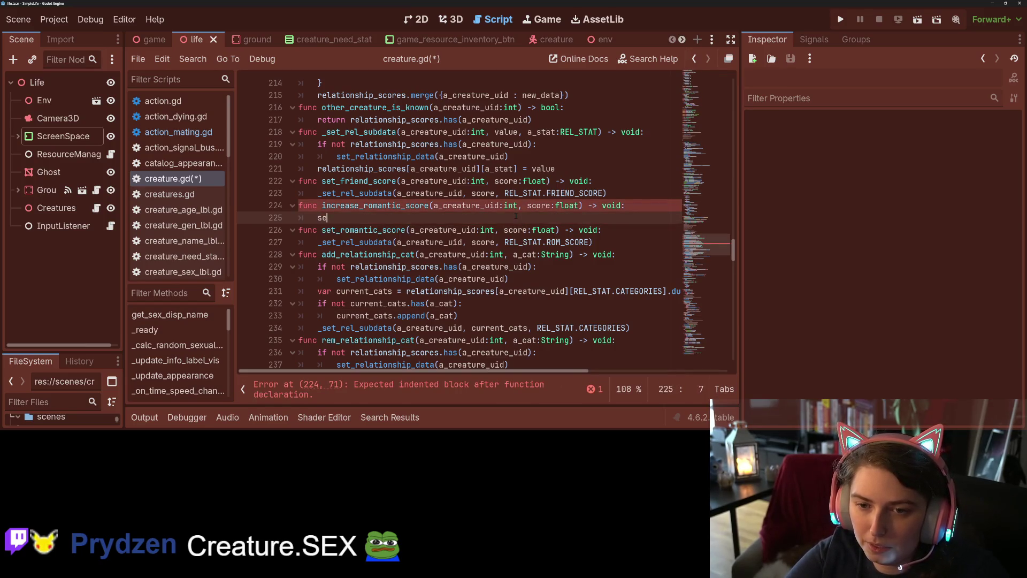
type("t")
key("Return")
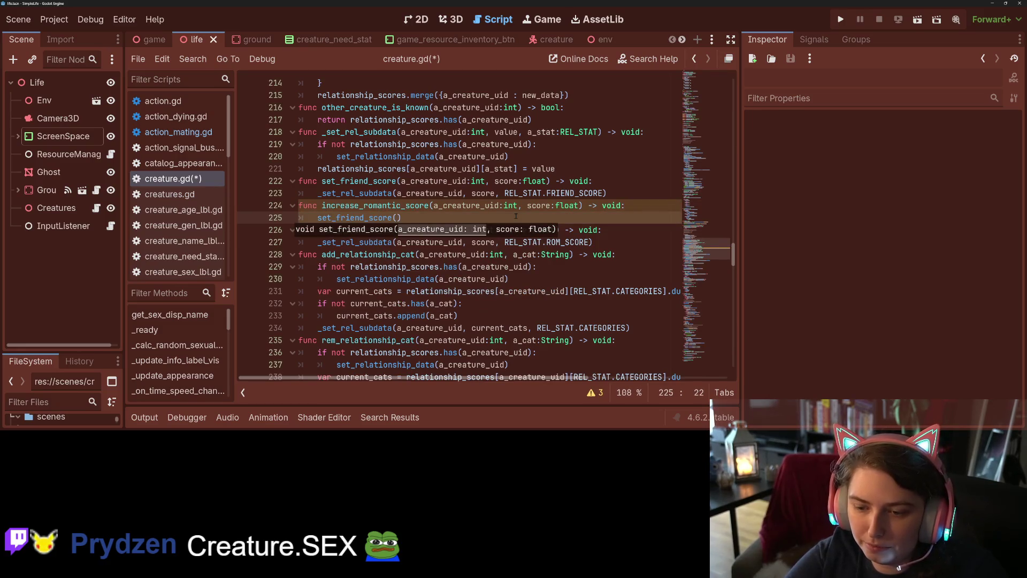
type("a_creature_uid,")
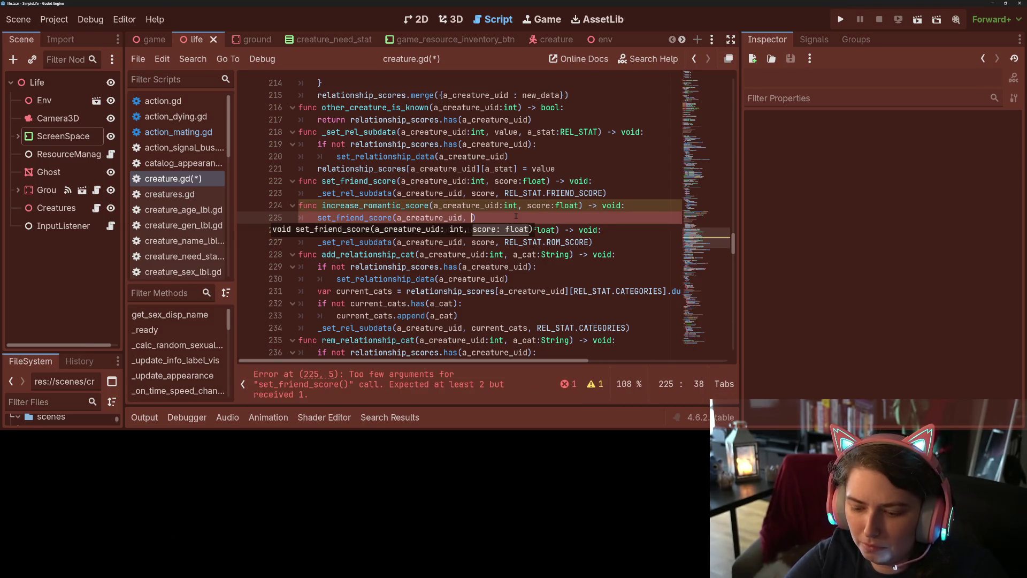
key("Home")
key("Return")
key("Up")
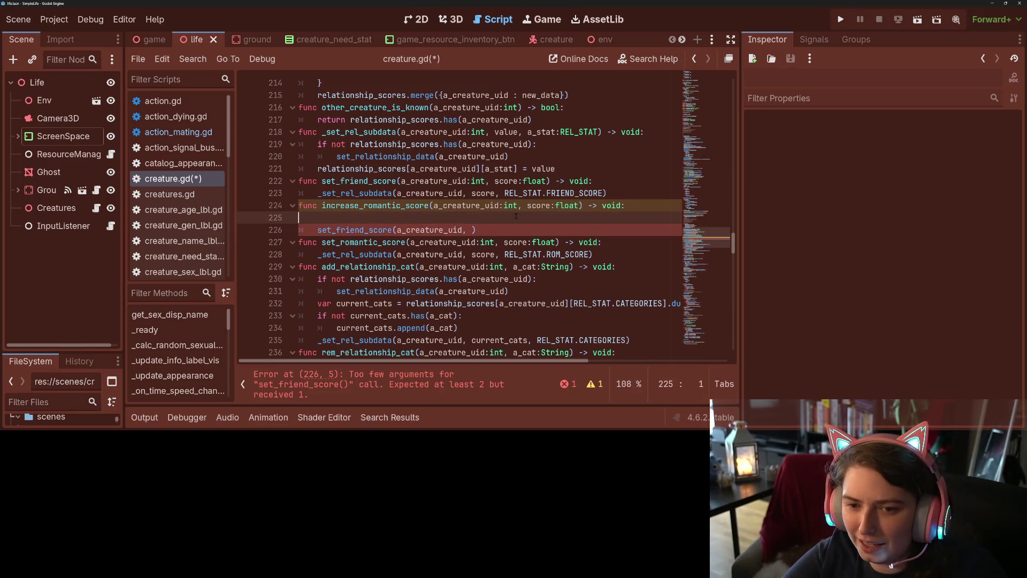
key("ctrl+z")
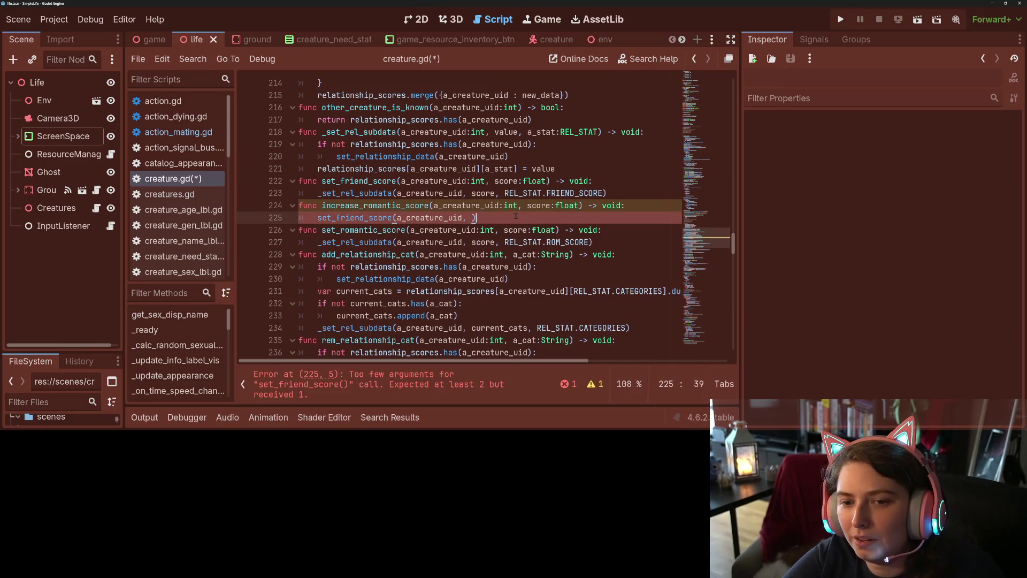
key("Return")
type("func ")
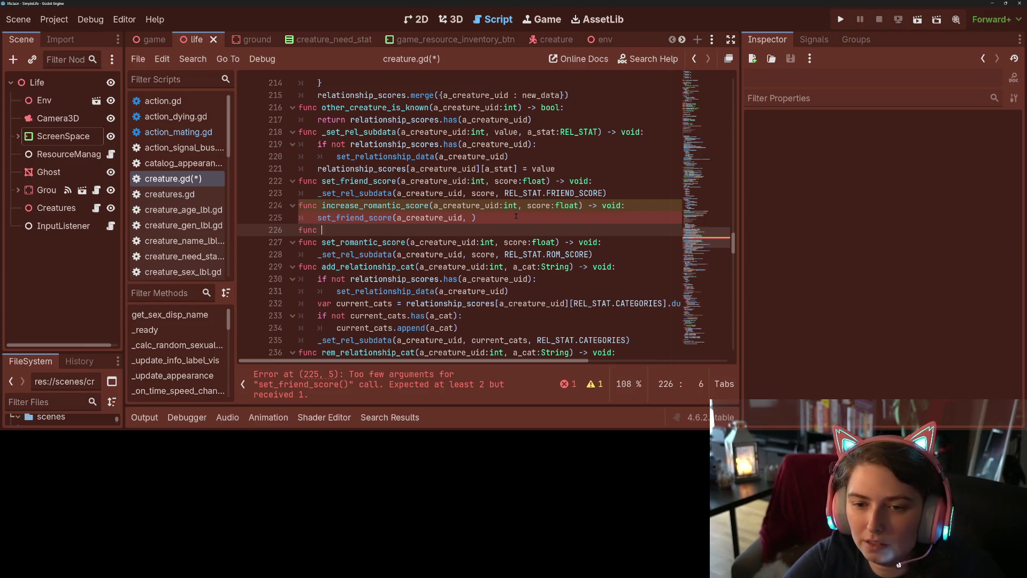
type("get_fir")
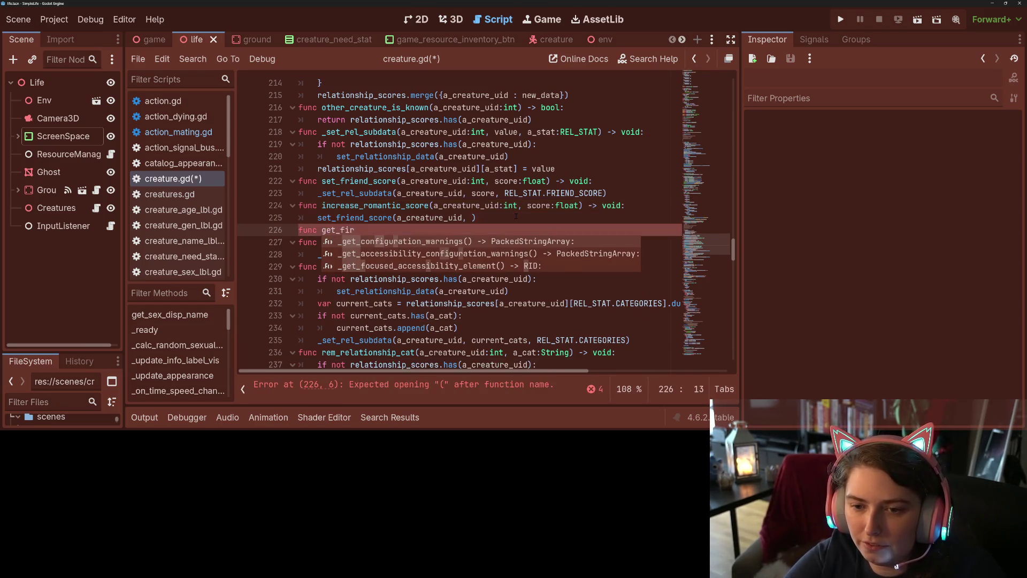
key("BackSpace")
key("BackSpace")
type("riend_sco")
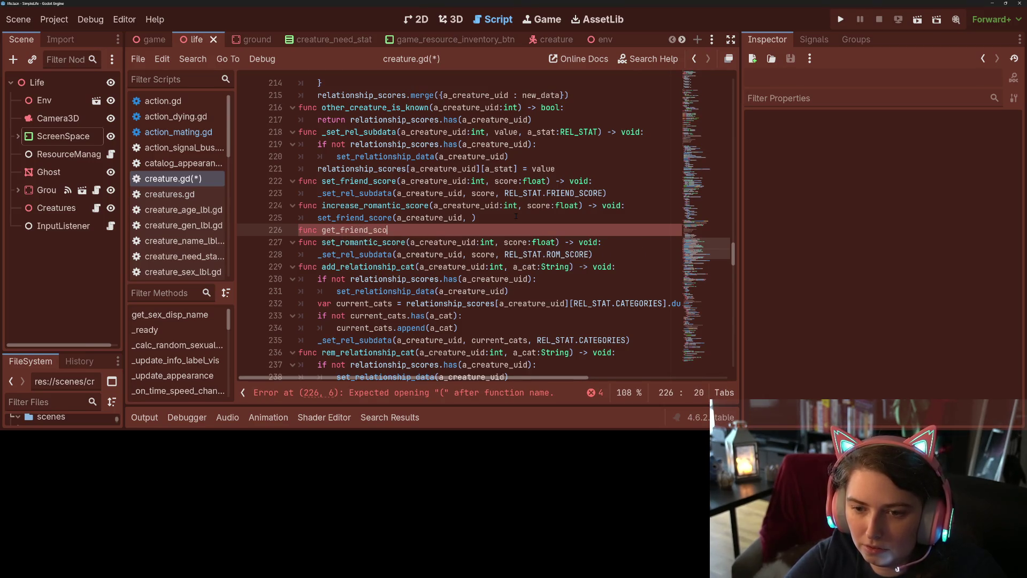
type("(a_creature")
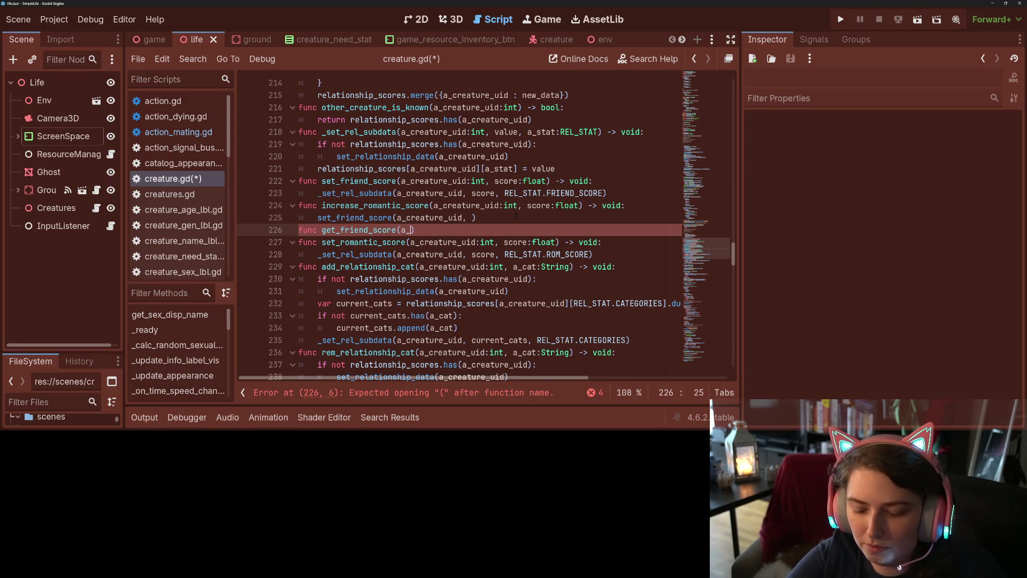
type("_uid")
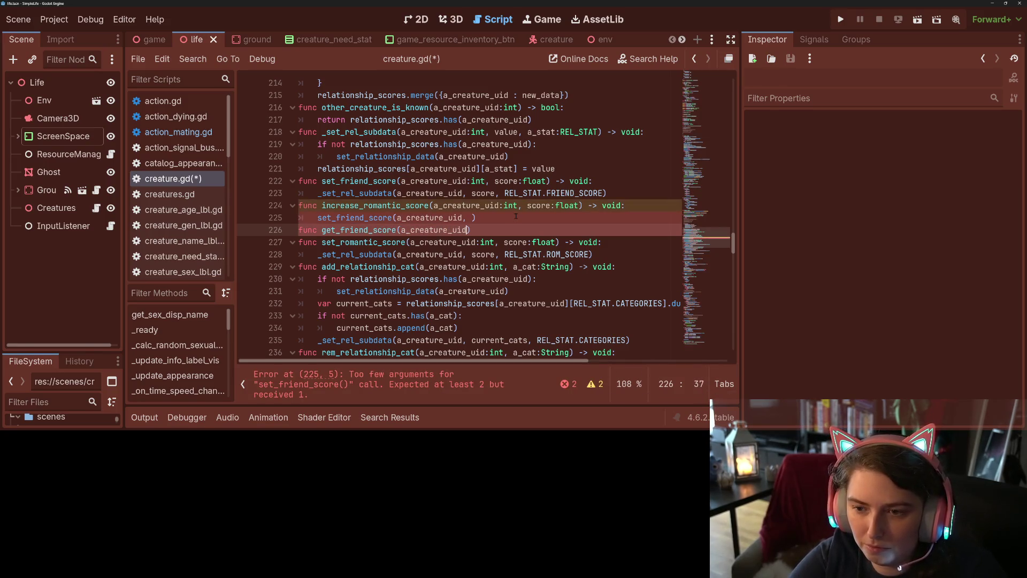
type(":")
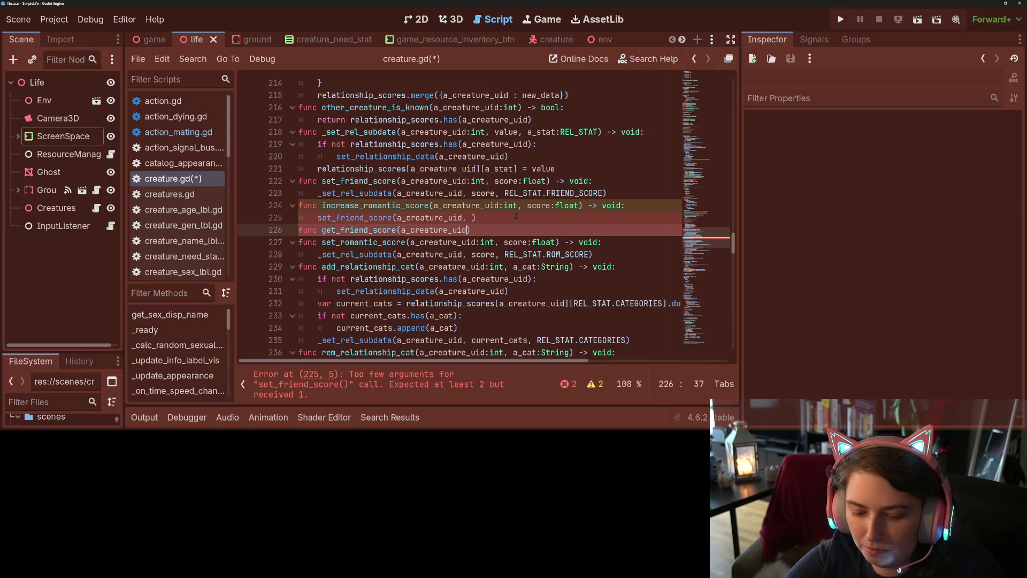
type("int)")
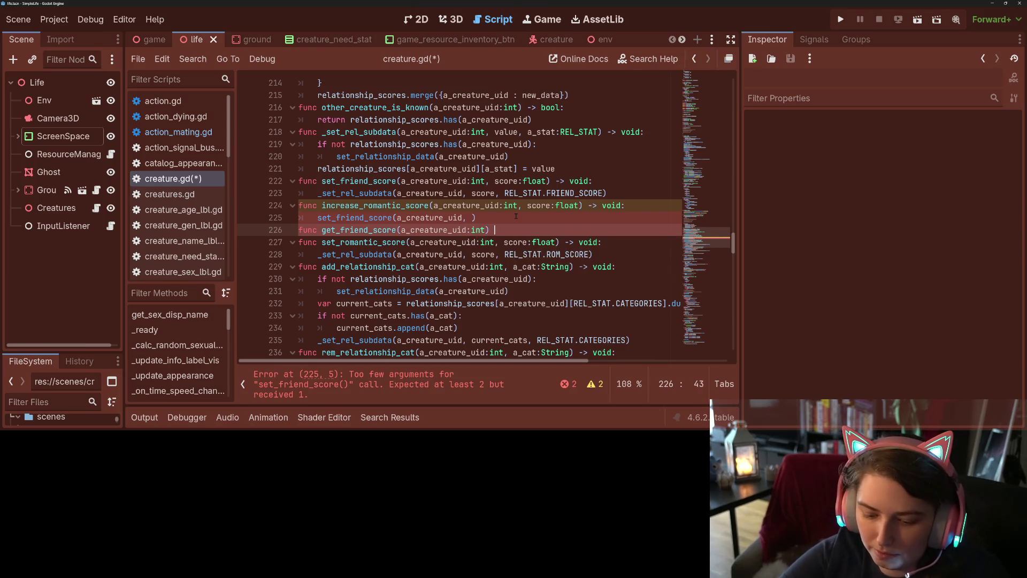
type("-> float")
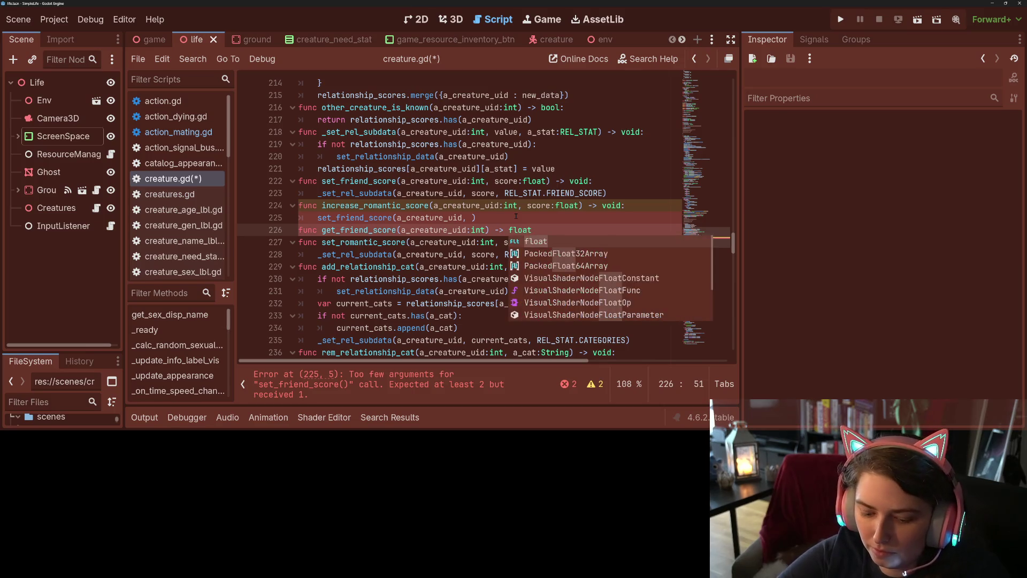
type(":")
Make get_friend_score return 0 when relationship_scores lacks a_creature_uid
key("Return")
type("if ")
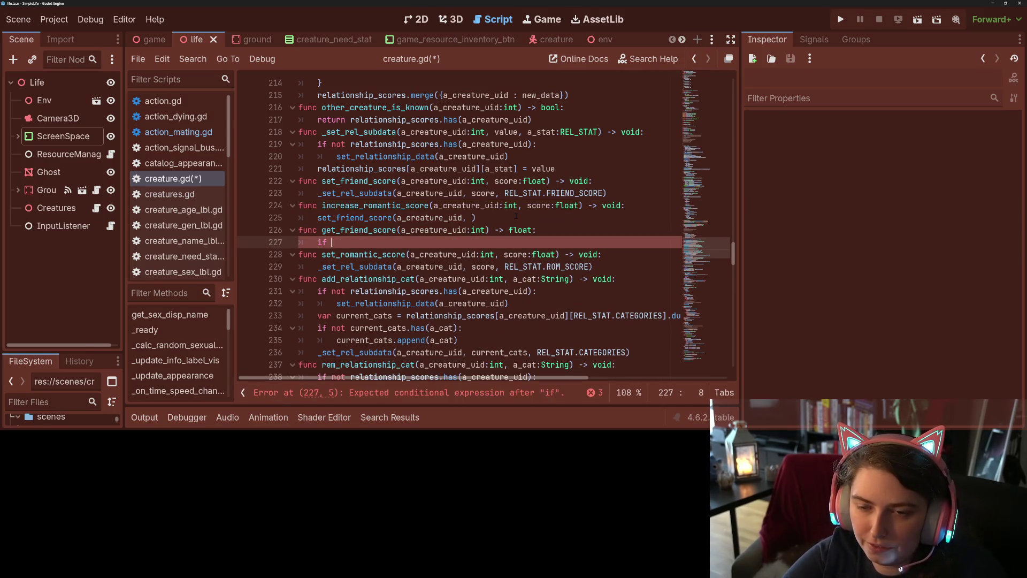
type("not relationship_scores.has")
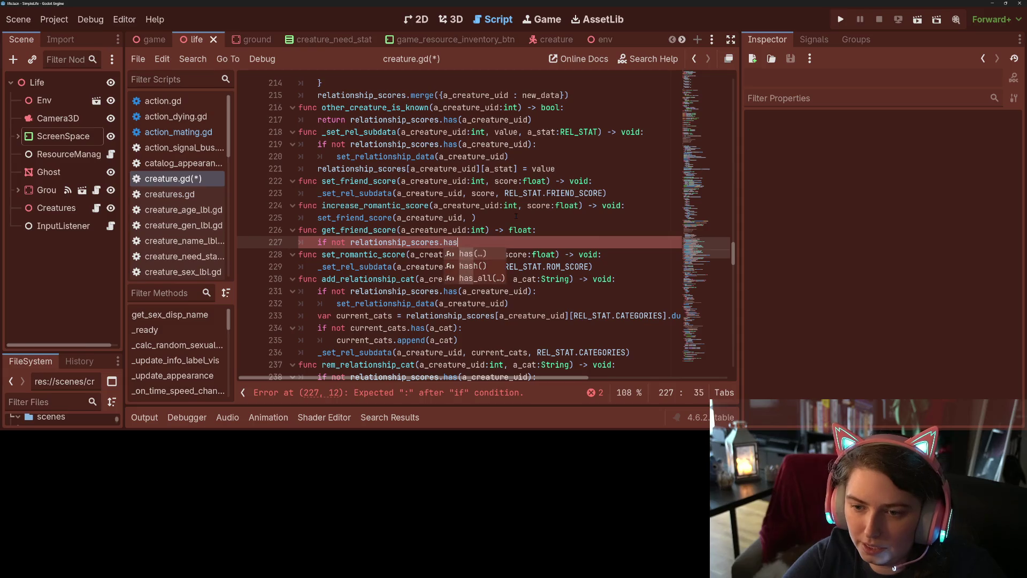
type("(a_creature_uid")
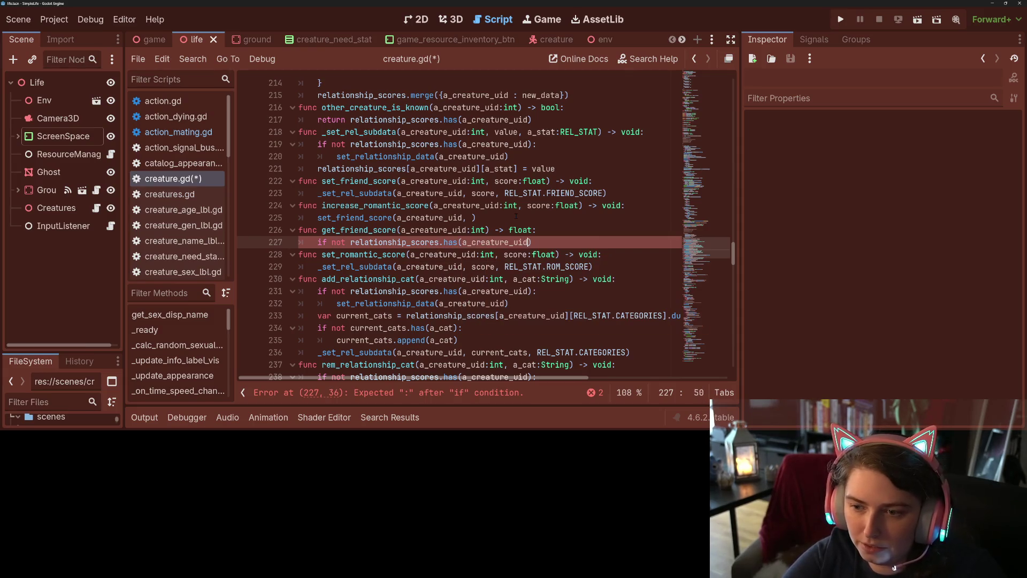
type(")")
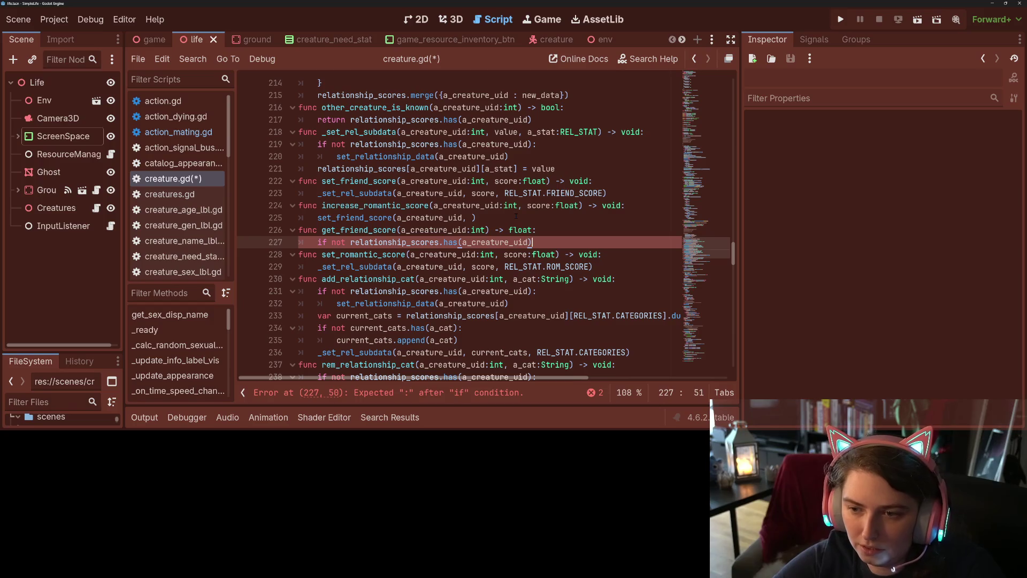
type(":")
key("Return")
type("return 0")
key("Return")
Otherwise return relationship_scores[a_creature_uid][REL_STAT.FRIEND_SCORE], and save creature.gd
type("return")
type("rel")
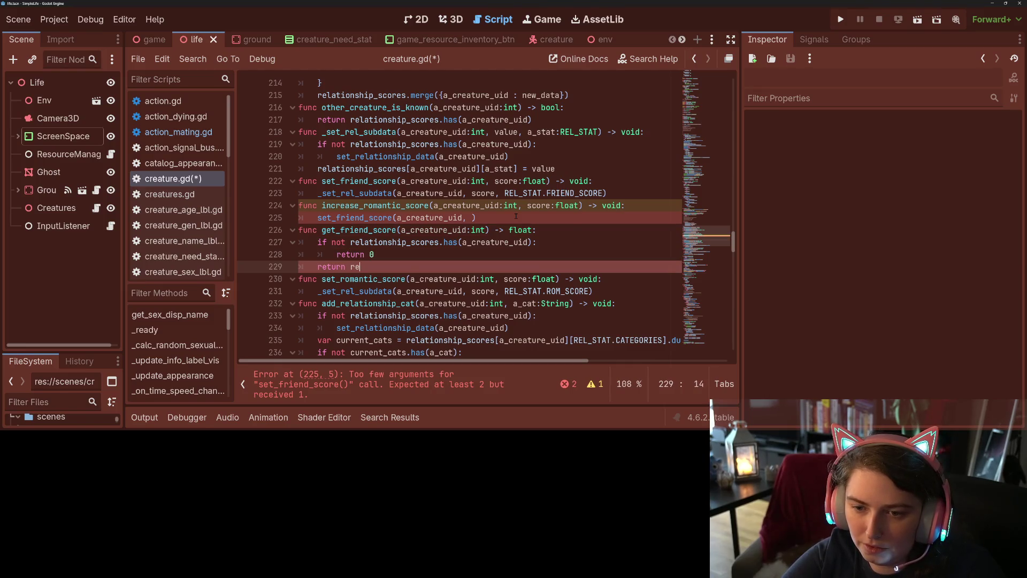
key("Return")
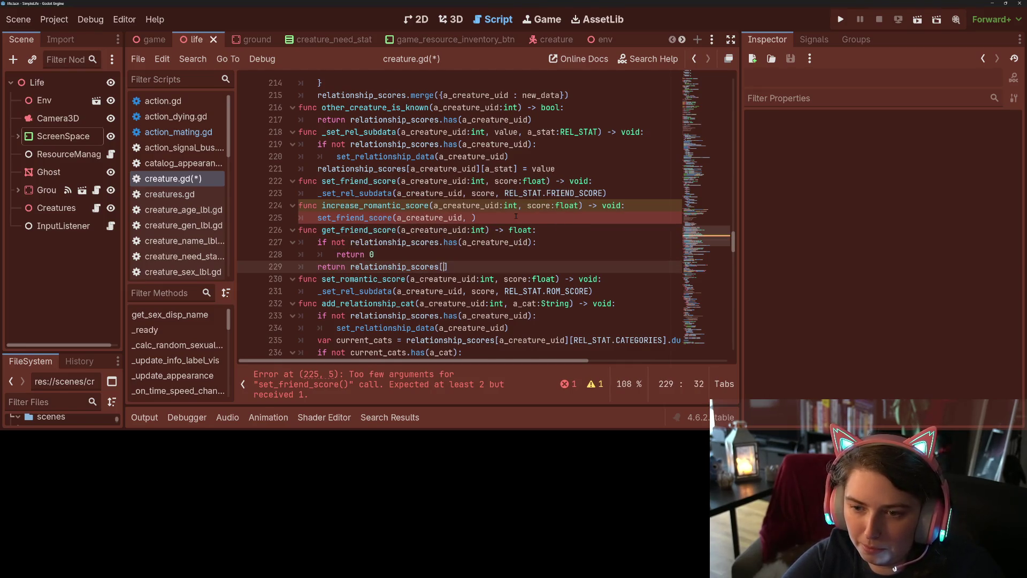
type("[a_c")
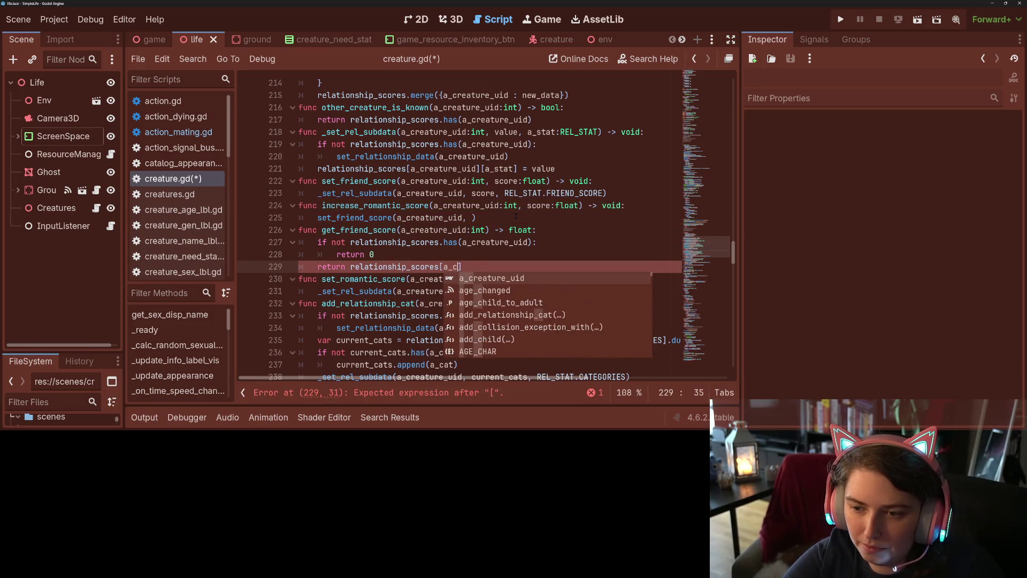
key("Return")
key("End")
type("[")
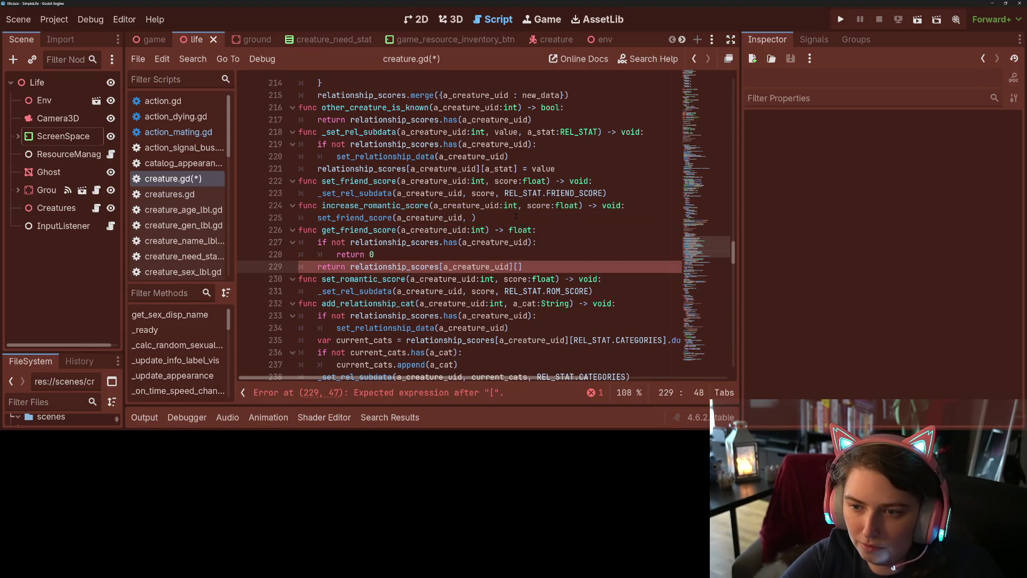
type("REL_STAT.")
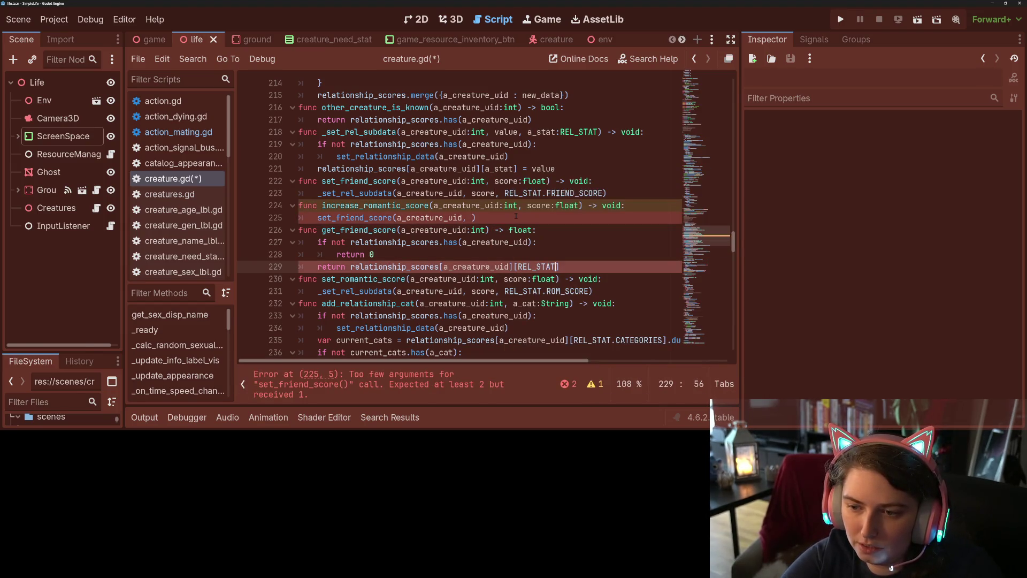
type("FRI")
key("Return")
key("ctrl+s")
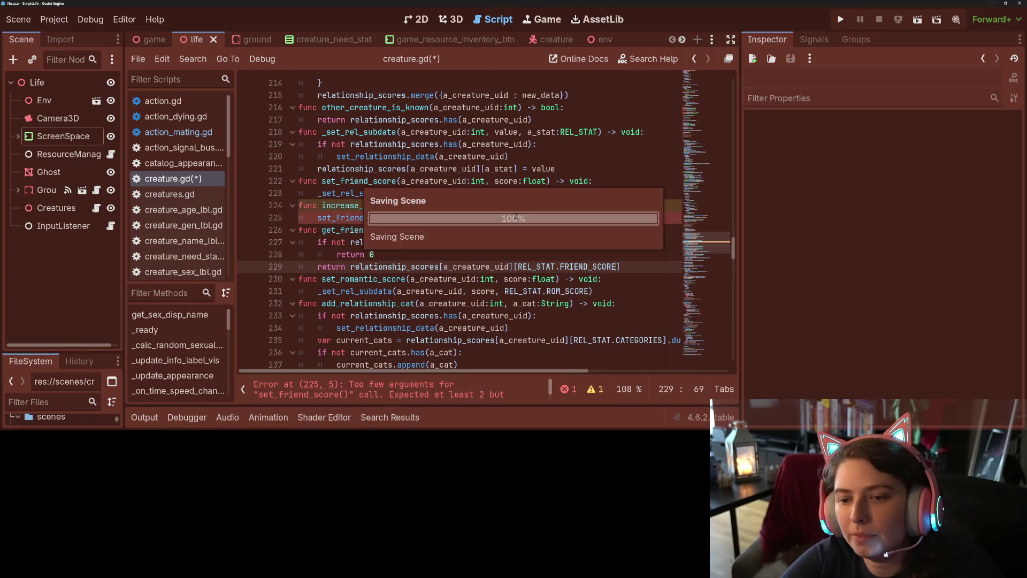
left_click(365, 229)
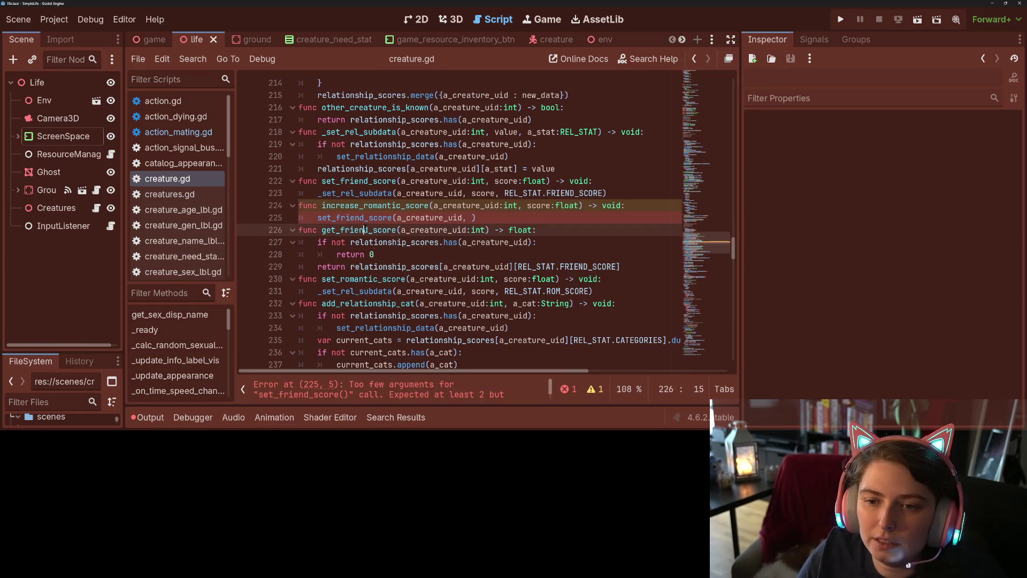
Declare func _get_rel_subdata(a_creature_uid:int, a_stat:REL_STAT), reusing _set_rel_subdata's parameters without value
scroll(365, 230, "up", 1)
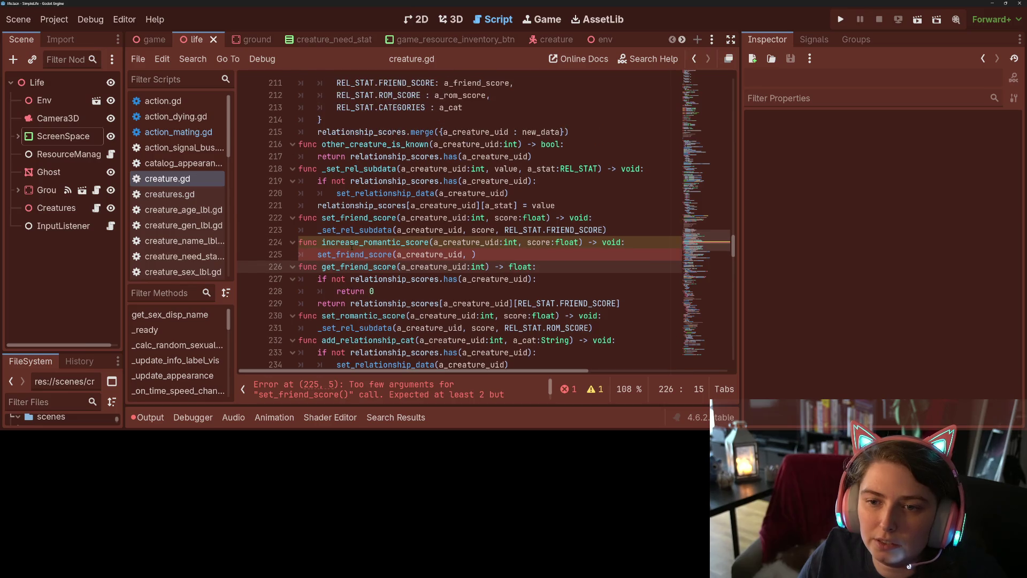
left_click(298, 218)
key("Return")
key("Up")
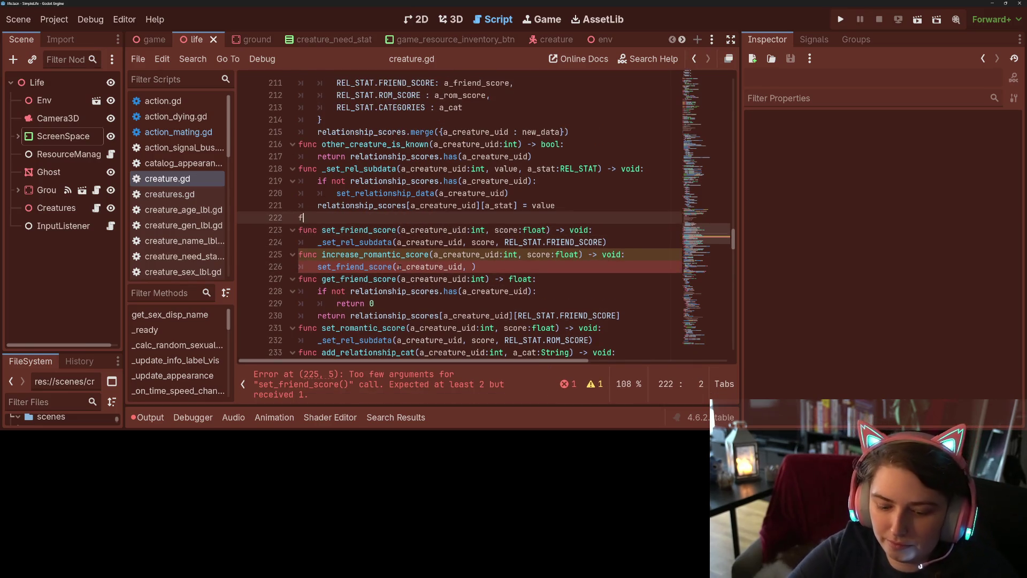
type("func _get_rel")
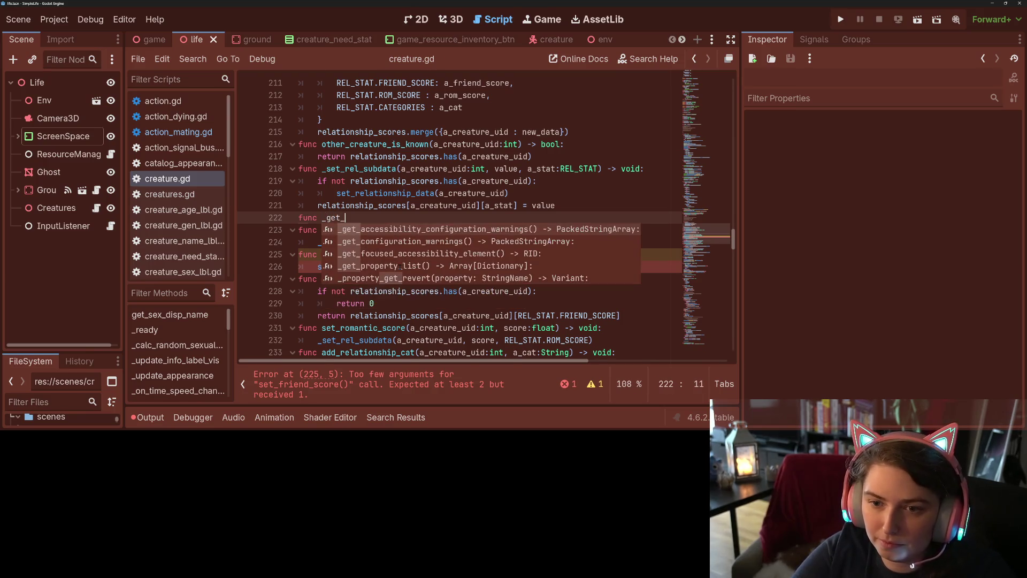
type("_subd")
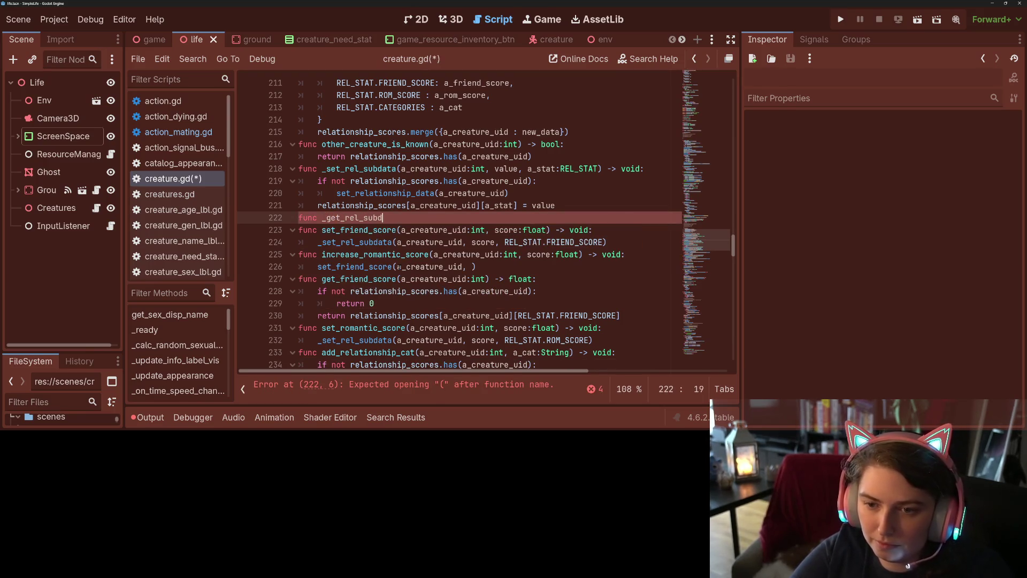
type("ata(a_cre")
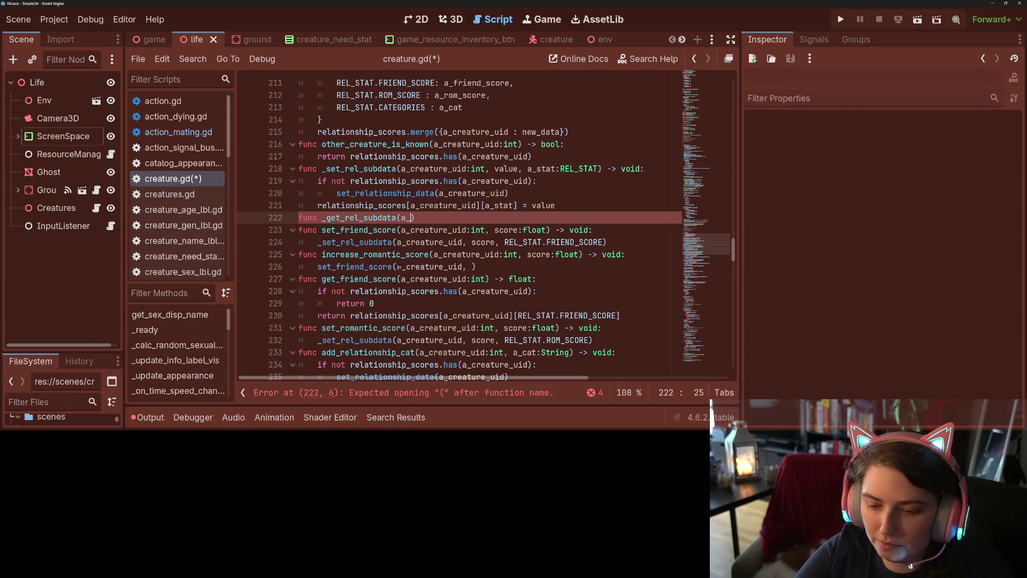
left_click_drag(401, 169, 598, 169)
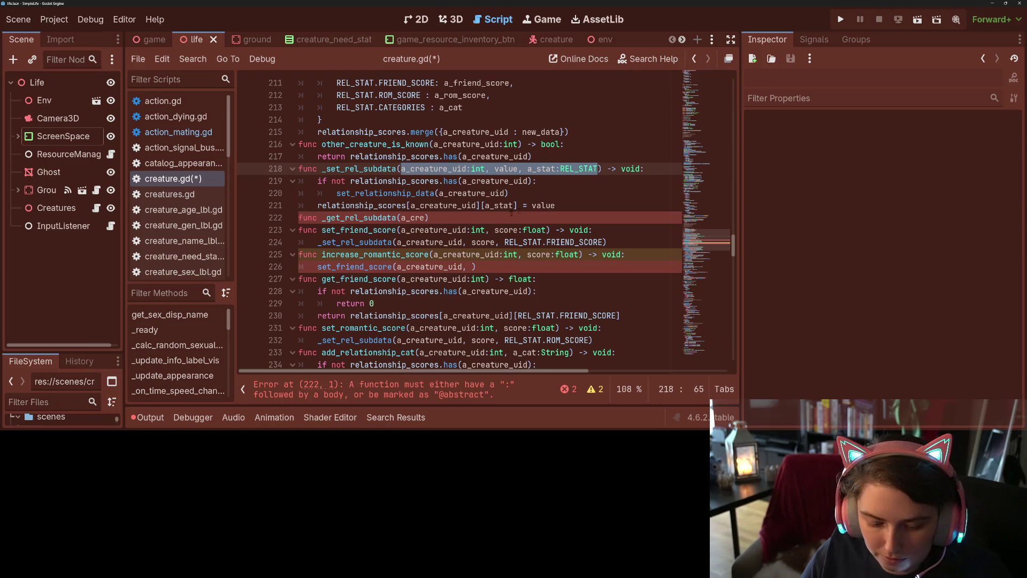
key("ctrl+c")
double_click(412, 217)
key("ctrl+v")
left_click_drag(528, 218, 493, 219)
key("BackSpace")
key("End")
type(":")
key("Return")
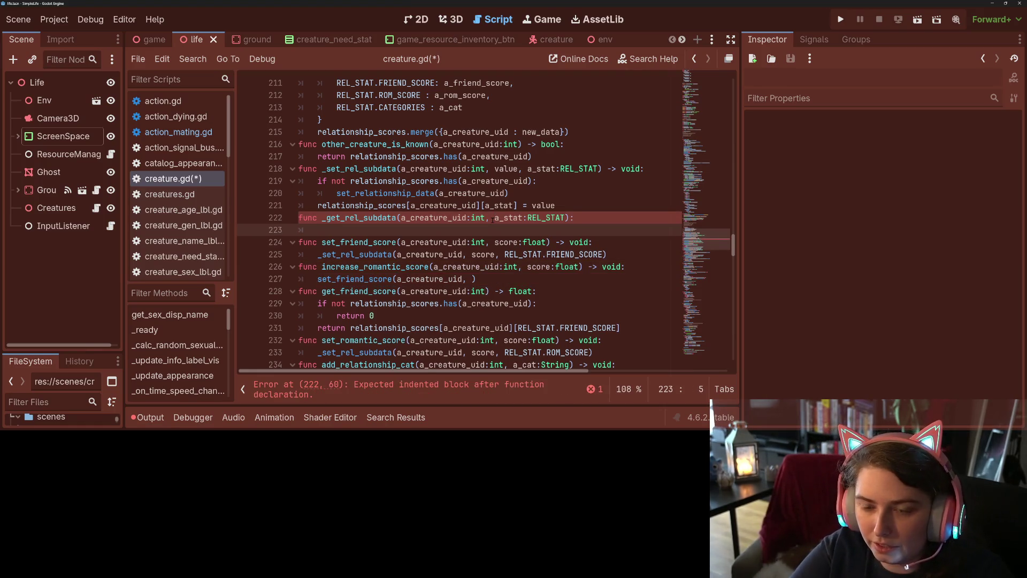
Return relationship_scores[a_creature_uid][a_stat] when relationship_scores has the creature
type("if ")
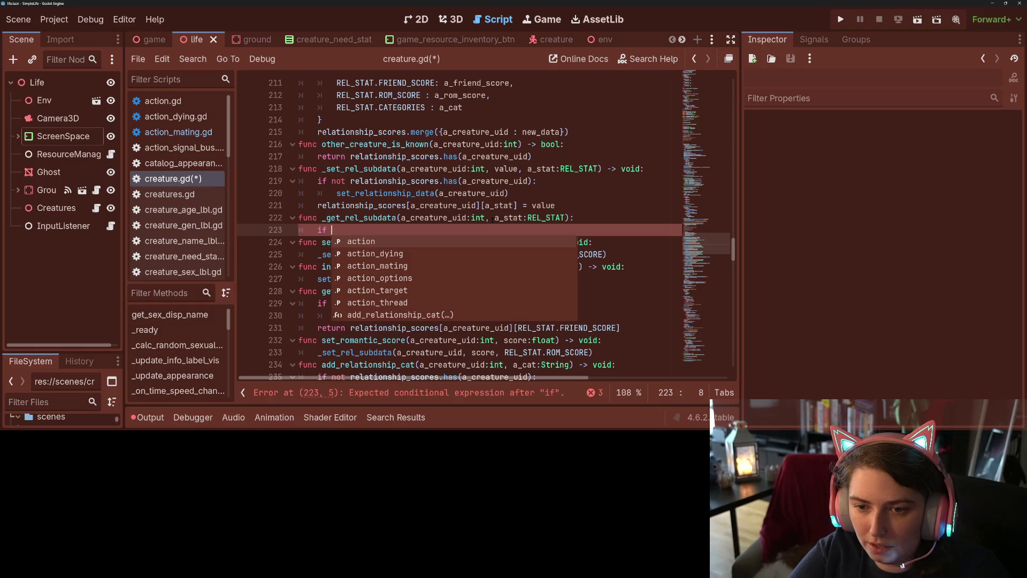
type("relationship_scores.has(a")
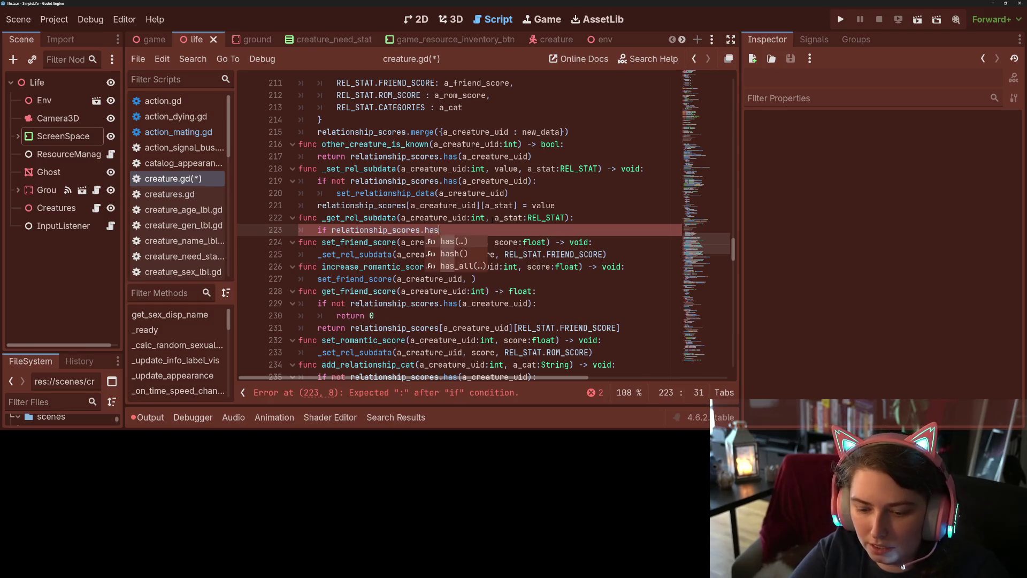
type("_creature_uid)")
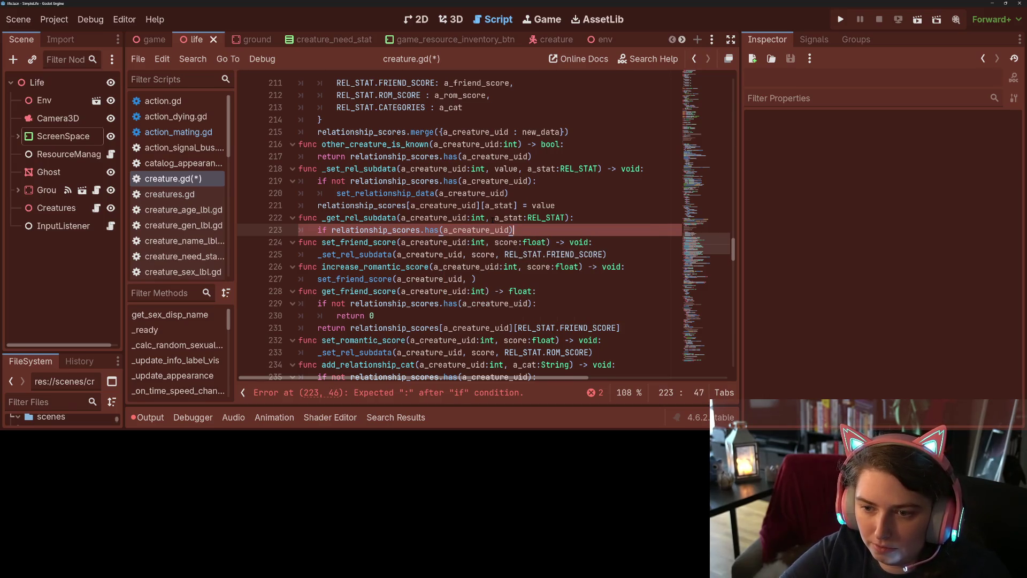
type(":")
key("Return")
type("return ")
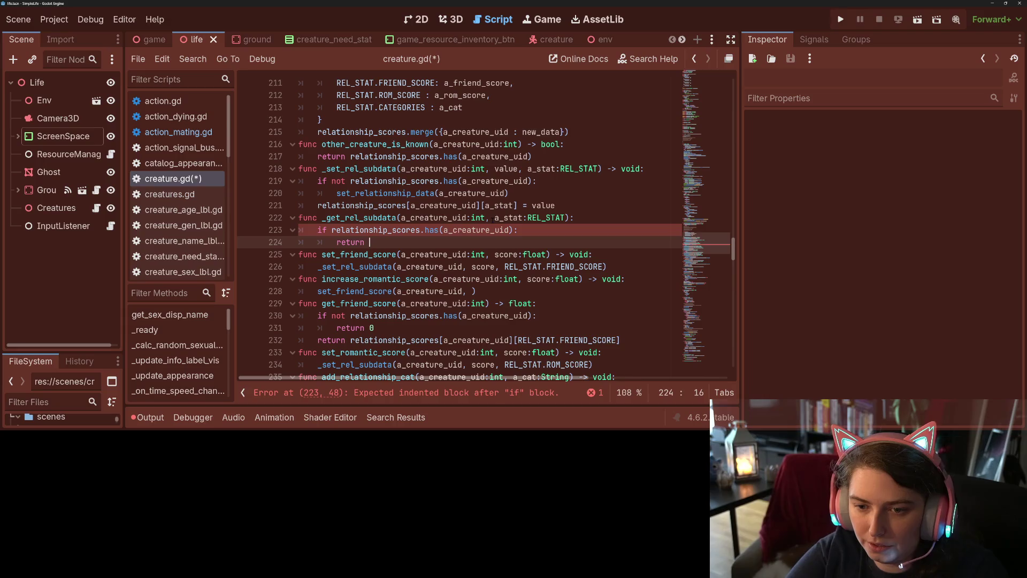
type("rel")
key("Return")
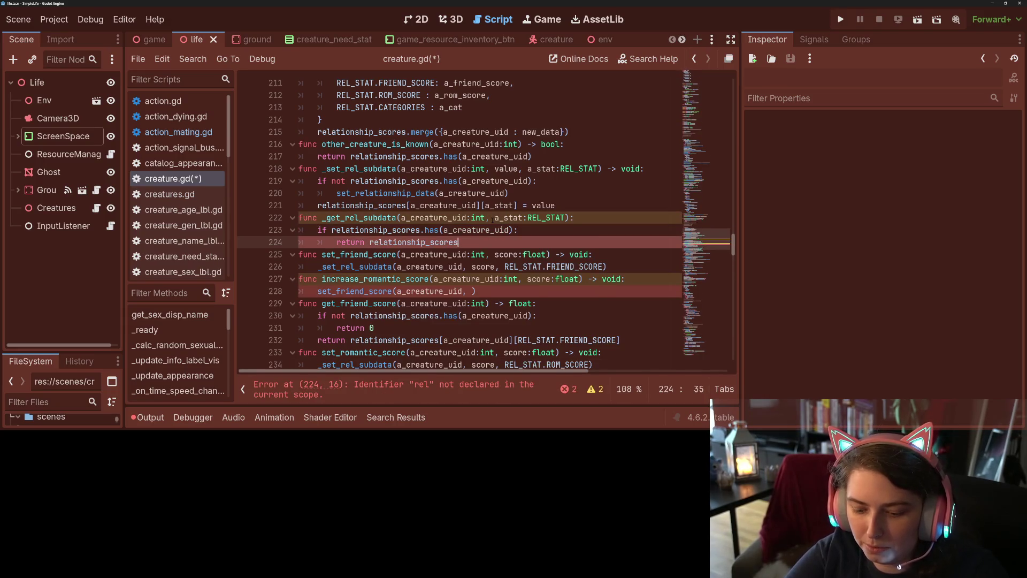
type("[a_cr")
key("Return")
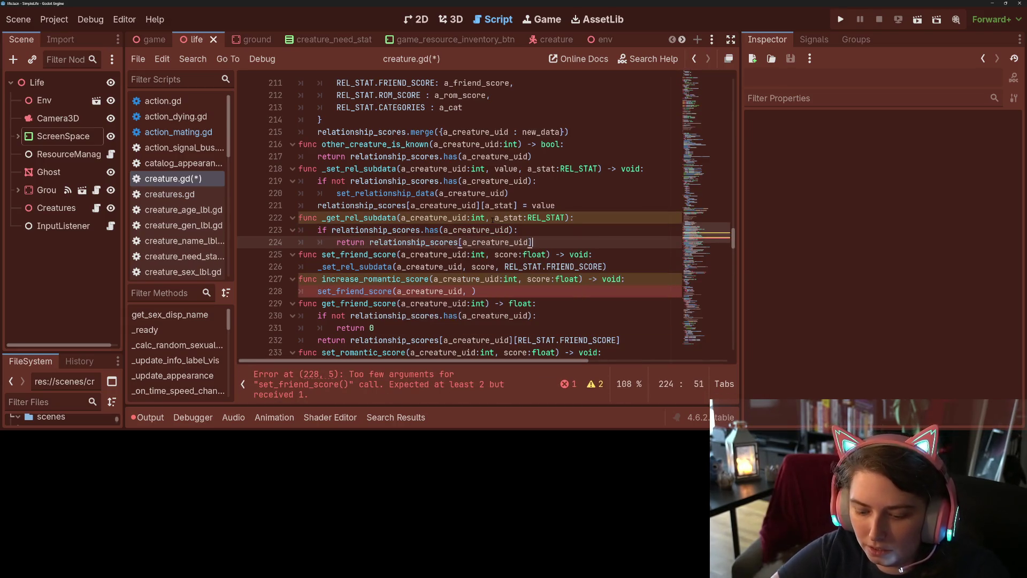
type("[a_stat")
key("ctrl+s")
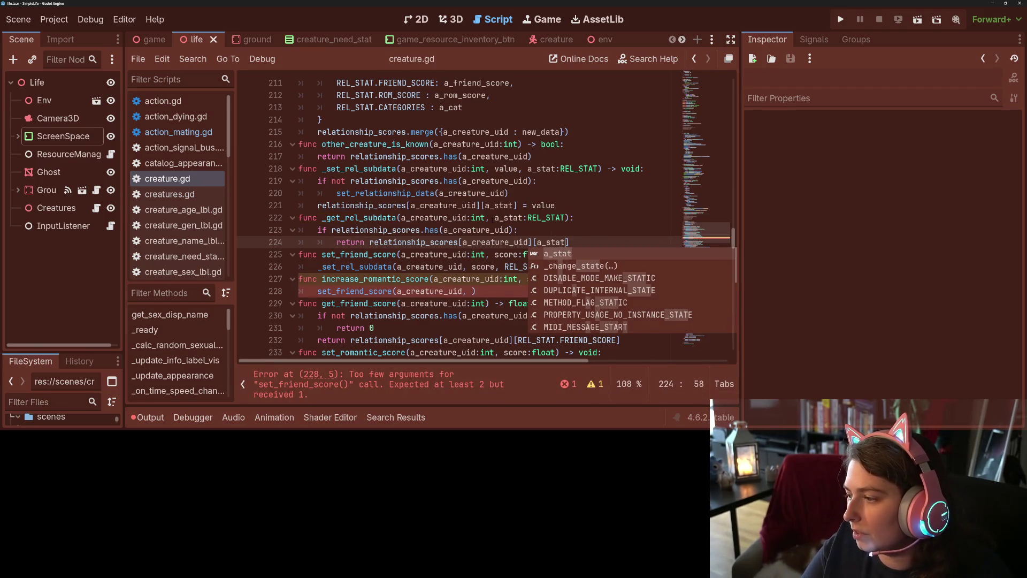
type("]")
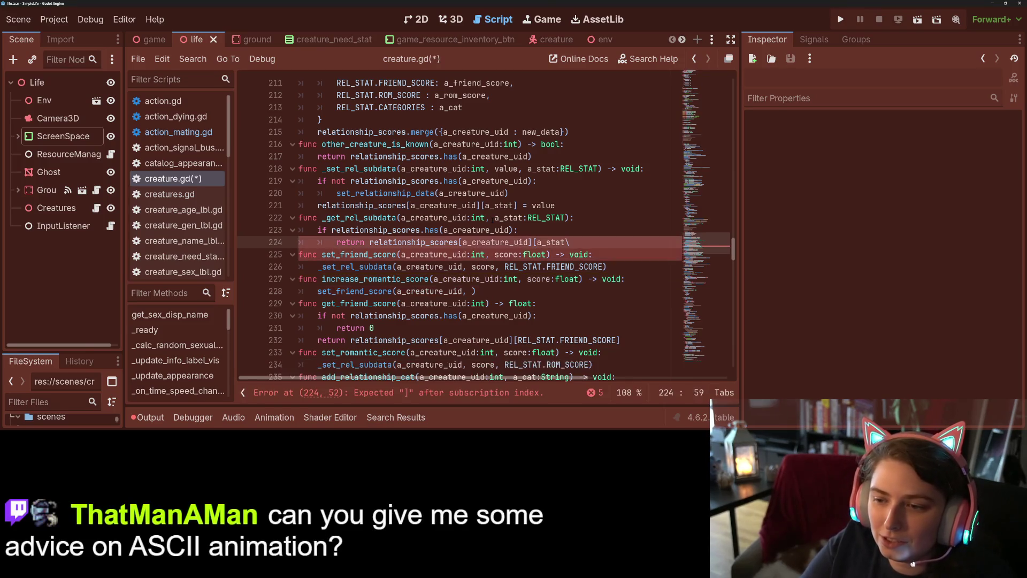
Add a fallback 'return null' after the if-block and save creature.gd
key("Return")
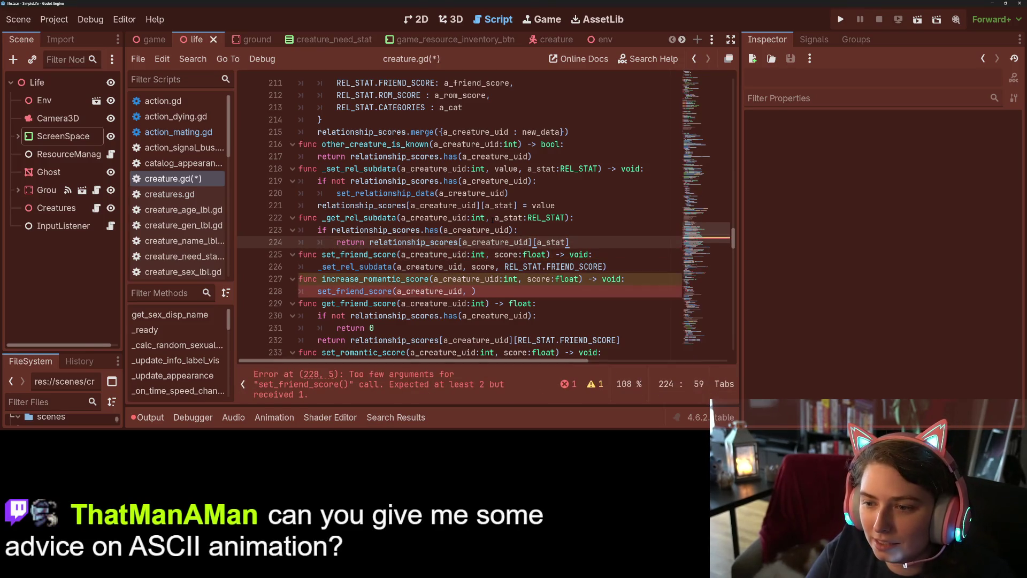
type("reut")
key("BackSpace")
type("rn null")
key("ctrl+s")
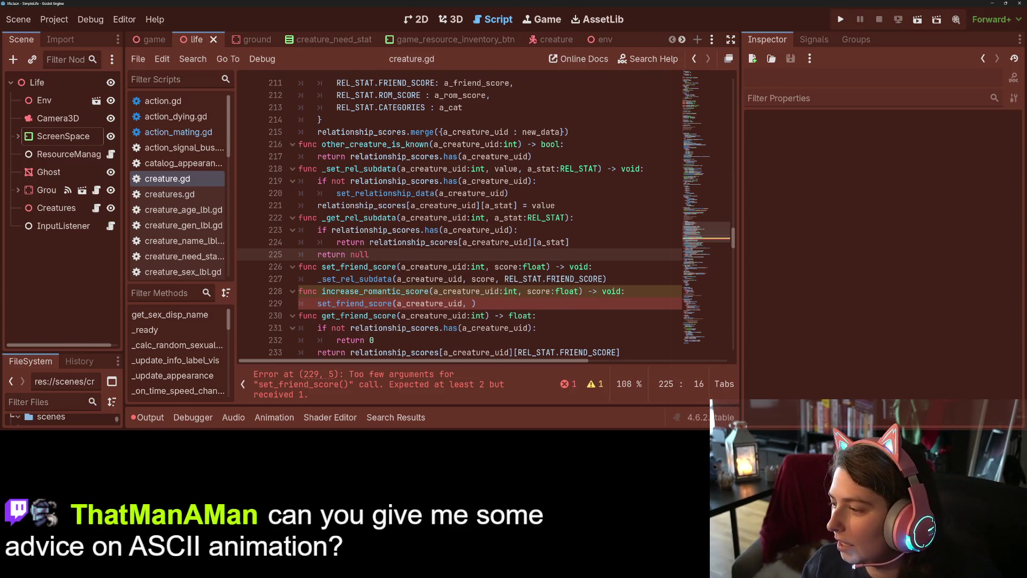
left_click(449, 206)
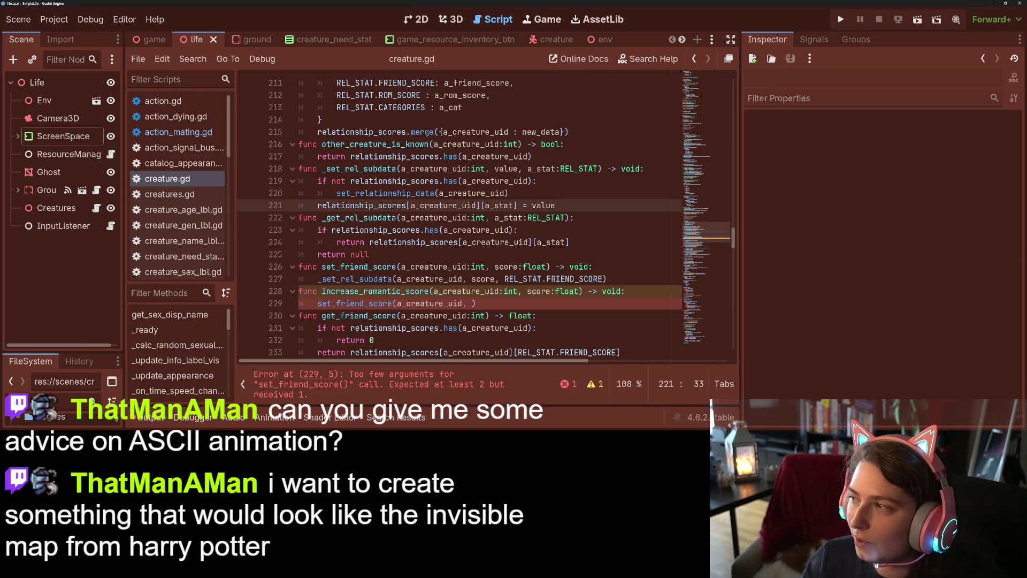
double_click(357, 206)
left_click(379, 181)
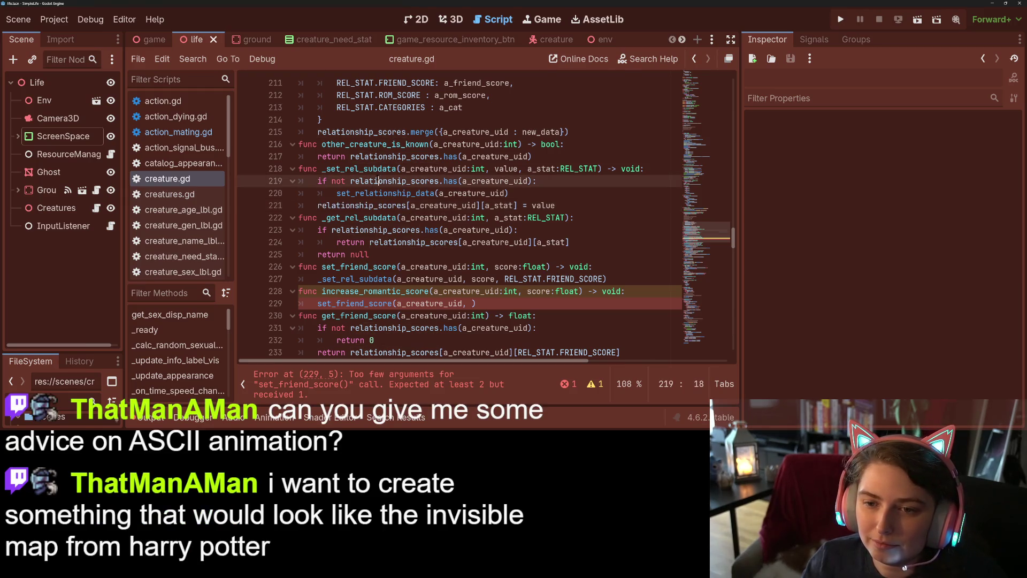
double_click(374, 230)
double_click(367, 218)
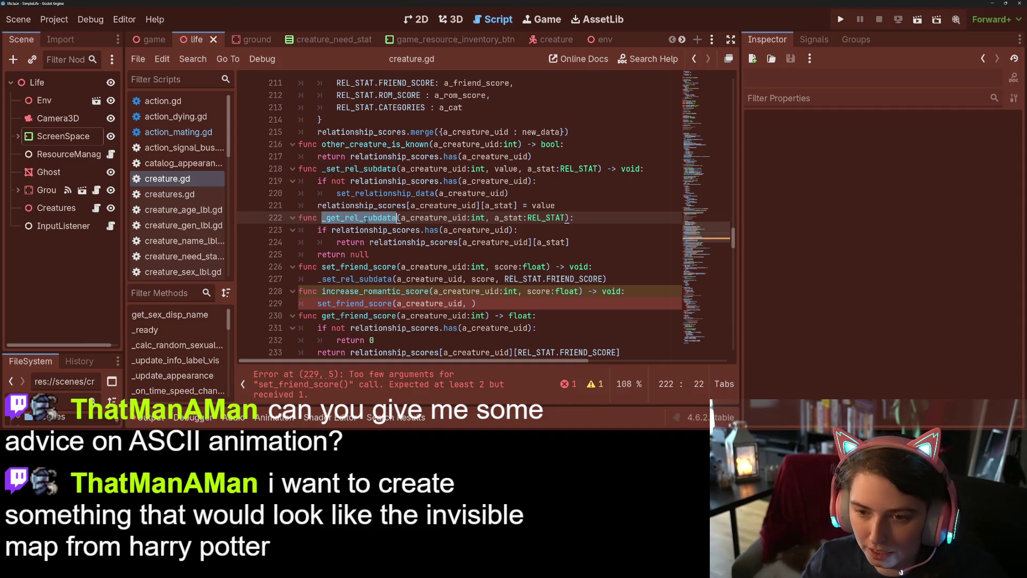
scroll(366, 219, "down", 1)
scroll(369, 225, "down", 1)
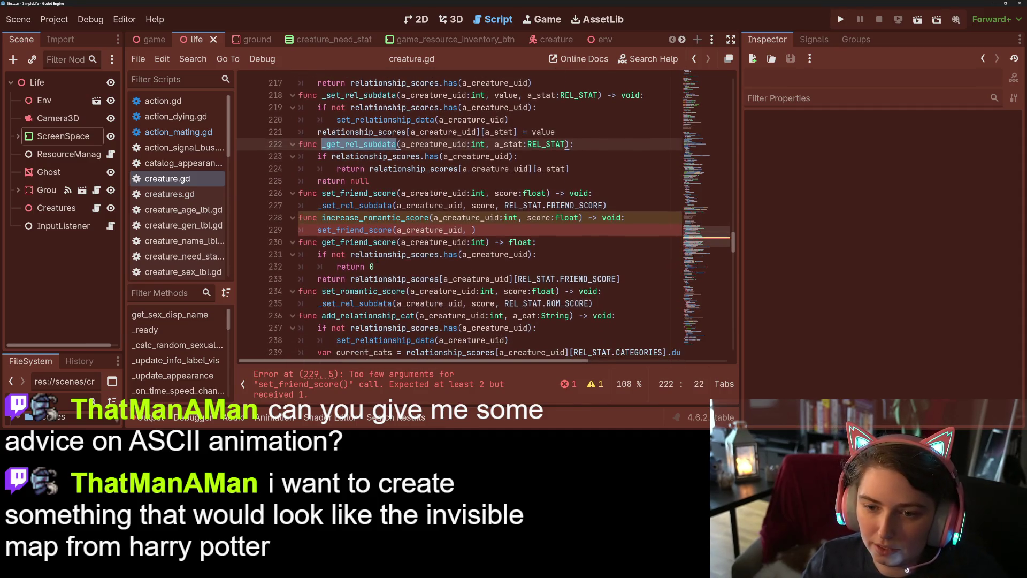
double_click(351, 229)
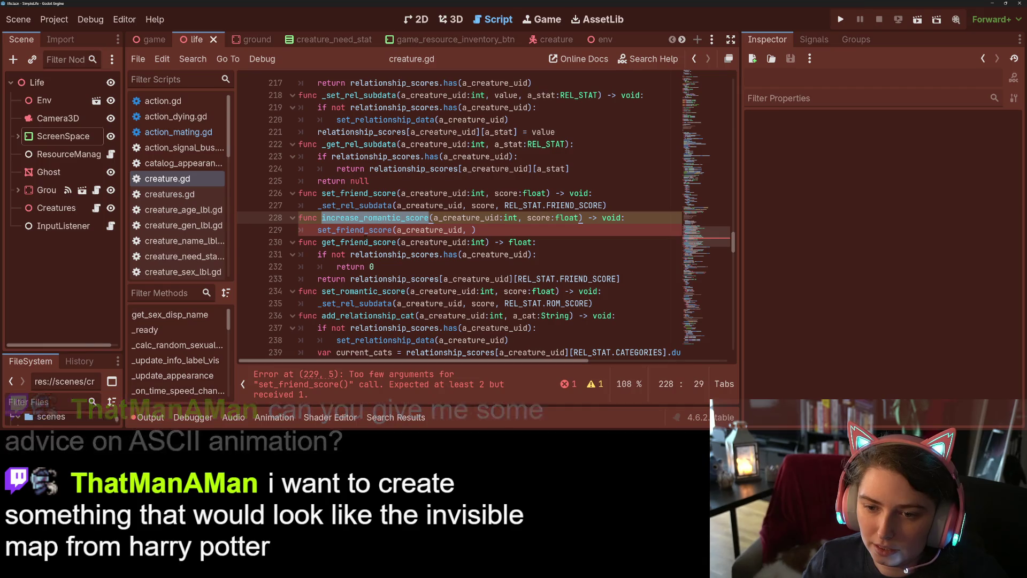
left_click(360, 255)
left_click(404, 291)
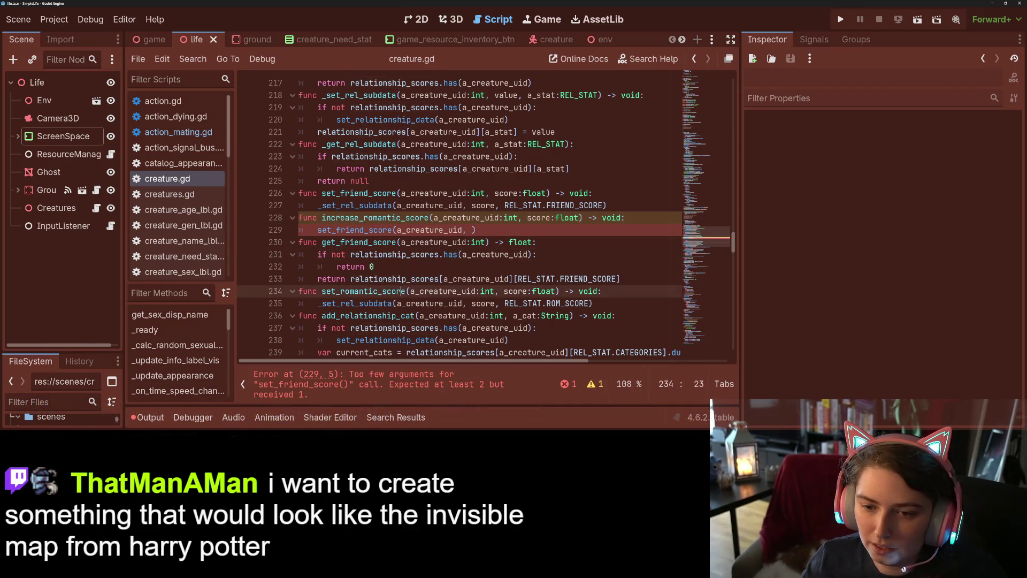
double_click(374, 279)
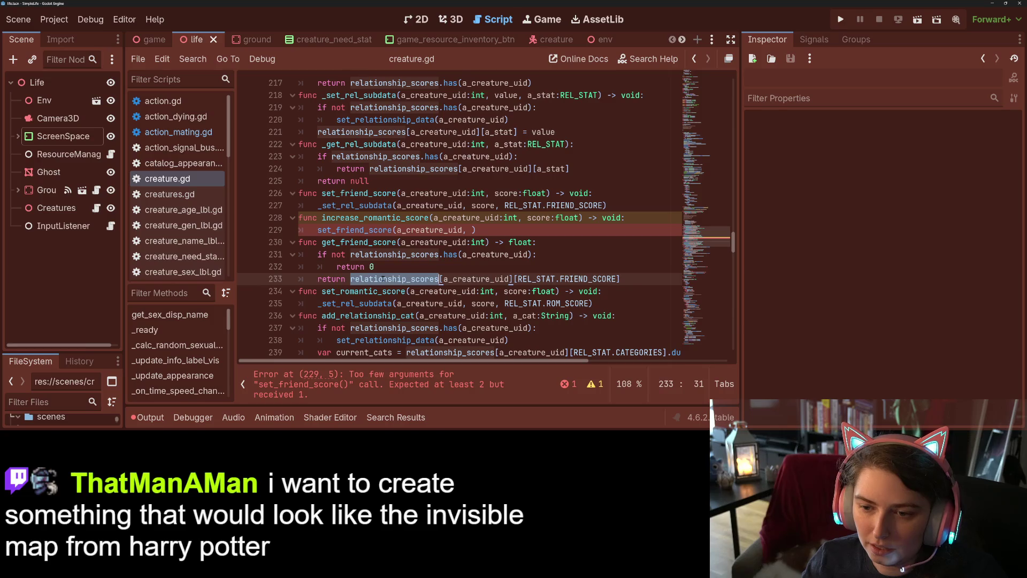
left_click(383, 279)
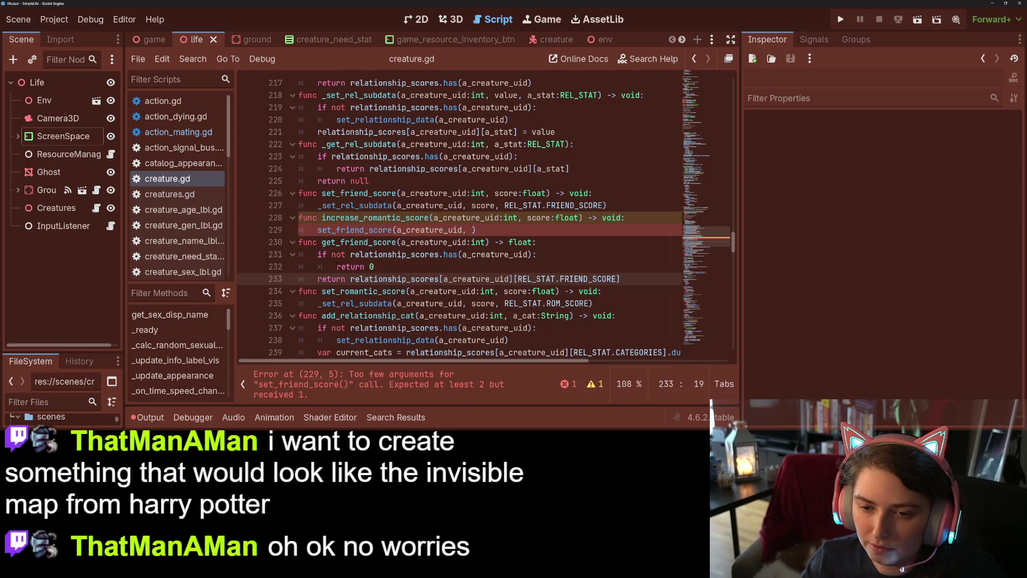
left_click(555, 244)
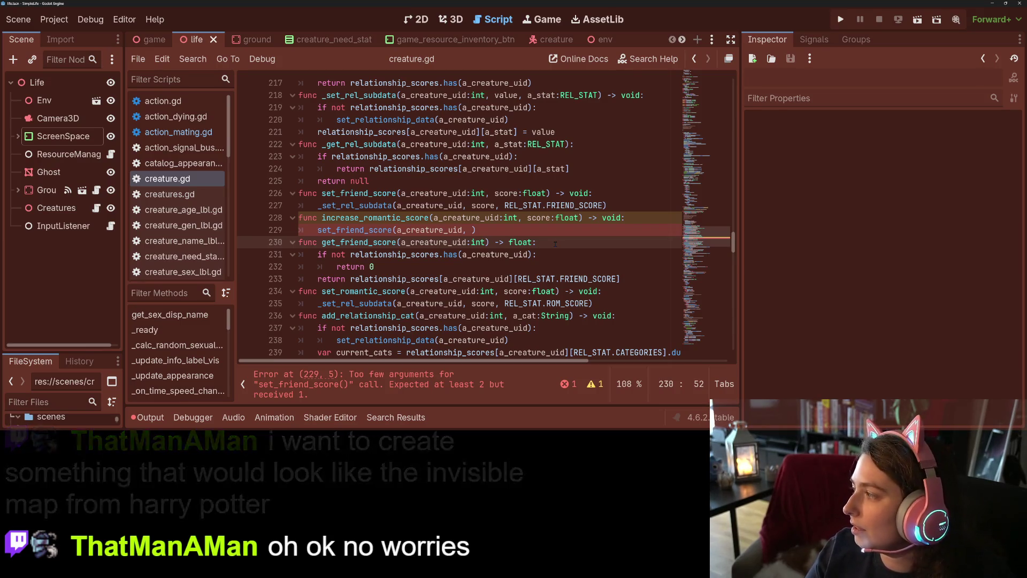
Add var result = _get_rel_subdata(a_creature_uid, REL_STAT.FRIEND_SCORE) as get_friend_score's first line
key("Return")
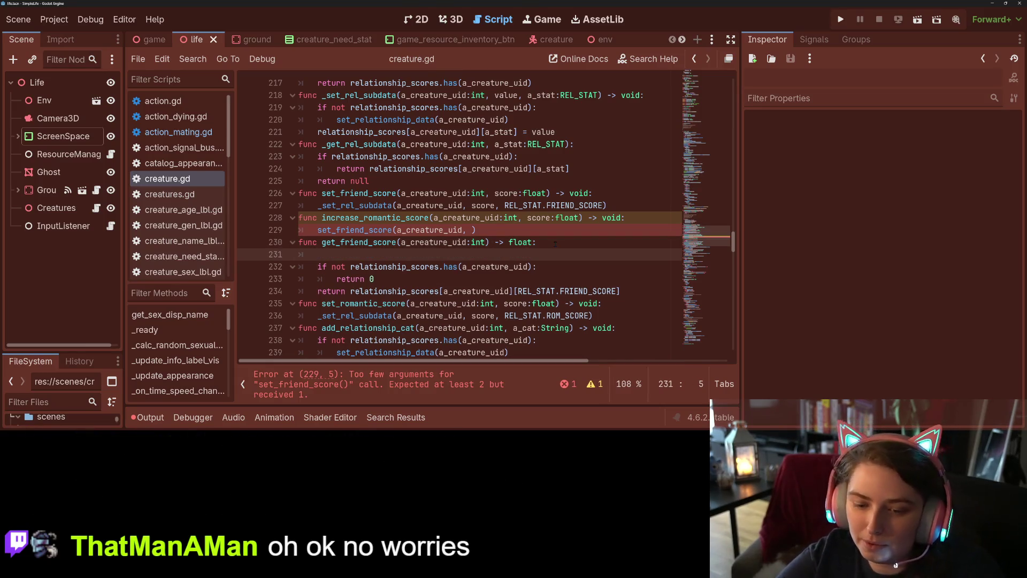
type("var resu")
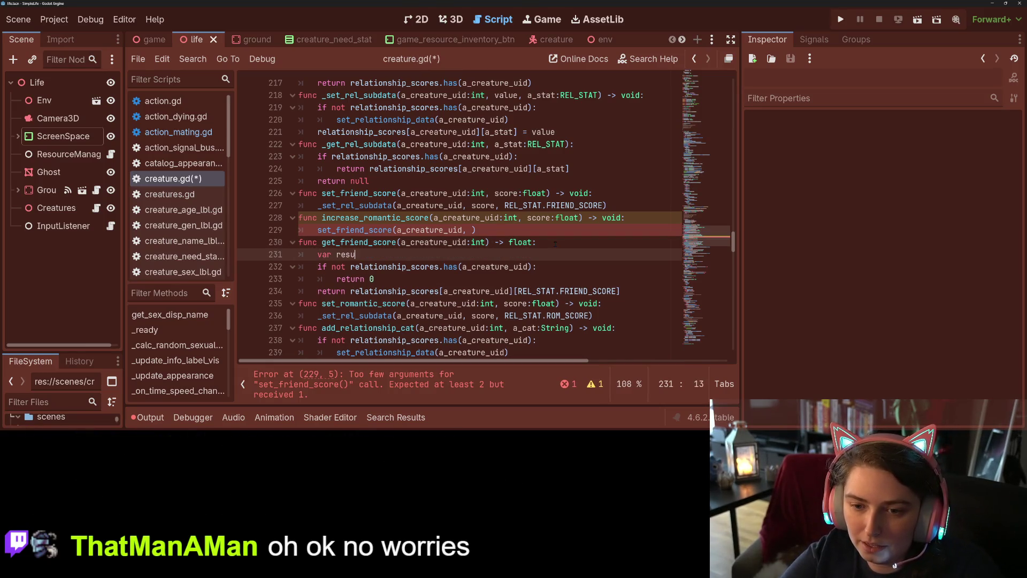
type("lt = _get_rel_subdata")
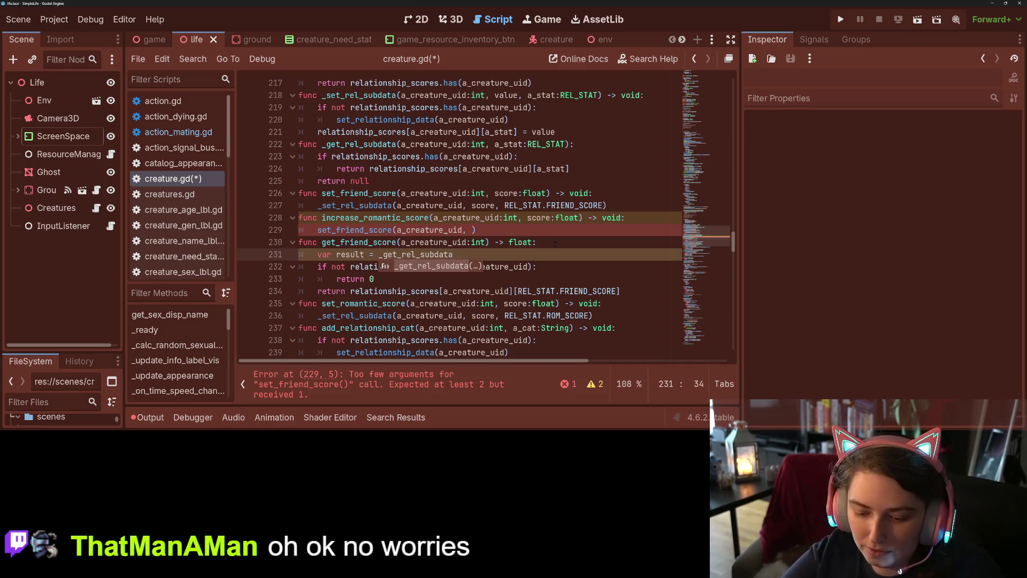
type("(a_creature_uid, ")
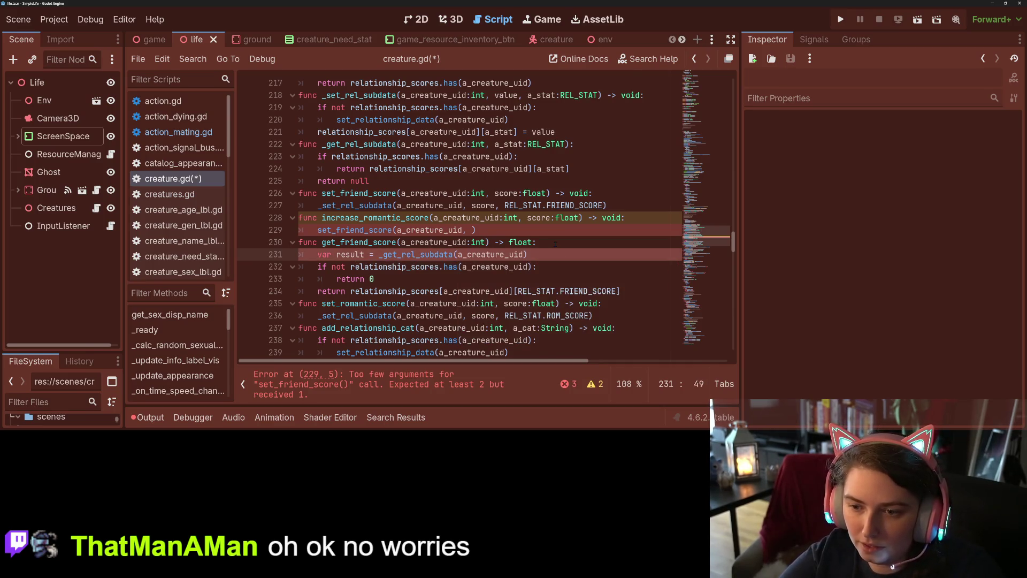
type("REL_STAT.")
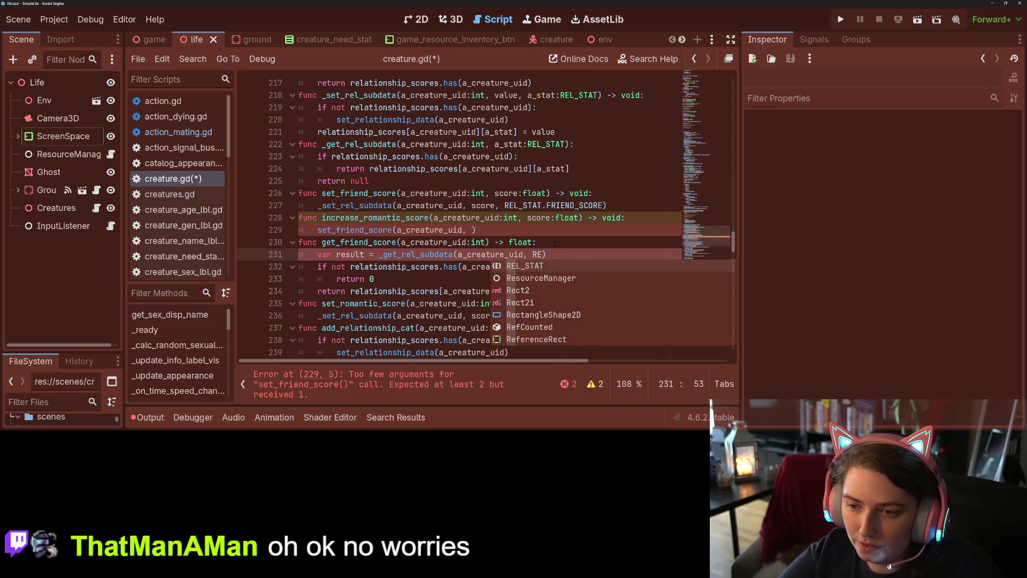
key("Down")
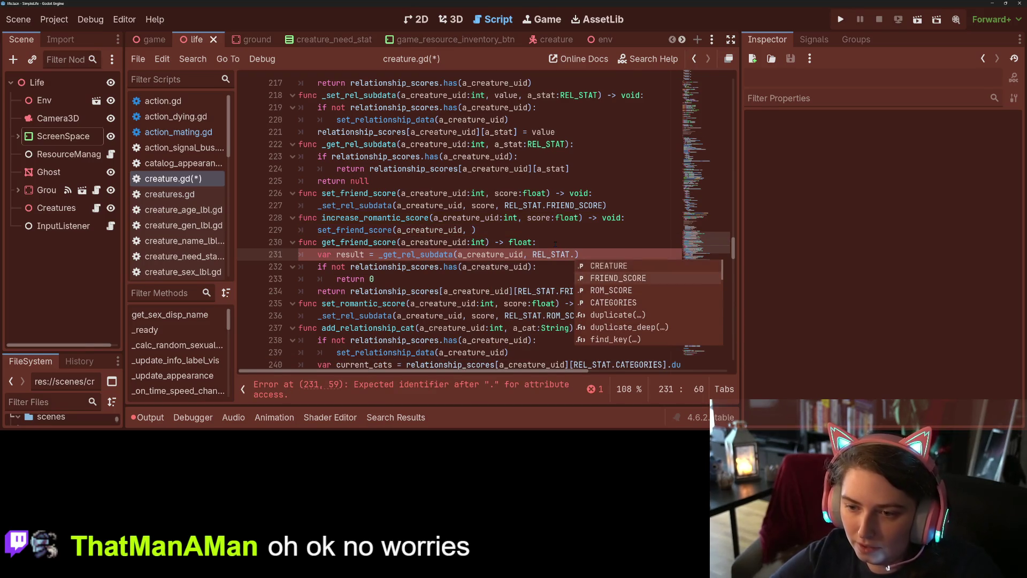
key("Return")
Replace the old existence check with 'if result: return result' and a fallback 'return 0', then save
left_click_drag(623, 292, 315, 266)
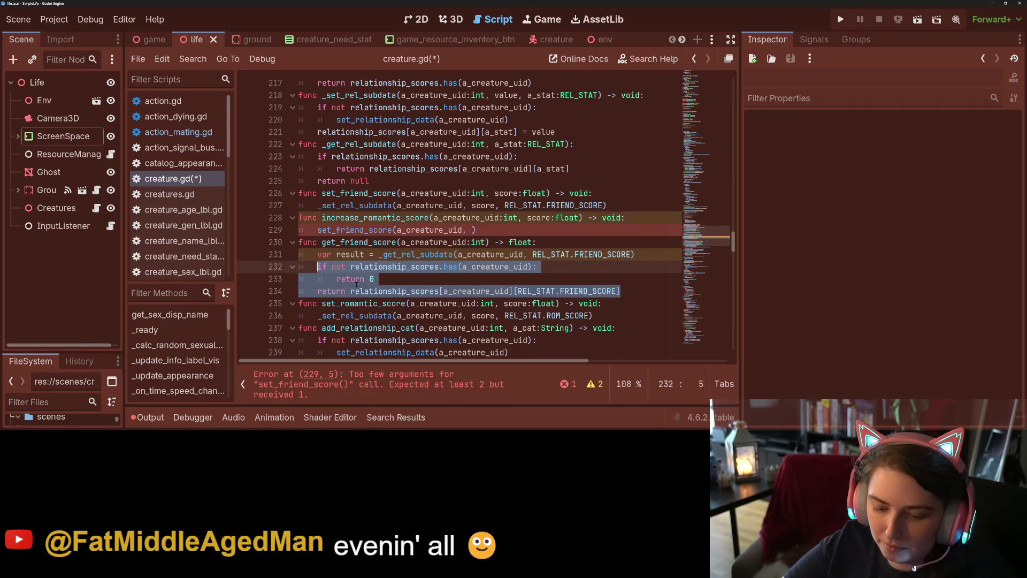
type("if result:")
key("Return")
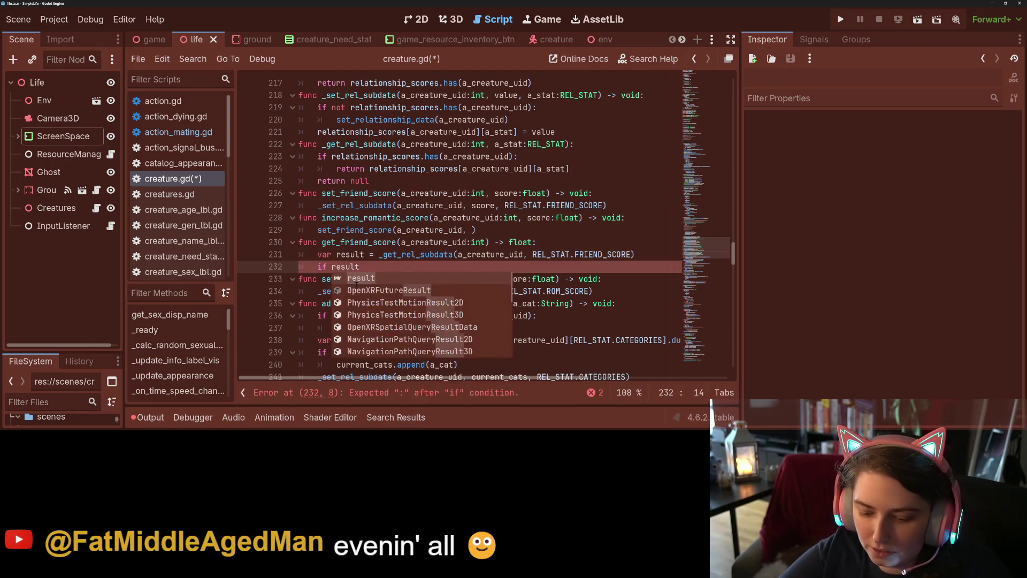
type("return result")
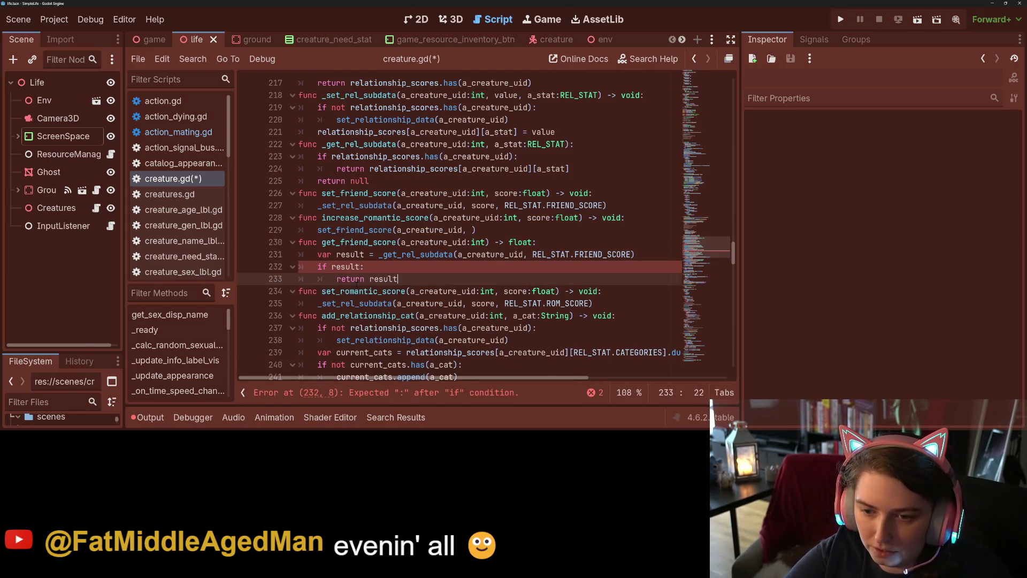
key("Return")
key("BackSpace")
type("return 0")
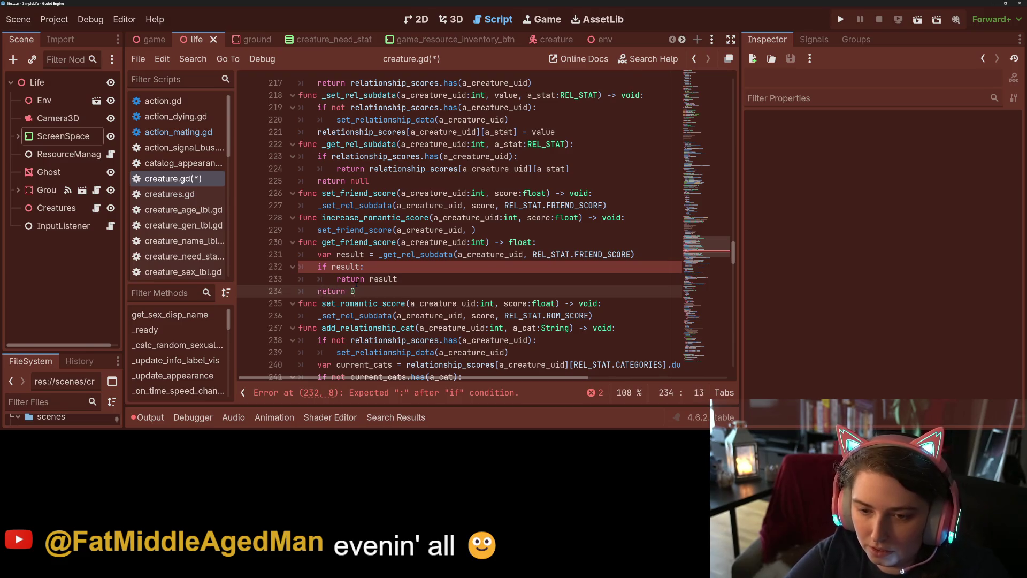
key("ctrl+s")
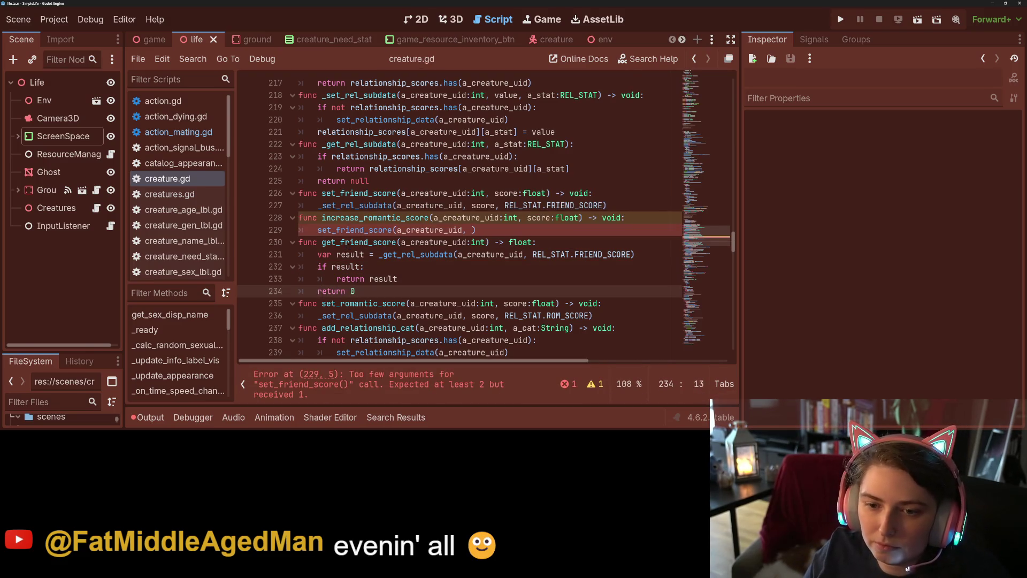
double_click(348, 243)
Pass get_friend_score(a_creature_uid) as the second argument of set_friend_score on line 229, and save
key("ctrl+c")
left_click(471, 230)
key("ctrl+v")
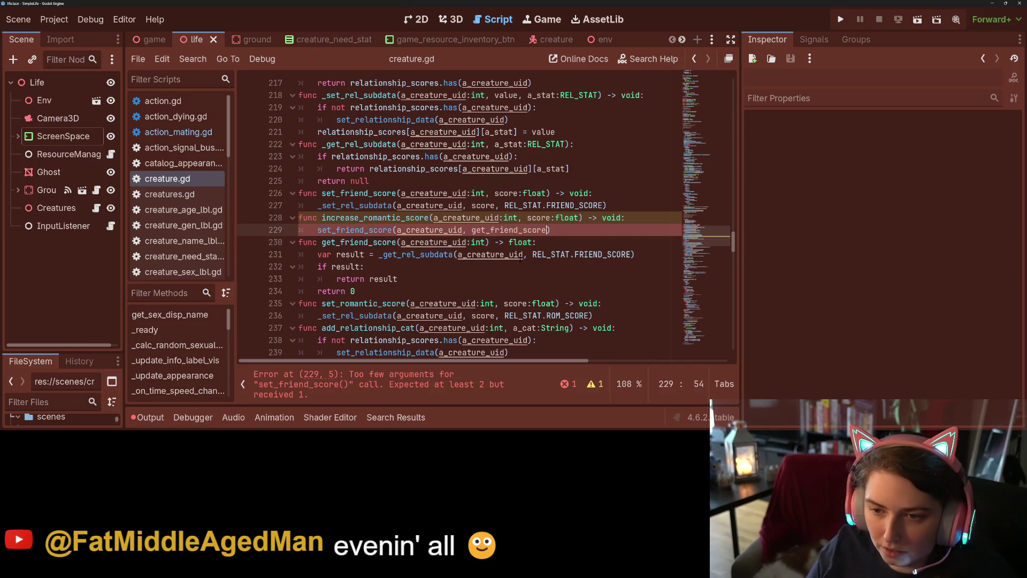
type("(a")
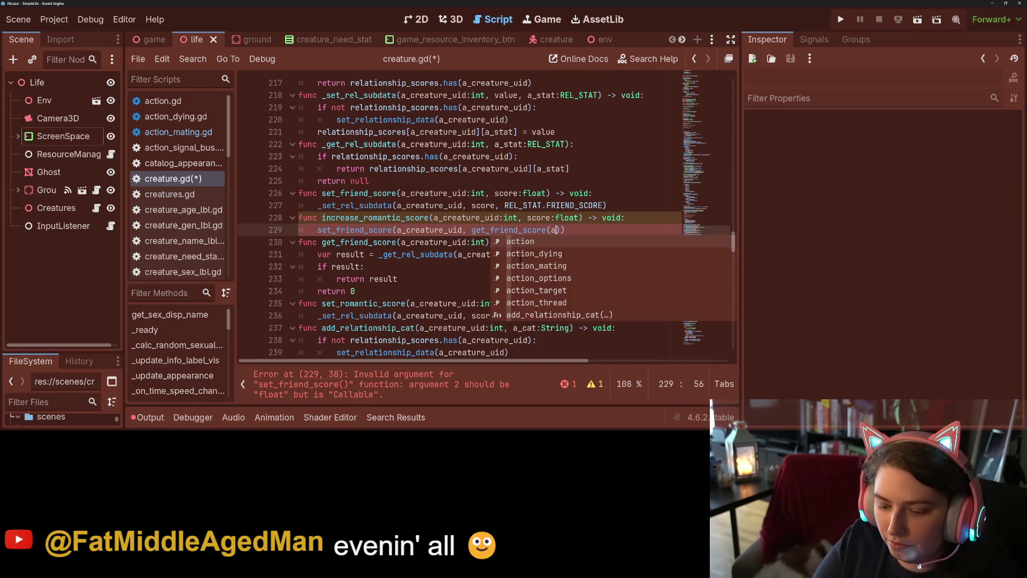
type("_creature_uid")
key("ctrl+s")
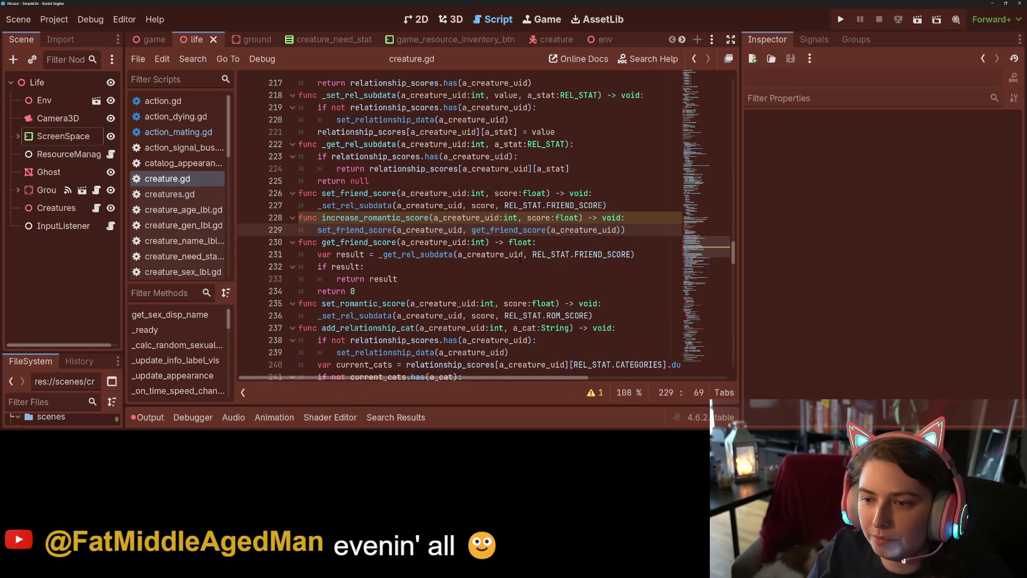
Append '+ score' after get_friend_score(a_creature_uid) and save creature.gd
key("Right")
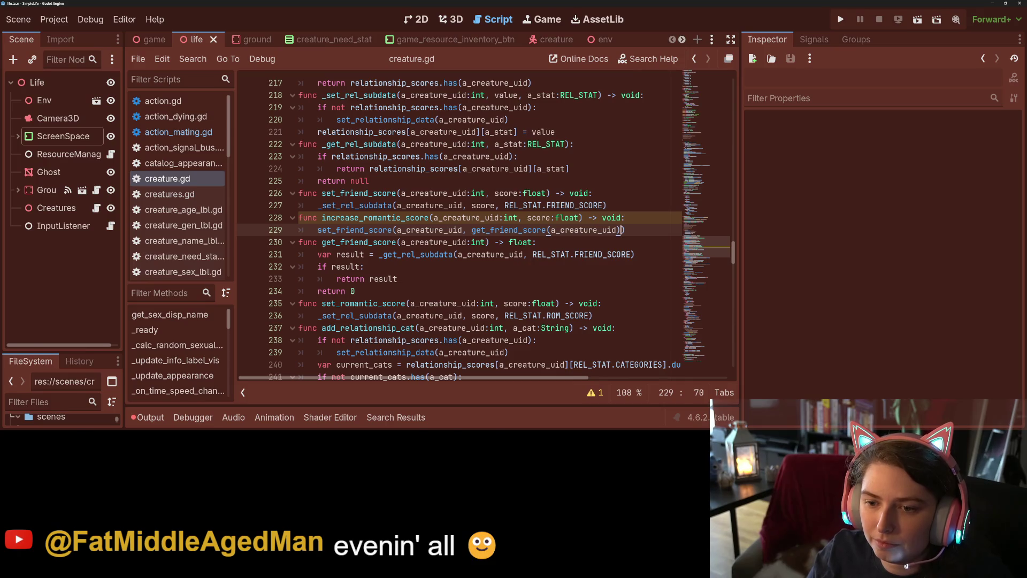
left_click(518, 230)
left_click(621, 229)
type("+ scor")
type("e")
key("ctrl+s")
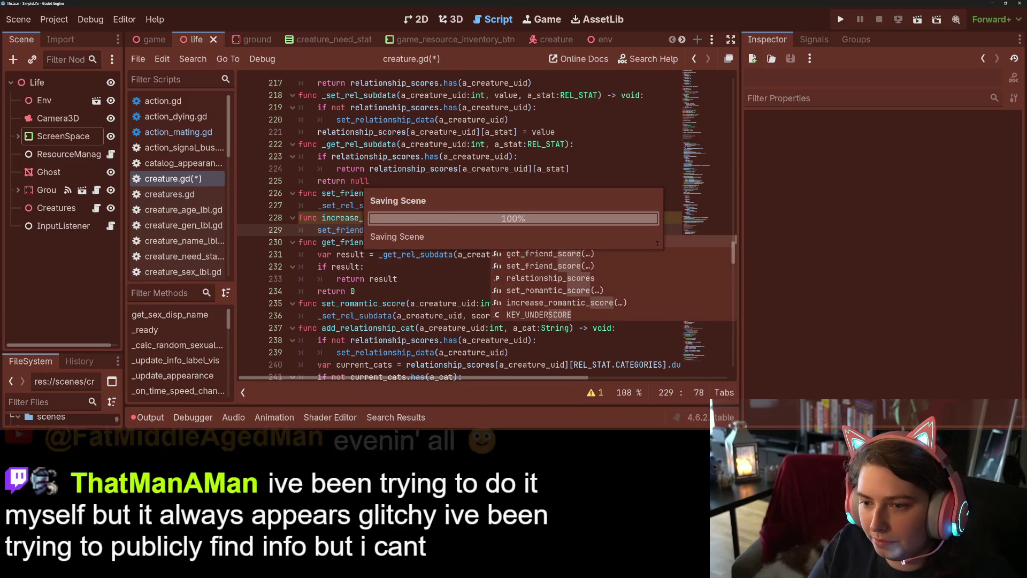
Select the increase_romantic_score name and click through the lines below to review the finished code
left_click(388, 218)
double_click(388, 217)
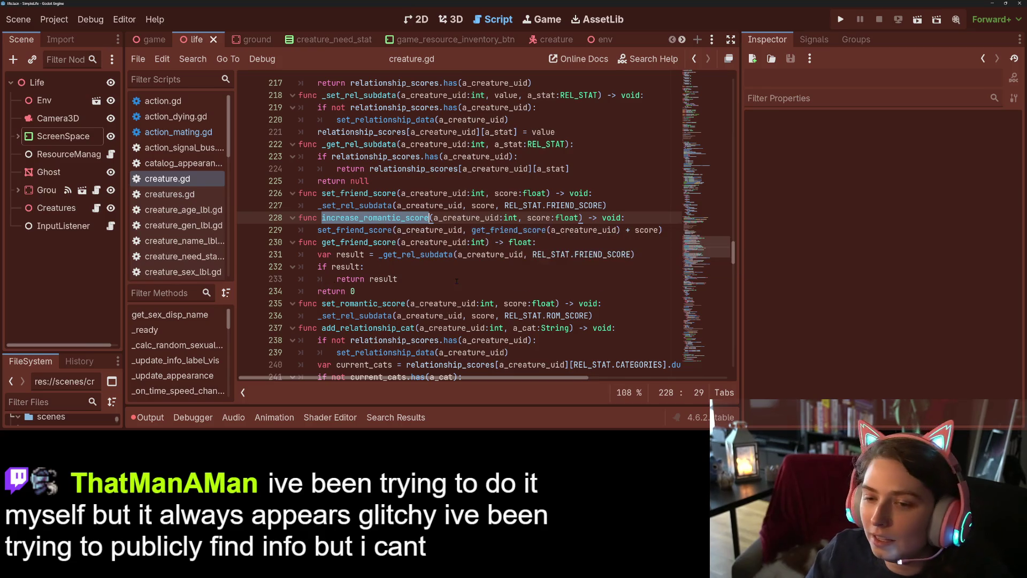
left_click(468, 255)
left_click(402, 255)
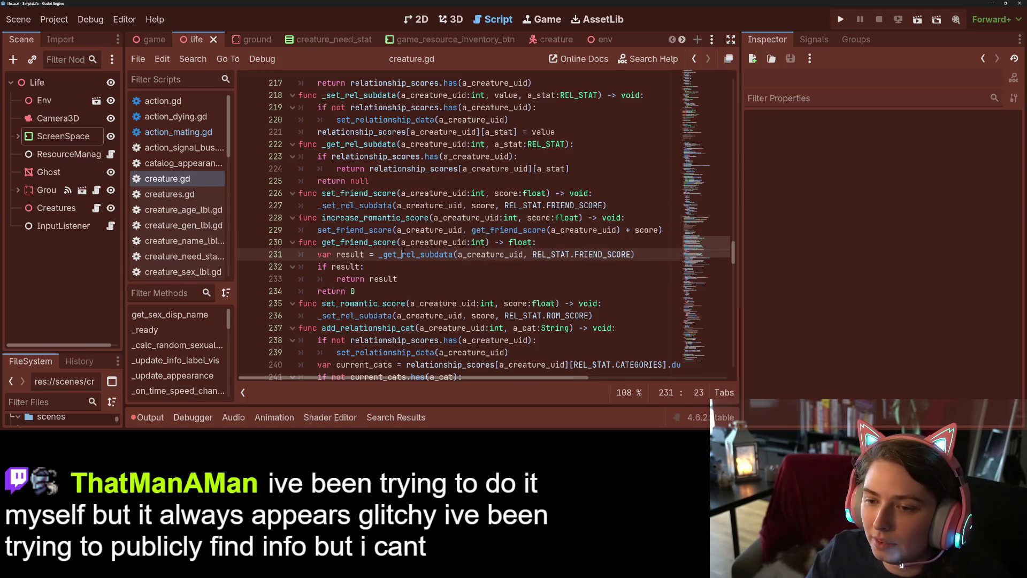
left_click(551, 242)
left_click(652, 256)
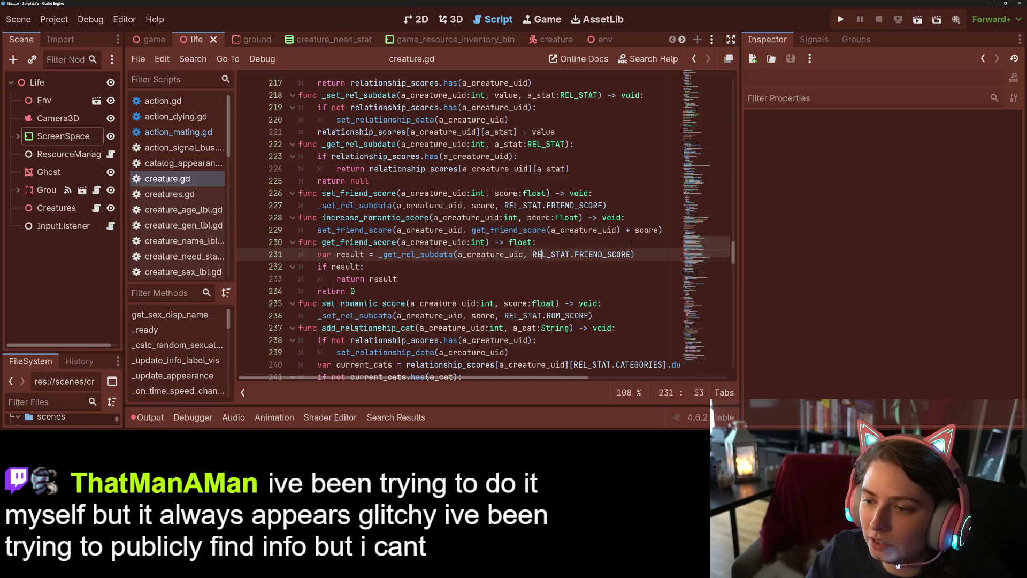
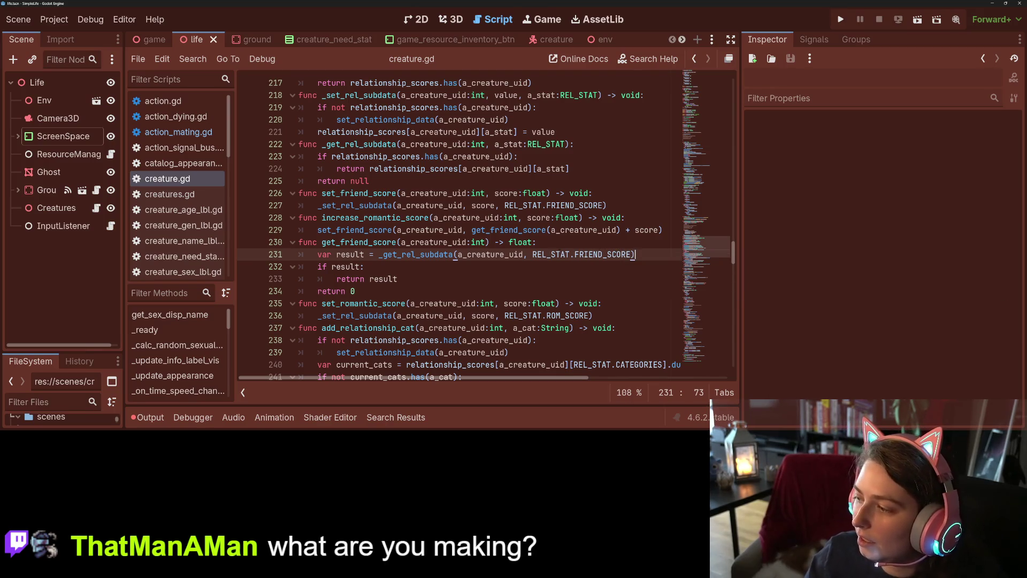
Insert a blank line above add_relationship_cat, deleting a stray half-typed word
left_click(499, 270)
left_click(647, 254)
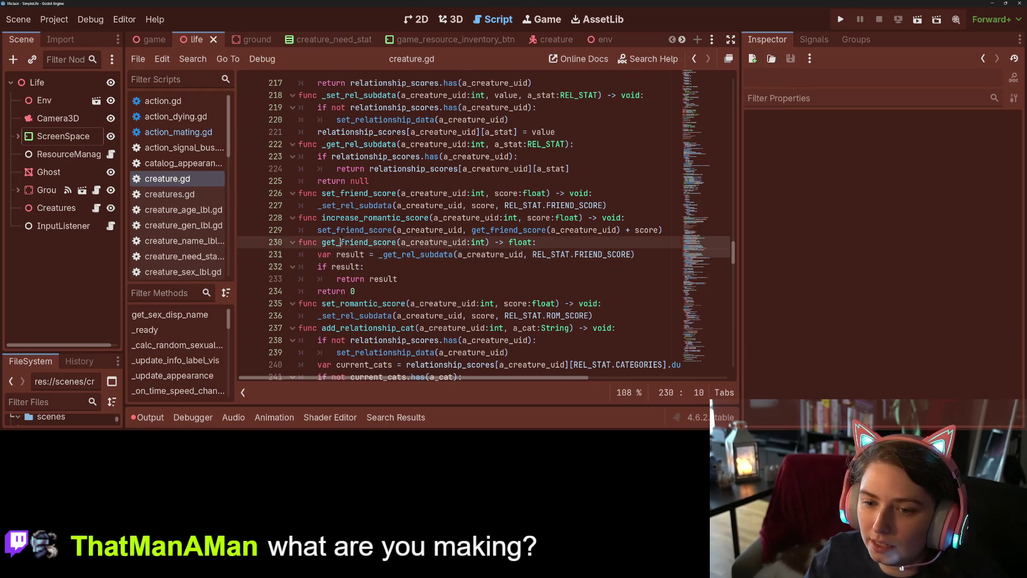
double_click(361, 243)
scroll(489, 244, "down", 3)
left_click(369, 292)
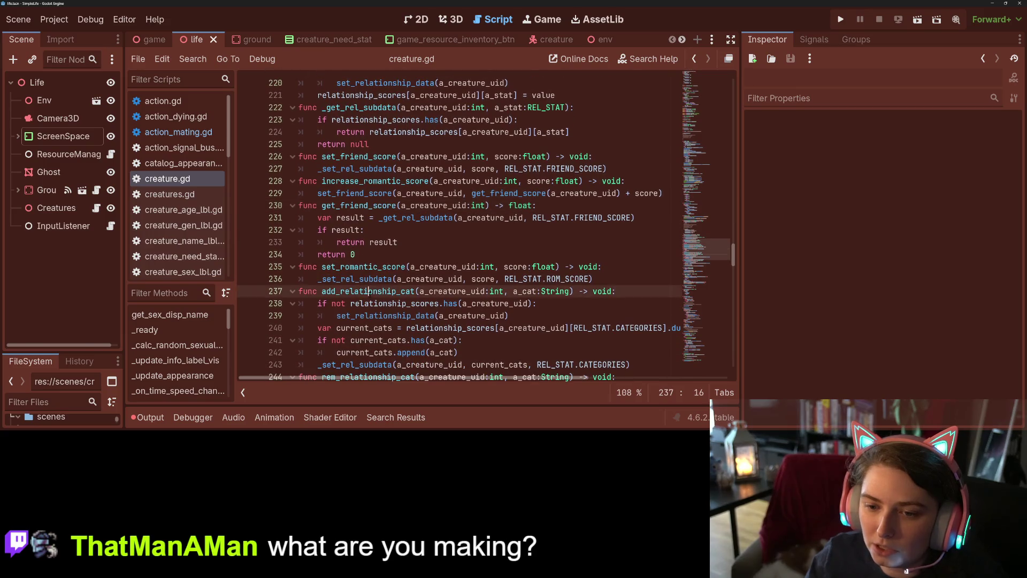
scroll(385, 298, "down", 3)
key("Home")
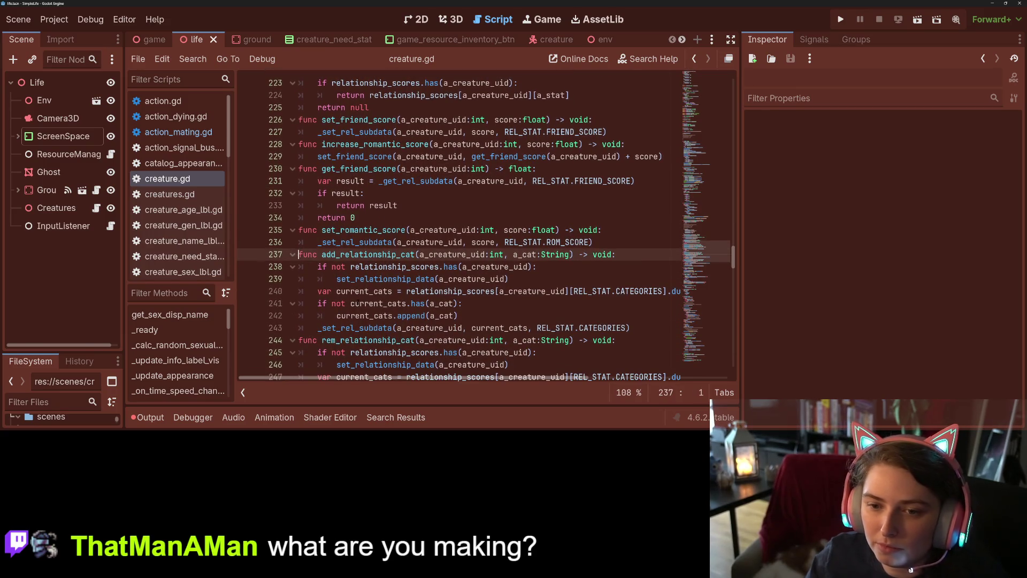
key("Return")
key("Up")
type("fun")
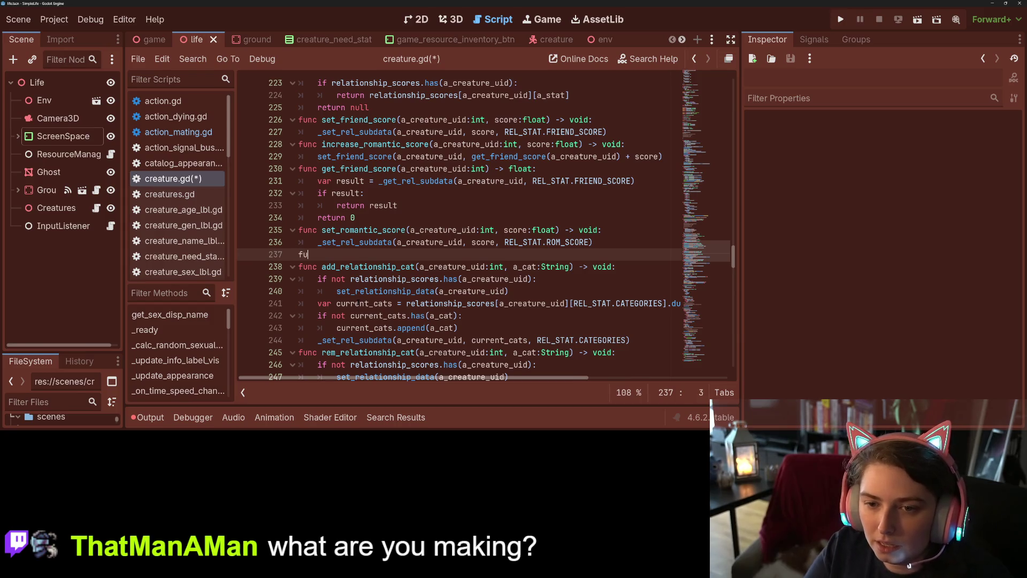
key("BackSpace")
key("BackSpace")
key("BackSpace")
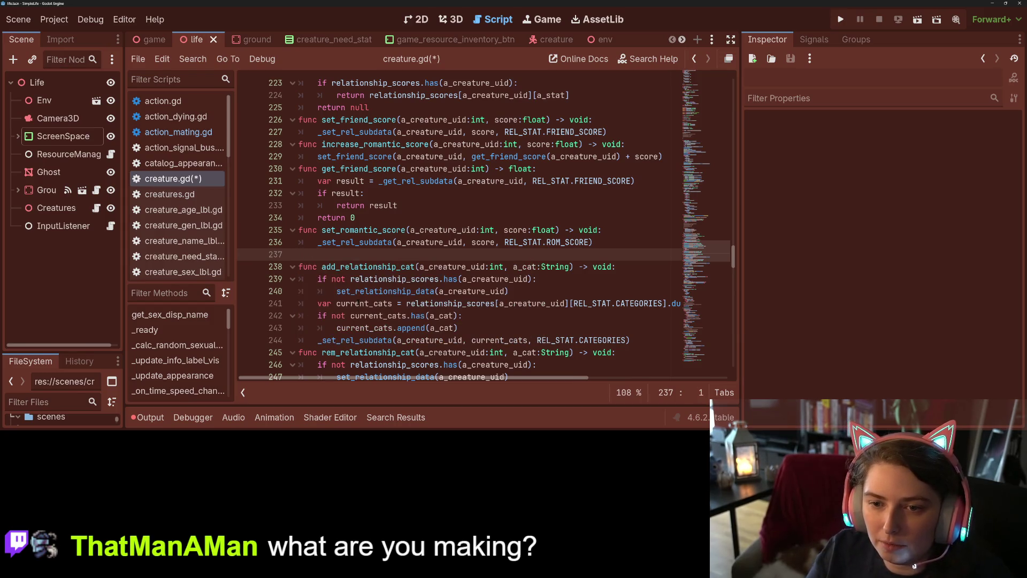
Review the increase_romantic_score and get_friend_score lines 228–234 and their uses
left_click_drag(298, 144, 365, 181)
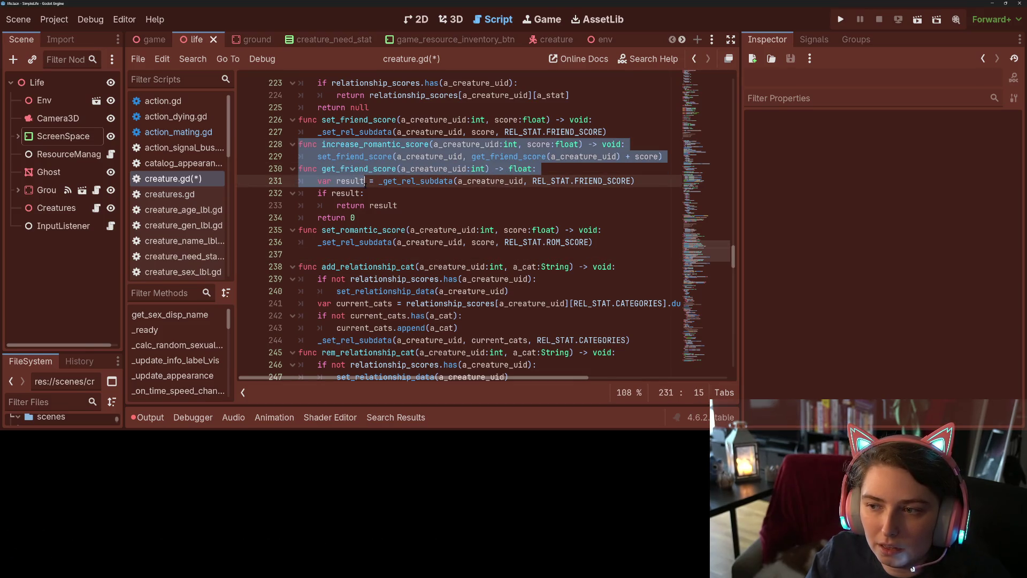
left_click_drag(364, 181, 376, 218)
left_click(376, 218)
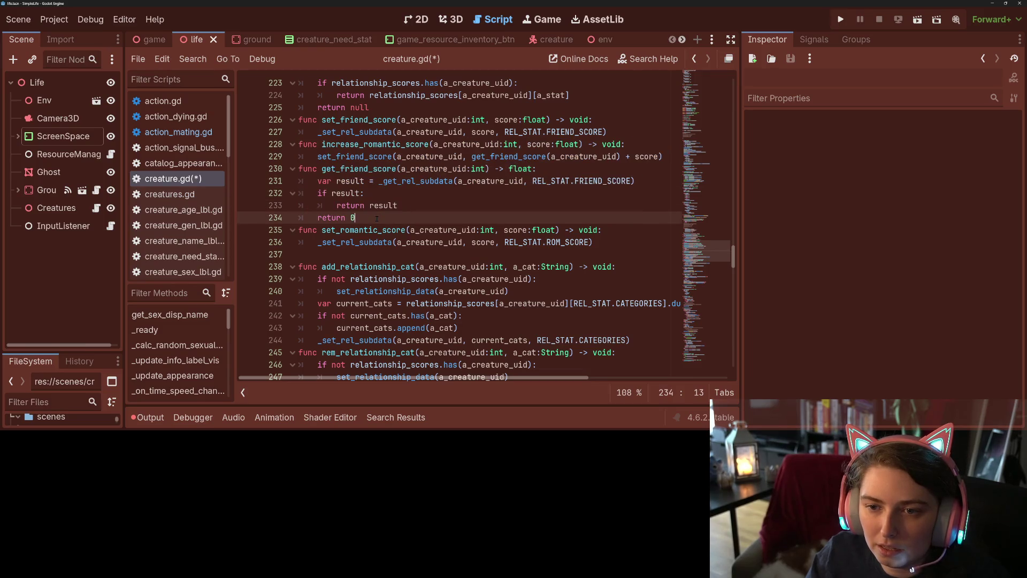
left_click(356, 144)
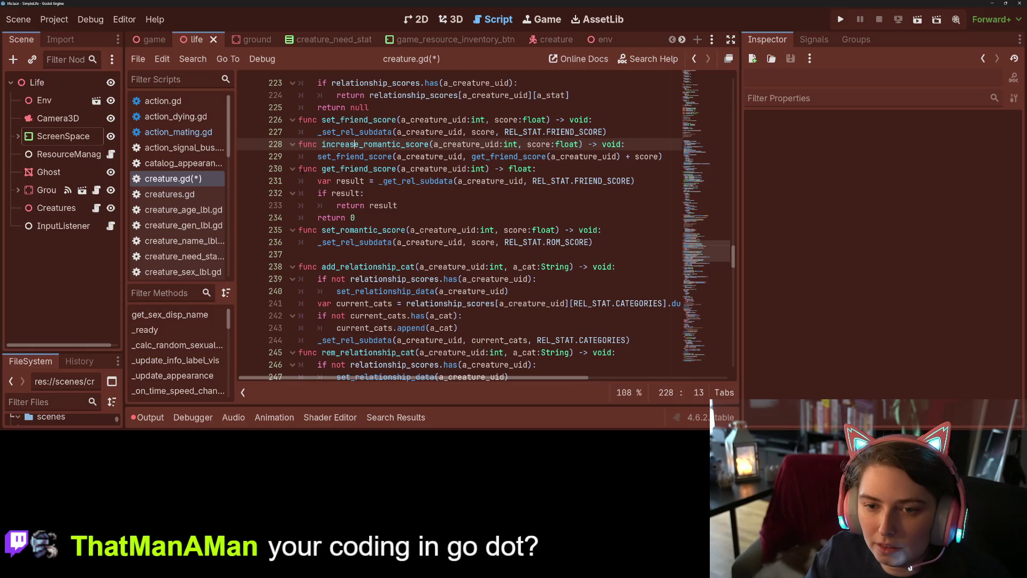
left_click(299, 169)
left_click(377, 194)
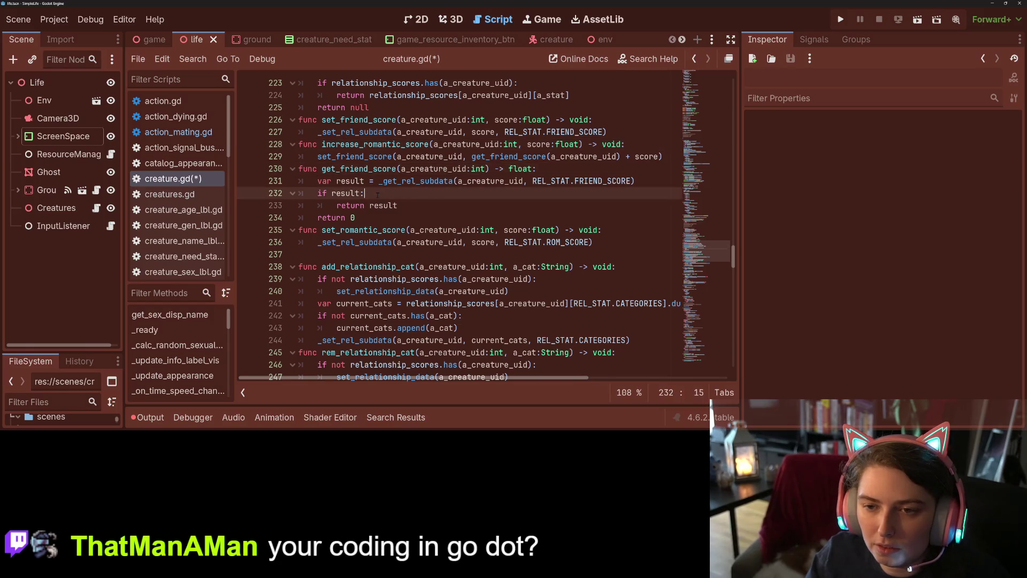
double_click(358, 169)
key("Up")
key("Up")
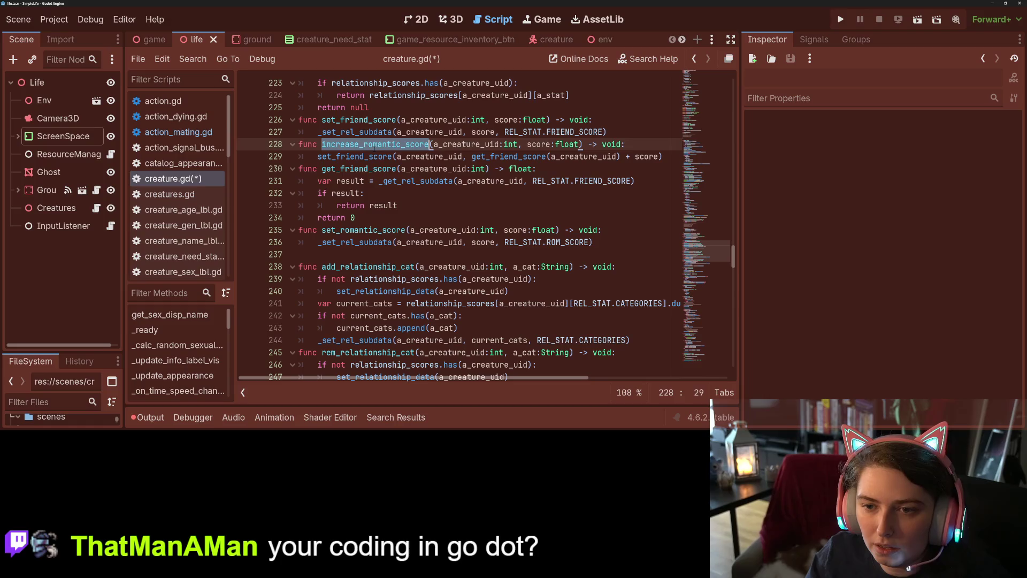
key("Down")
Insert a blank line above increase_romantic_score to separate it from set_friend_score
left_click(299, 144)
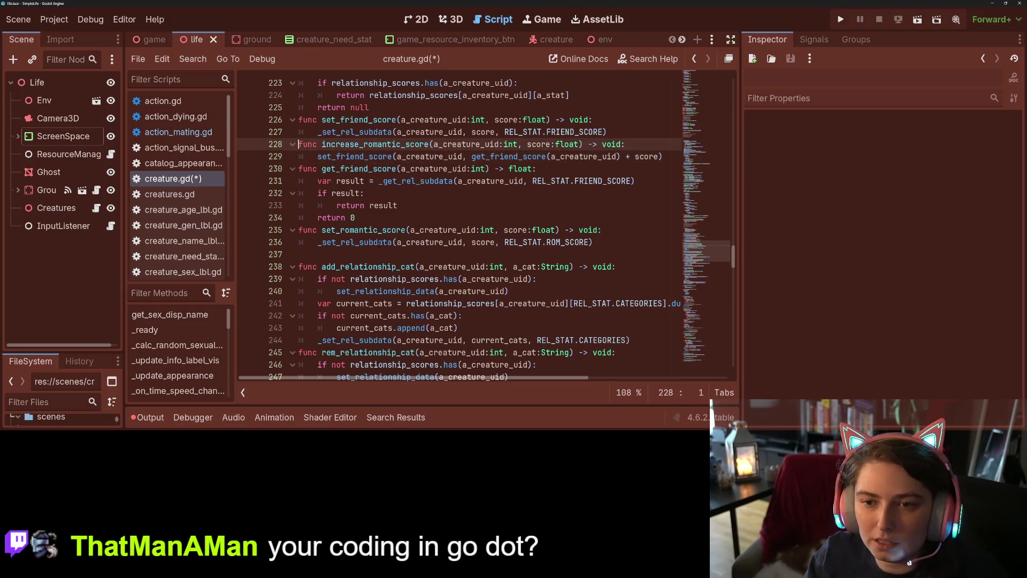
key("Return")
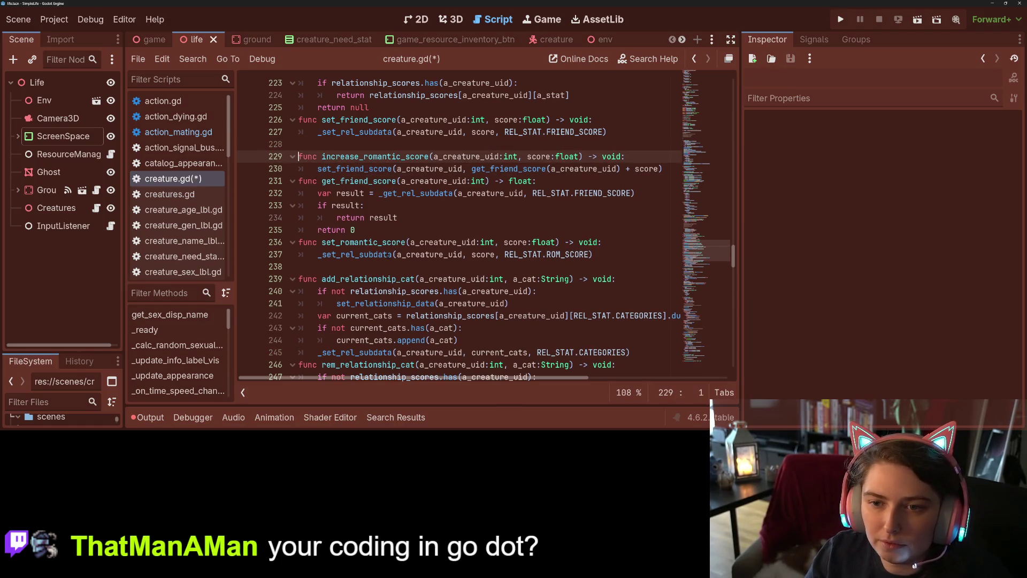
left_click(299, 144)
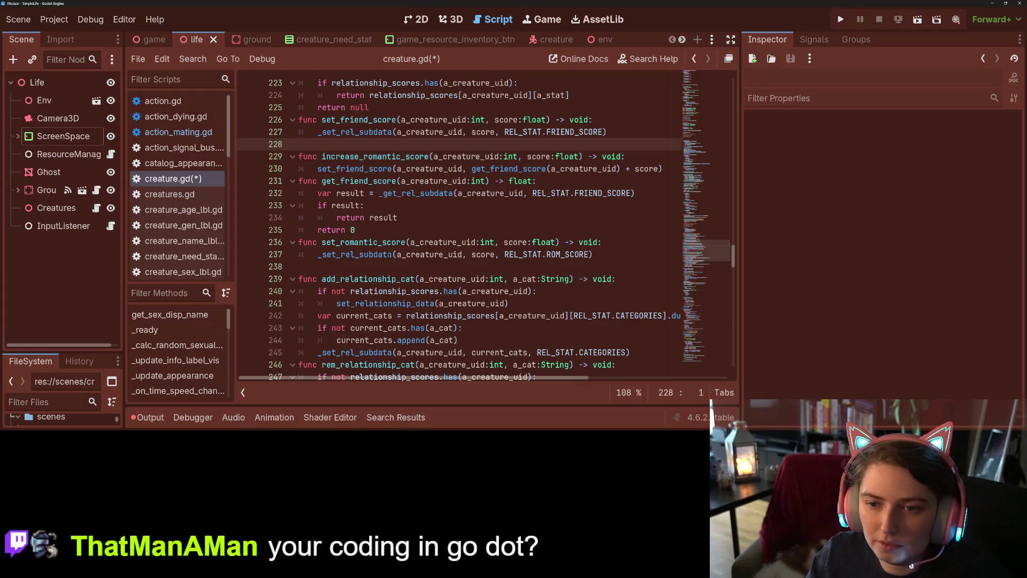
scroll(390, 241, "up", 2)
left_click(362, 327)
Rename increase_romantic_score to increase_friend_score and save the script
double_click(362, 327)
double_click(364, 315)
left_click(370, 267)
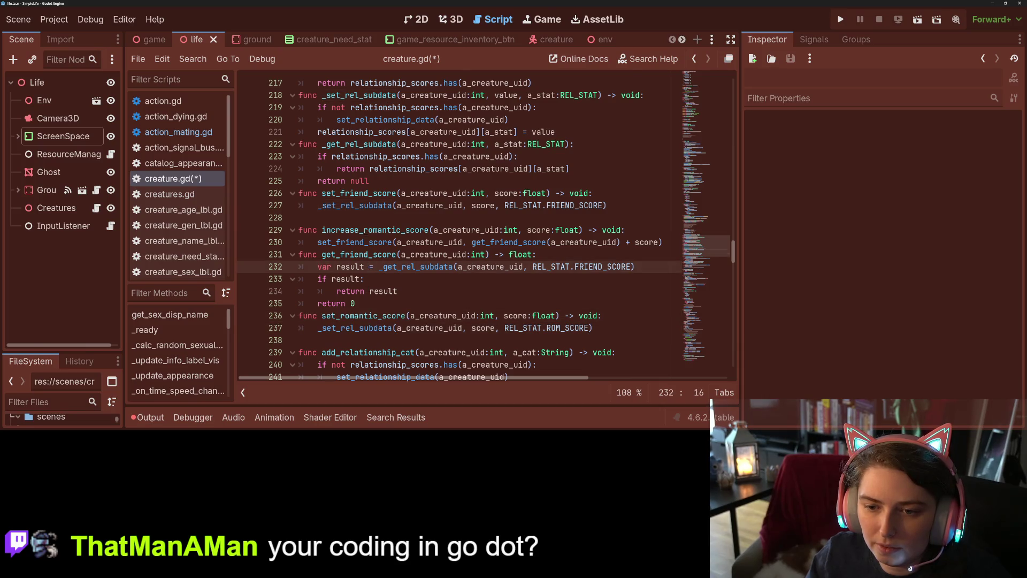
double_click(367, 230)
left_click(367, 230)
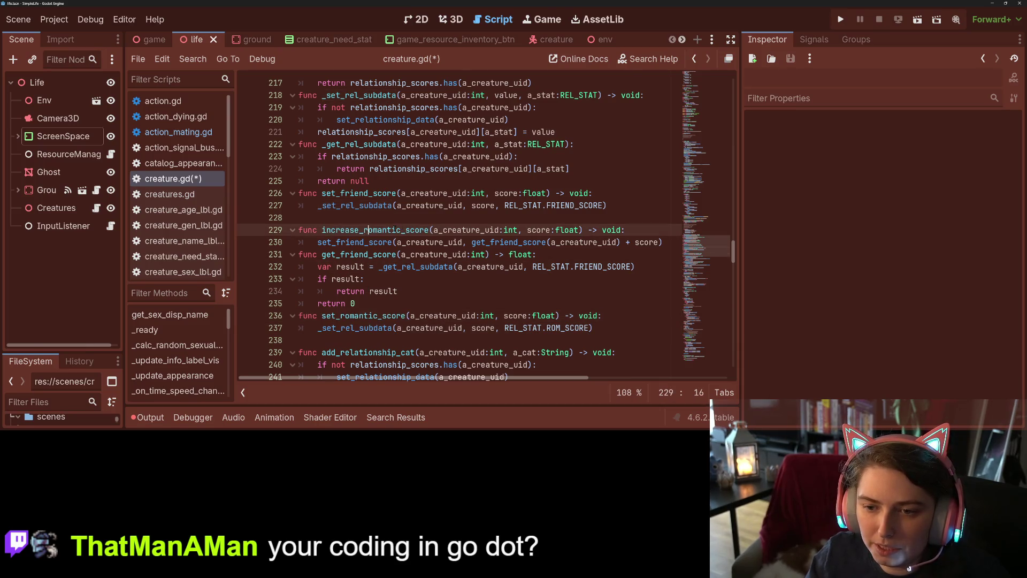
left_click_drag(366, 230, 400, 230)
type("friend")
key("ctrl+s")
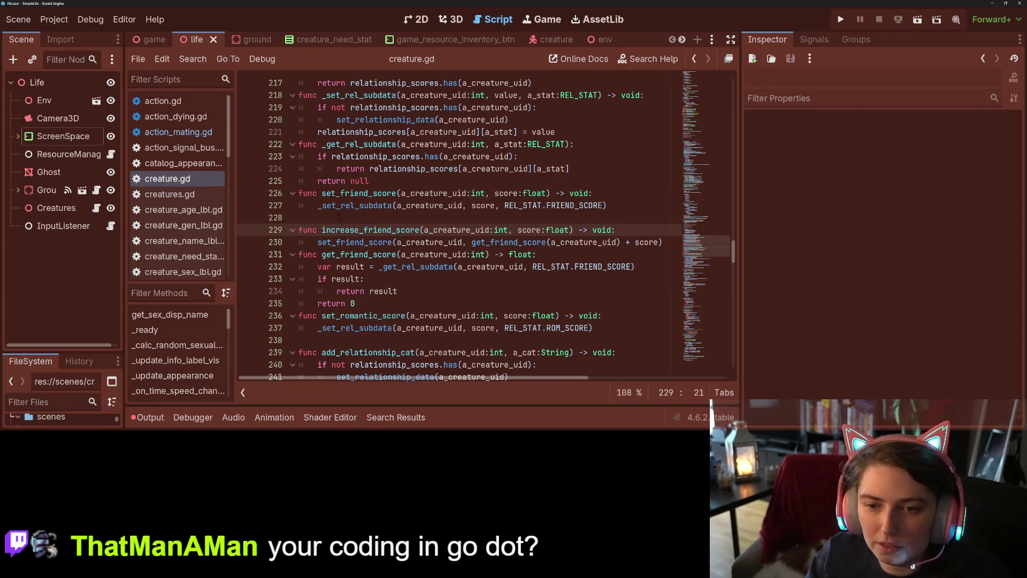
Duplicate the two-line increase_friend_score function directly above itself
left_click(357, 217)
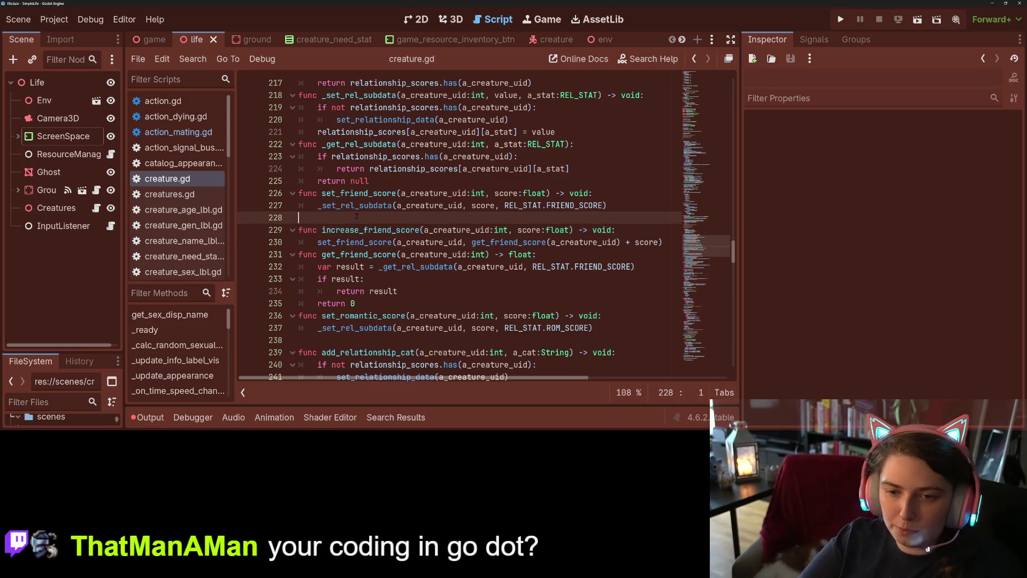
type("fun")
key("ctrl+space")
key("Escape")
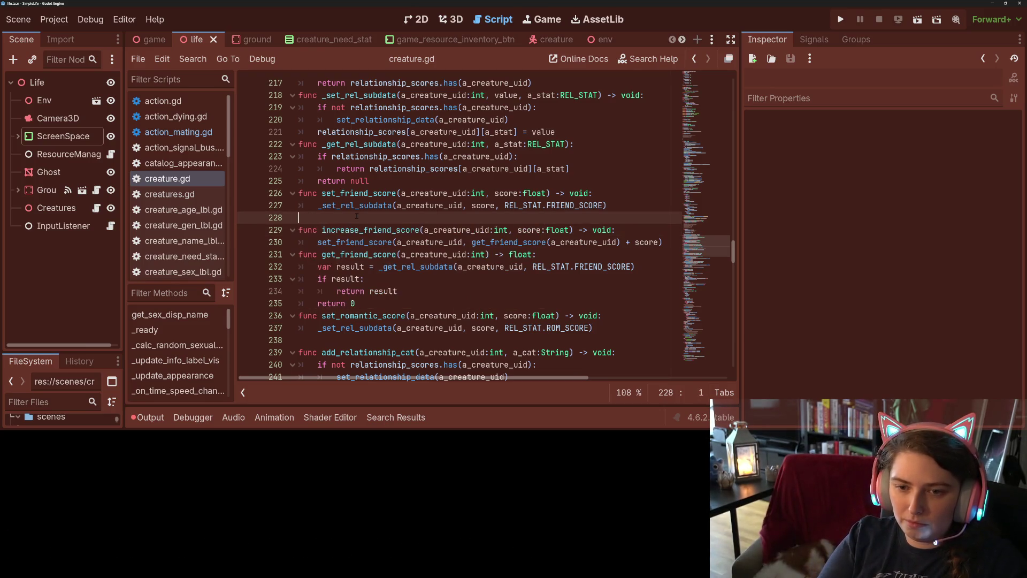
mouse_move(663, 242)
left_mouse_down()
mouse_move(300, 242)
mouse_move(275, 217)
left_mouse_up()
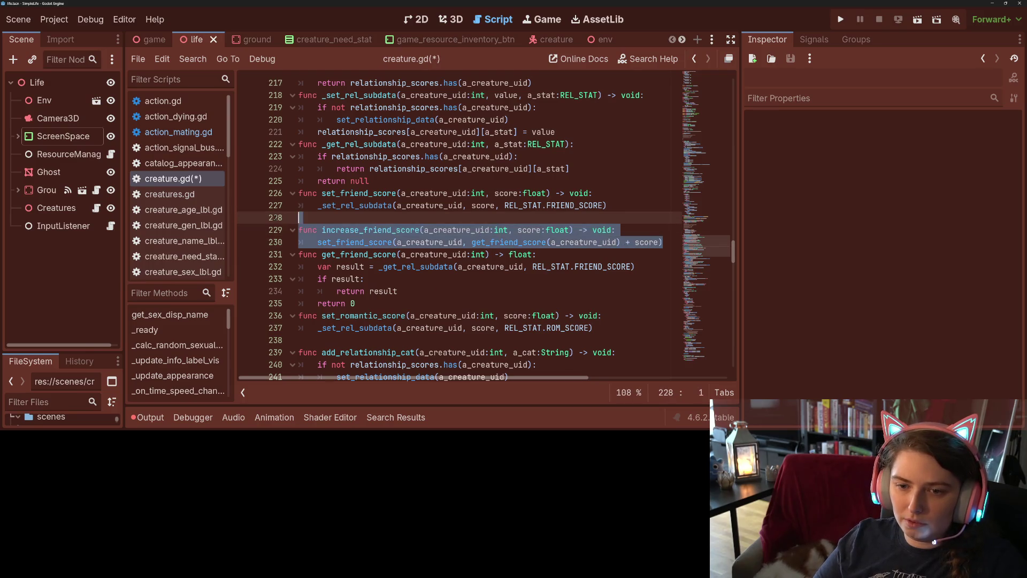
key("ctrl+c")
key("Left")
key("ctrl+v")
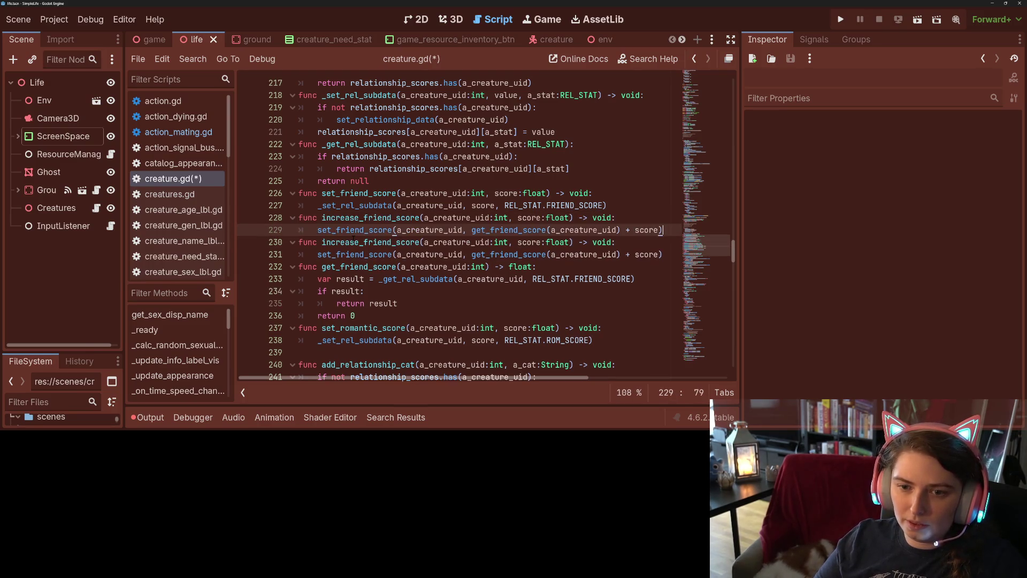
Rename the duplicate to _increase_a_score and copy the a_stat:REL_STAT parameter from line 222
double_click(377, 217)
type("a")
left_click(318, 218)
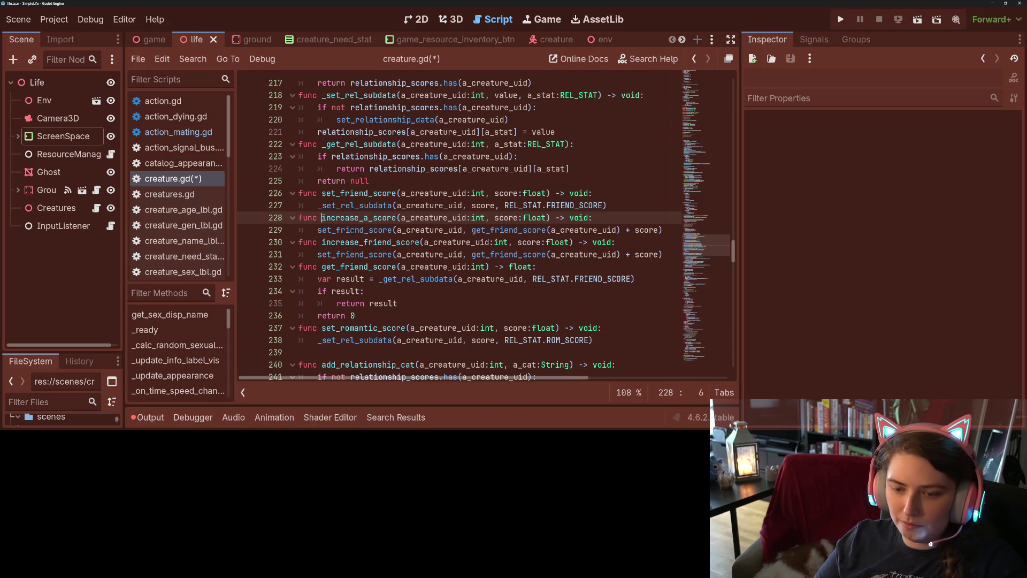
type("_")
left_click(466, 205)
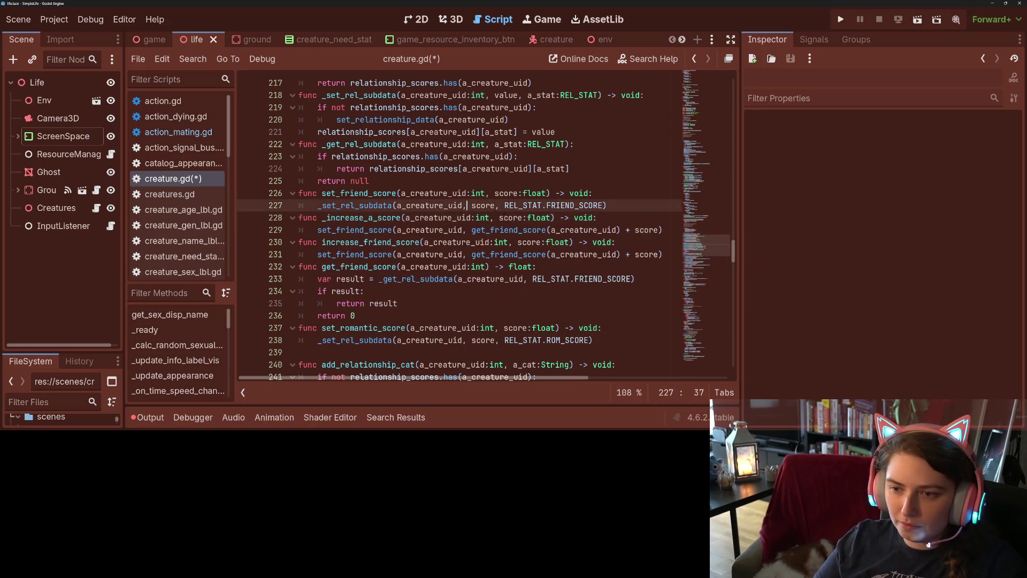
left_click(546, 218)
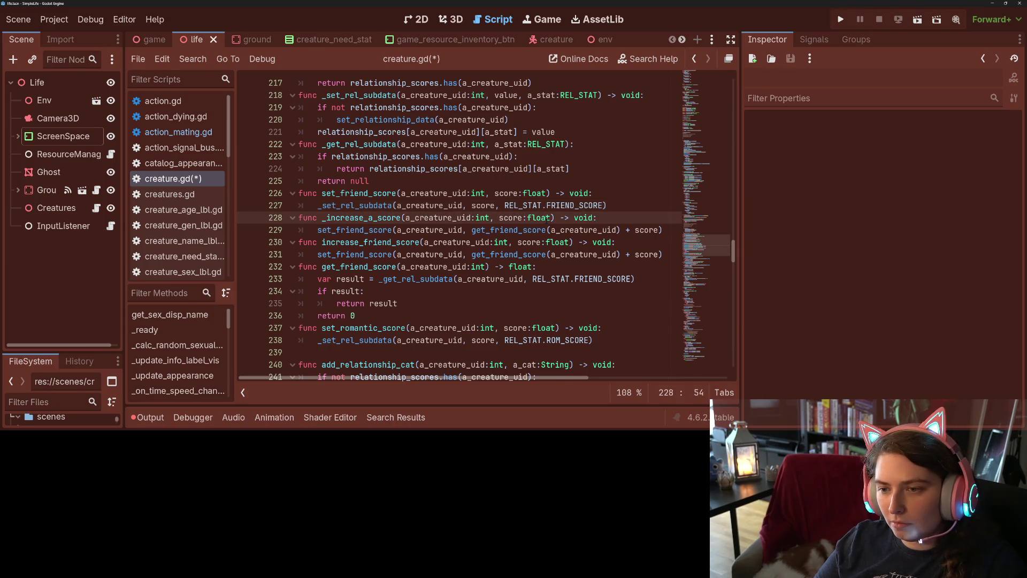
key("Right")
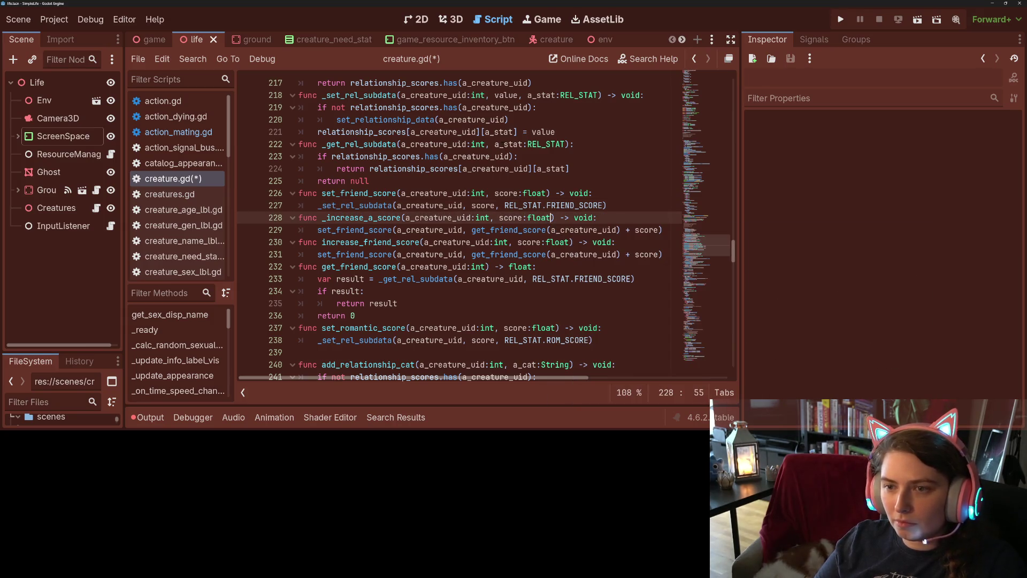
left_click_drag(495, 144, 566, 144)
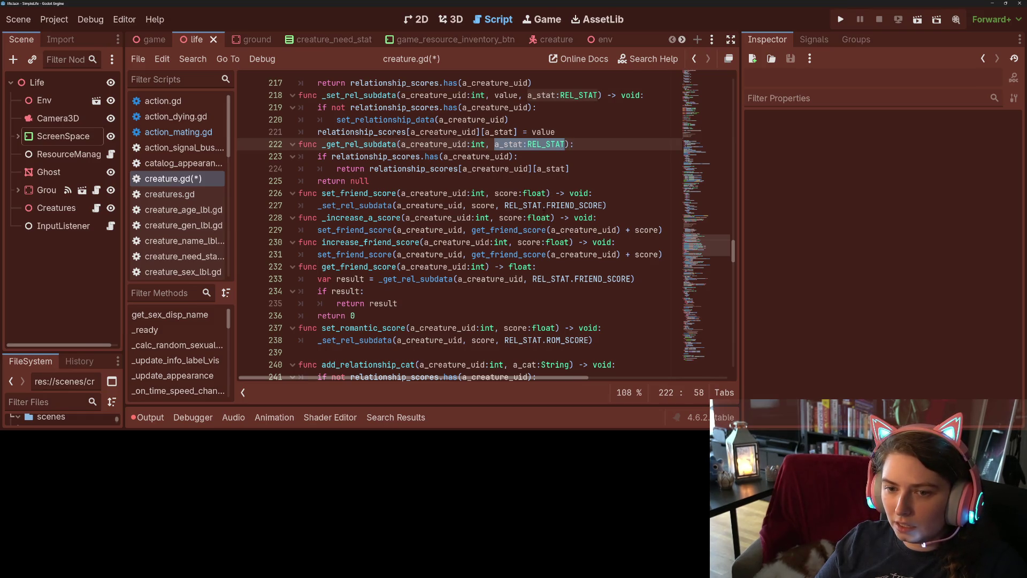
Add an a_stat:REL_STAT parameter after score:float in _increase_a_score and save
left_click(551, 218)
type(",")
key("ctrl+v")
key("ctrl+s")
Change the inner score lookup on line 229 to _get_rel_subdata with an a_stat argument
double_click(576, 218)
double_click(368, 230)
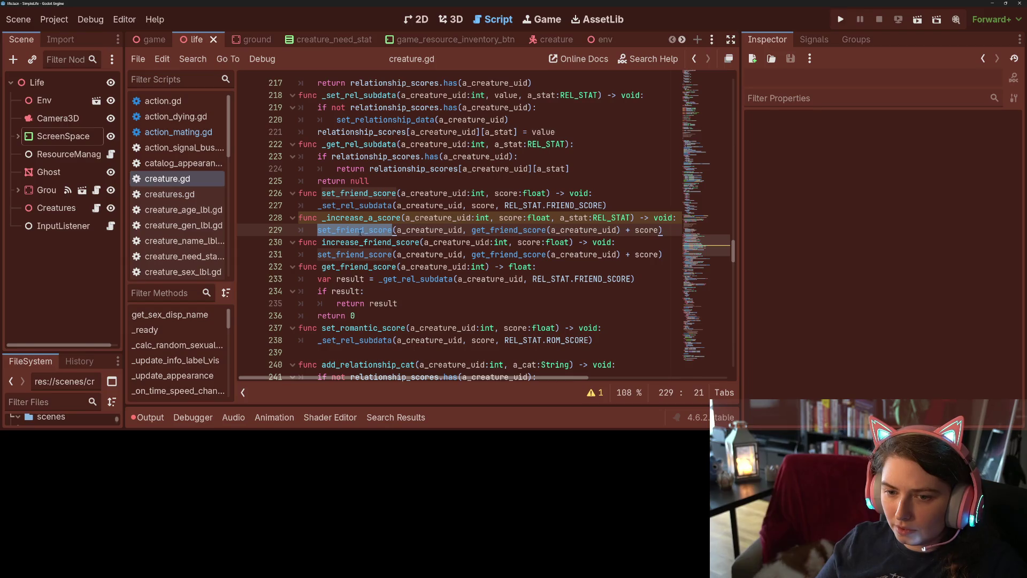
left_click(365, 230)
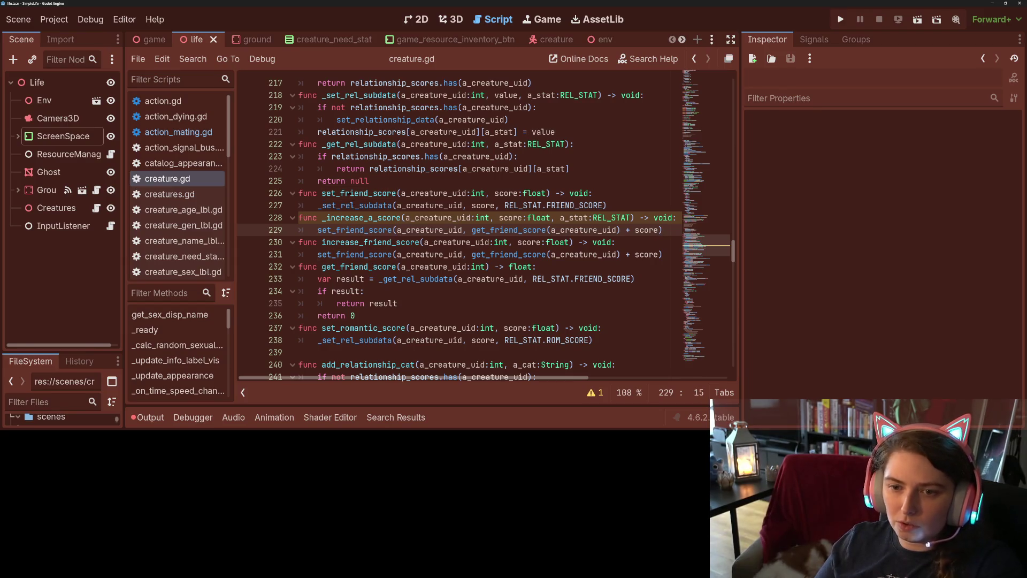
double_click(361, 145)
key("ctrl+c")
double_click(356, 230)
key("ctrl+v")
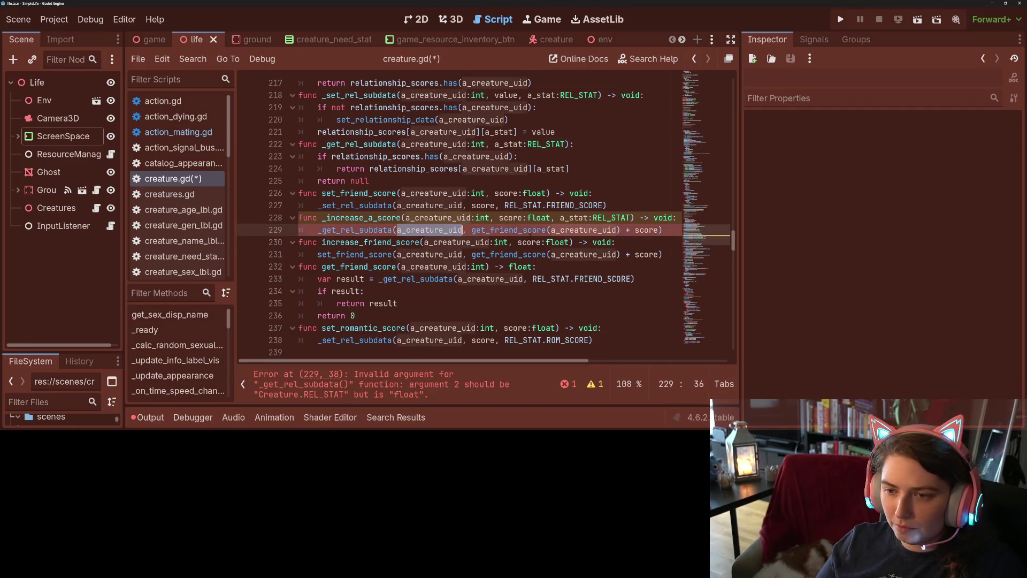
double_click(533, 231)
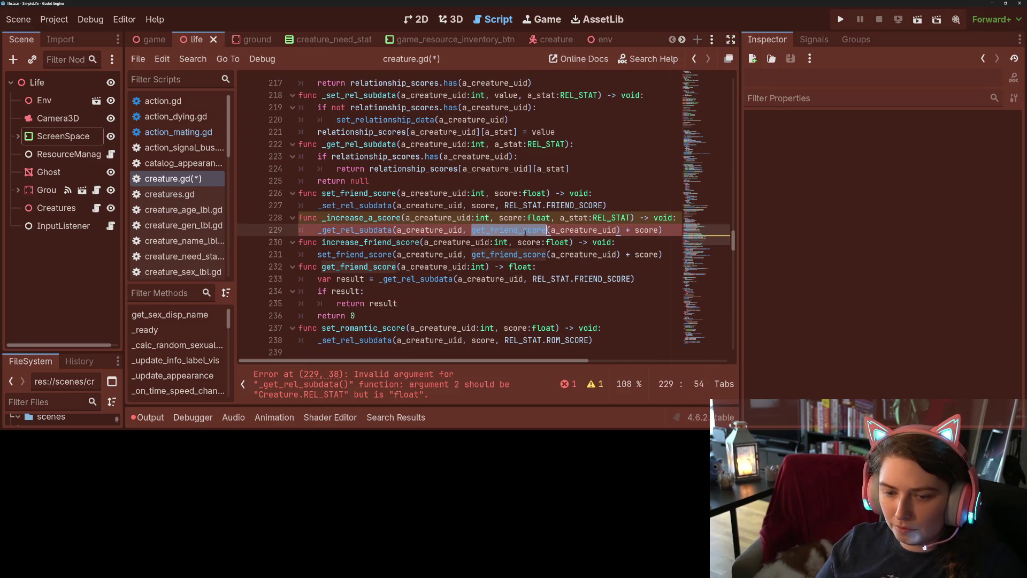
key("ctrl+z")
type("_get_rel_subdata")
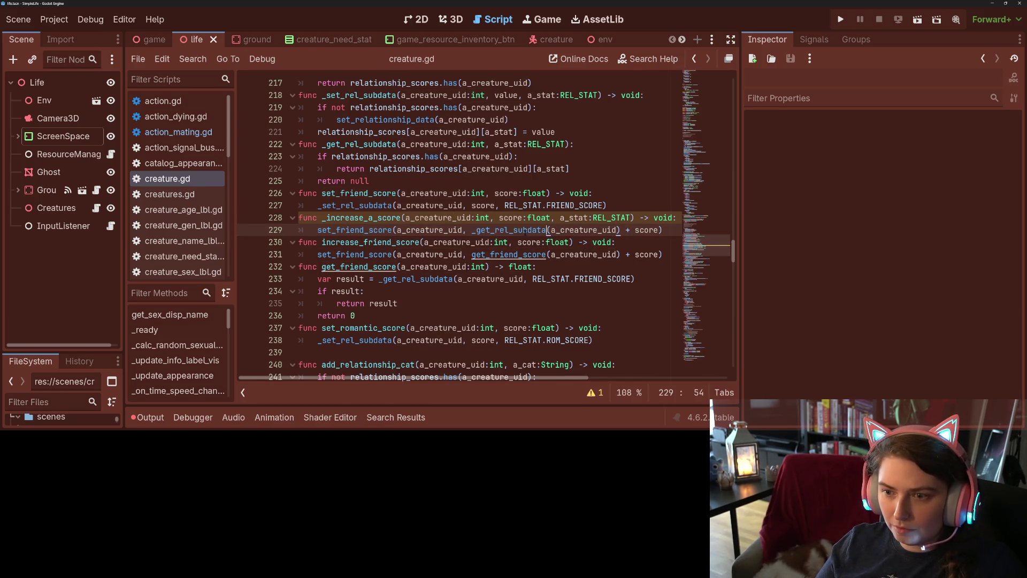
double_click(614, 230)
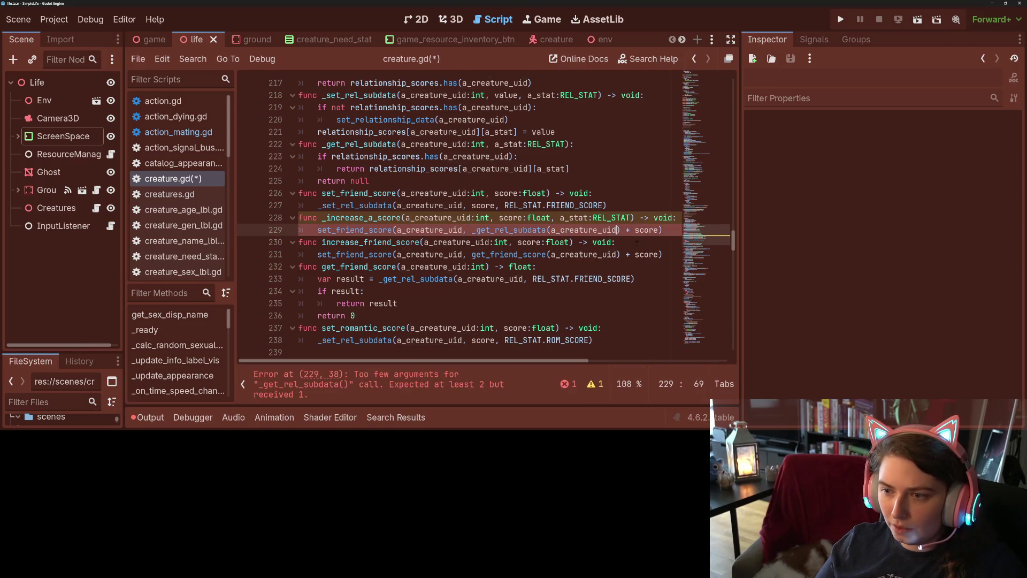
key("Right")
type(", a")
type("_stat")
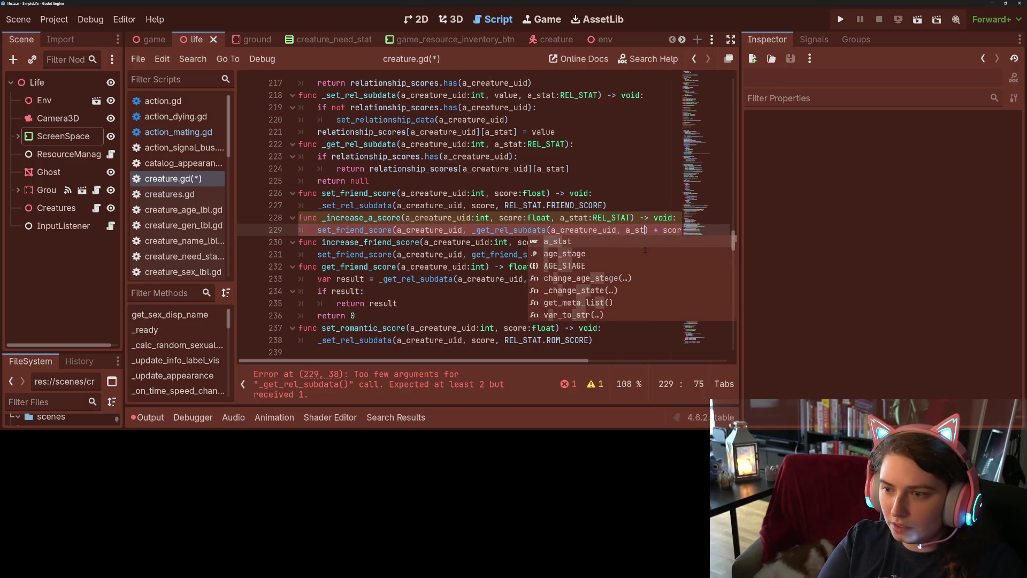
Replace set_friend_score with _set_rel_subdata, pass a_stat to it, and save
double_click(342, 230)
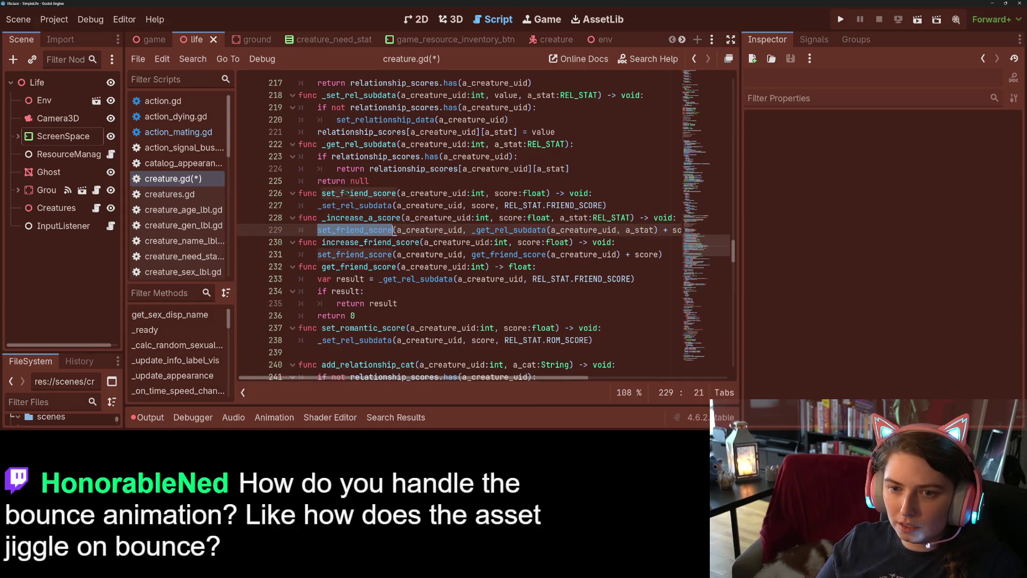
scroll(342, 230, "up", 1)
double_click(358, 132)
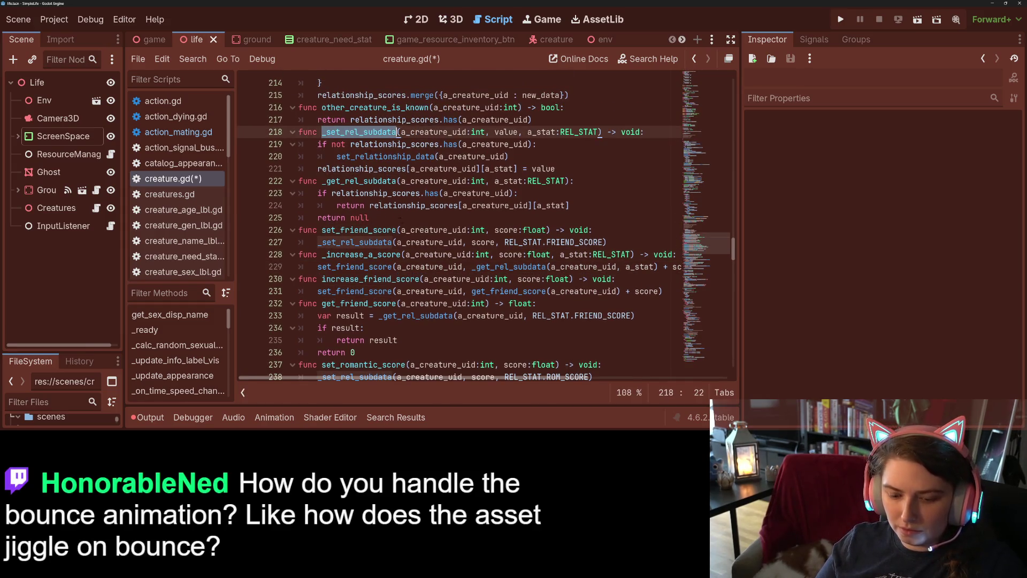
scroll(359, 132, "down", 1)
double_click(353, 230)
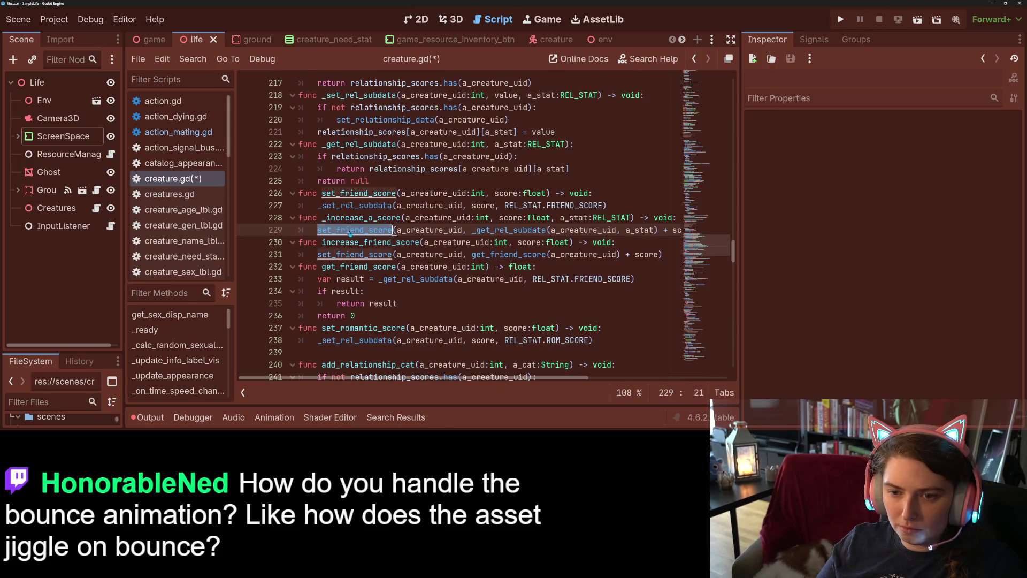
key("ctrl+v")
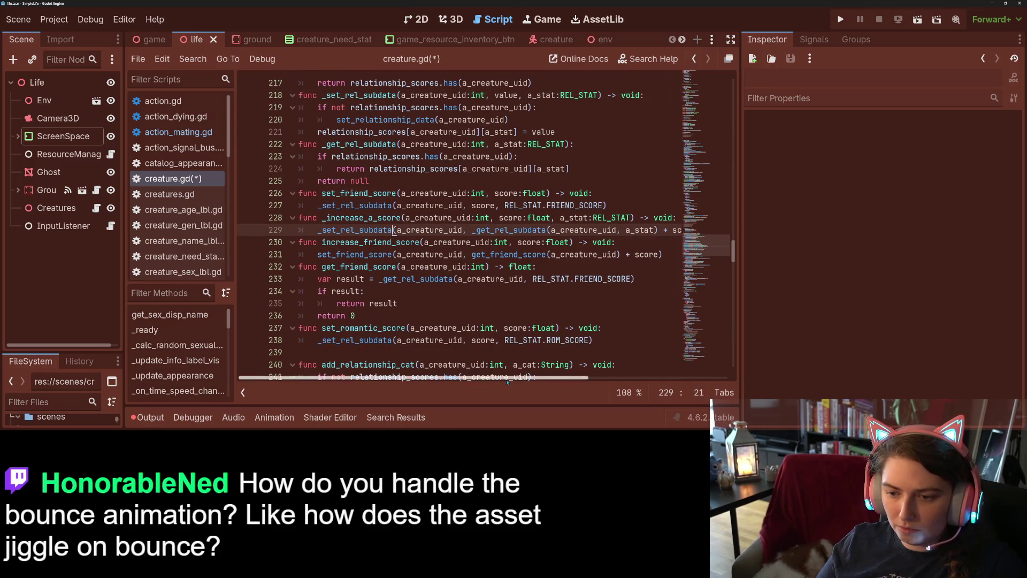
scroll(582, 245, "right", 5)
left_click(583, 230)
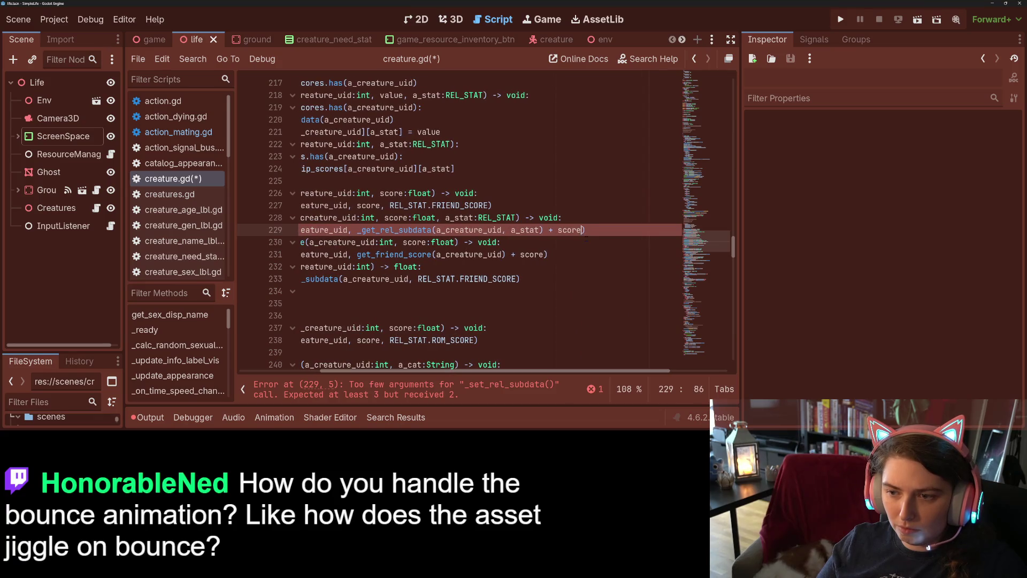
type(", a")
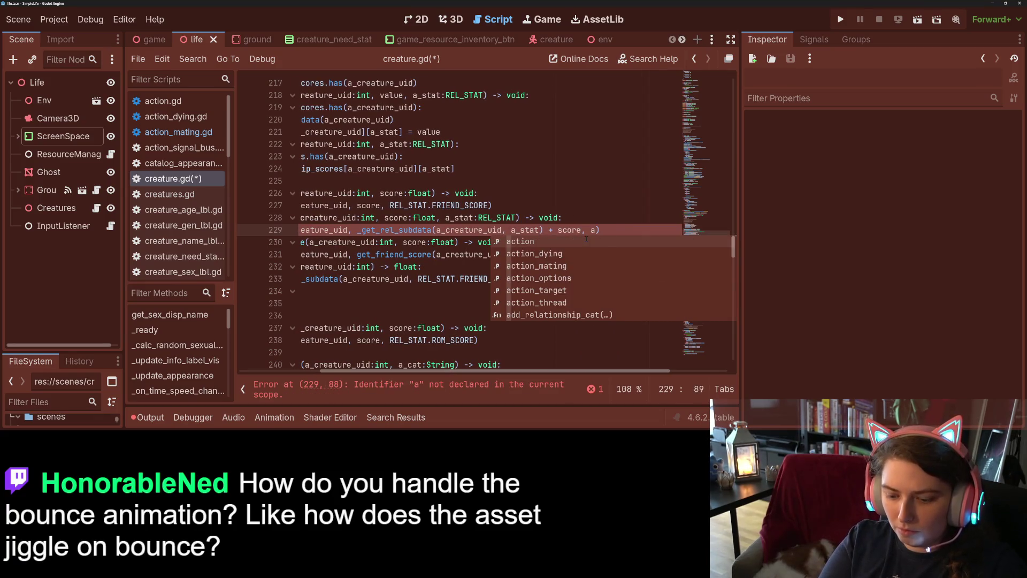
type("_stat")
key("ctrl+s")
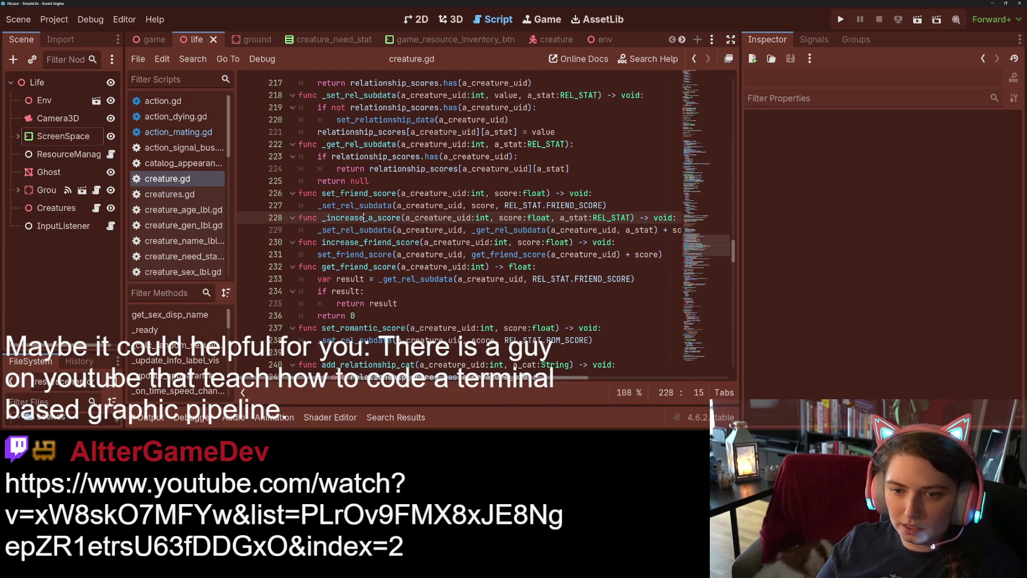
Make increase_friend_score call _increase_a_score with REL_STAT.FRIEND_SCORE and save creature.gd
double_click(365, 218)
double_click(355, 255)
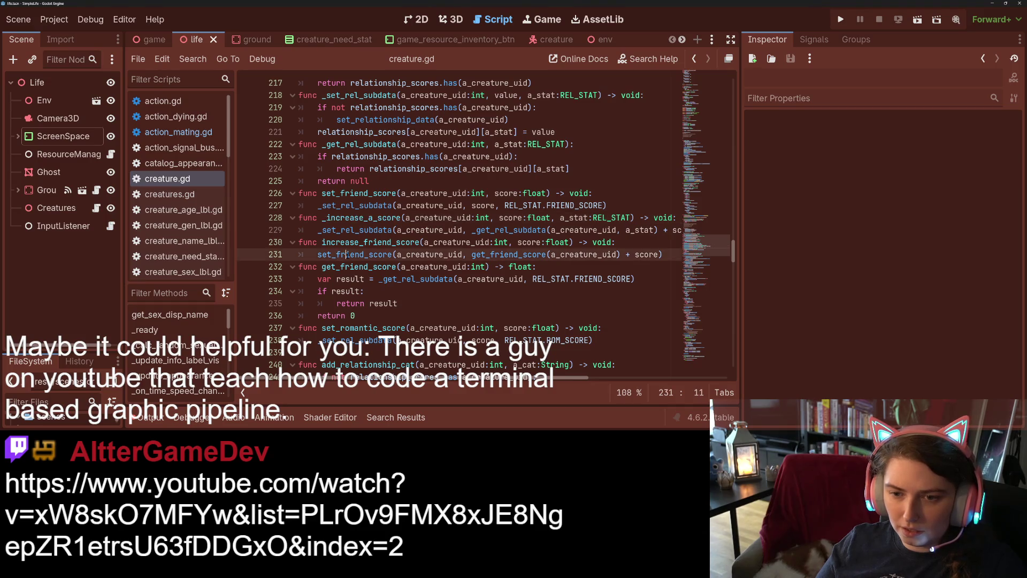
key("ctrl+v")
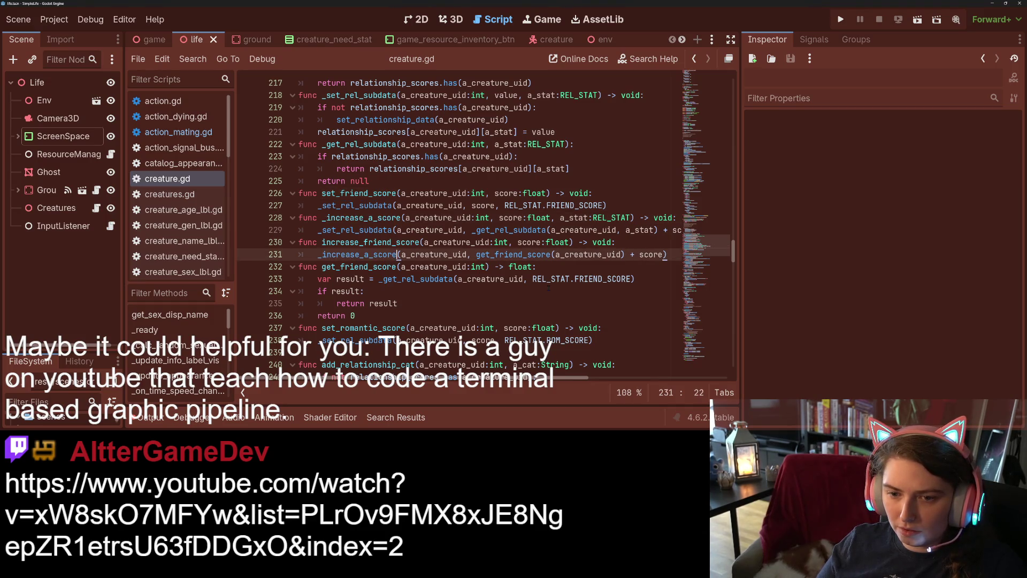
left_click(663, 255)
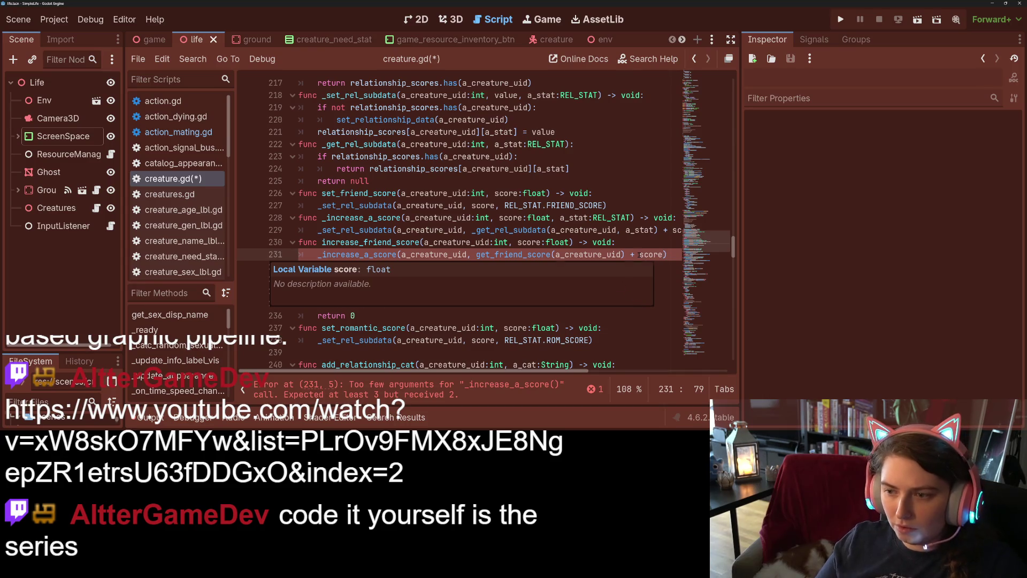
left_click_drag(638, 255, 477, 256)
key("BackSpace")
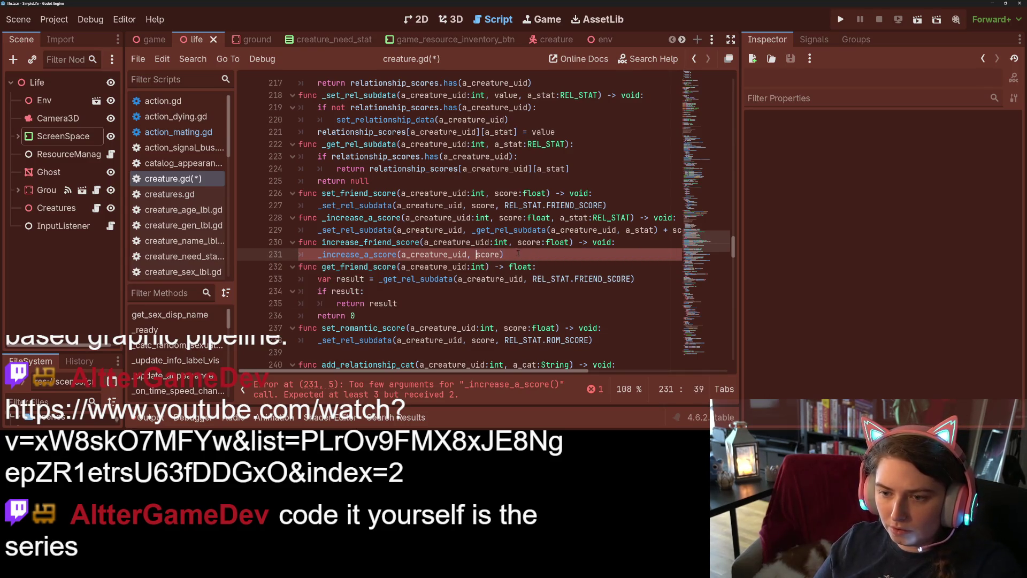
key("End")
key("Left")
type(", ")
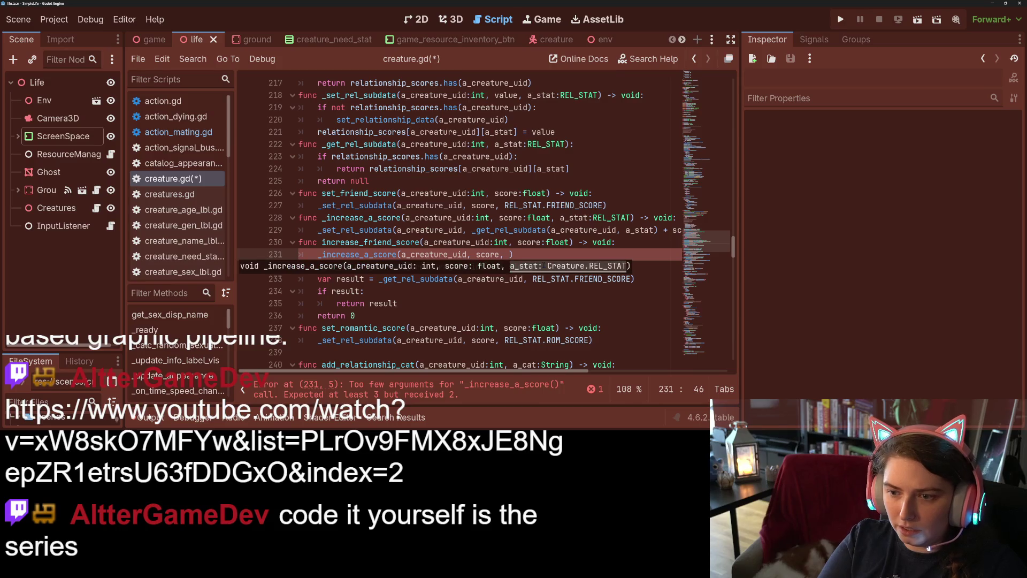
type("RE")
key("Return")
type(".")
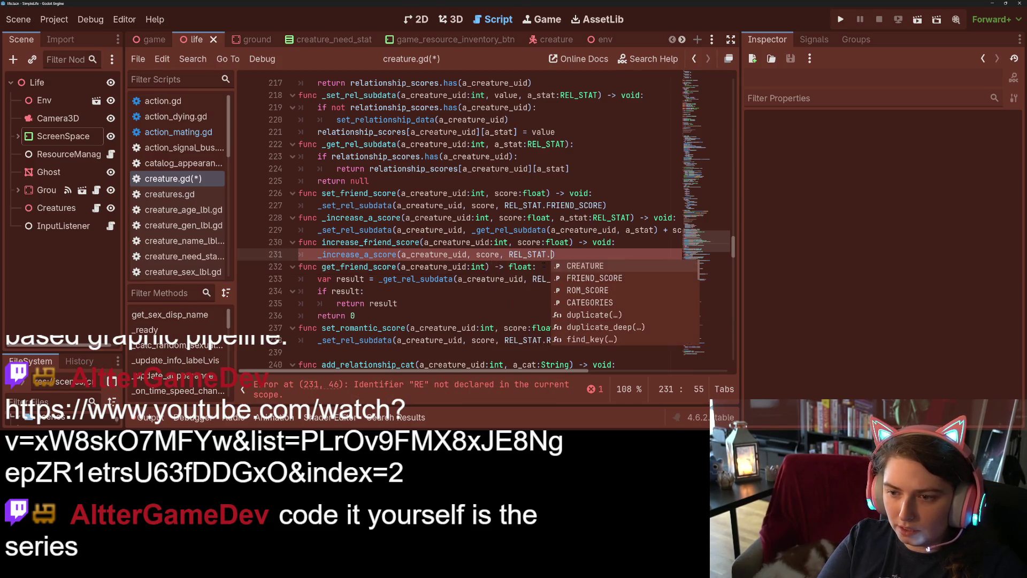
type("FR")
key("Return")
key("ctrl+s")
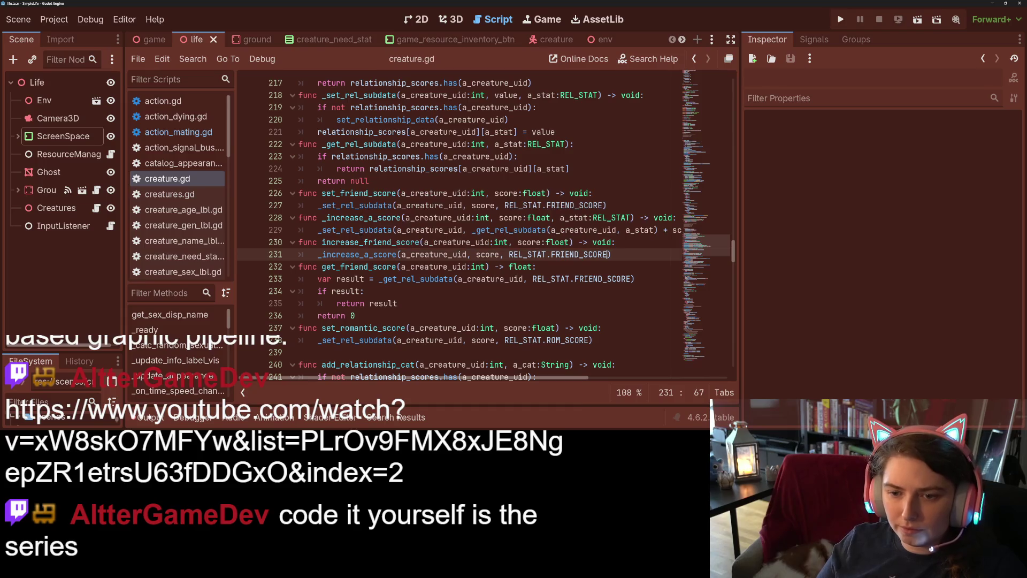
Copy the whole increase_friend_score function
mouse_move(619, 254)
left_mouse_down()
mouse_move(317, 254)
mouse_move(298, 244)
left_mouse_up()
key("ctrl+c")
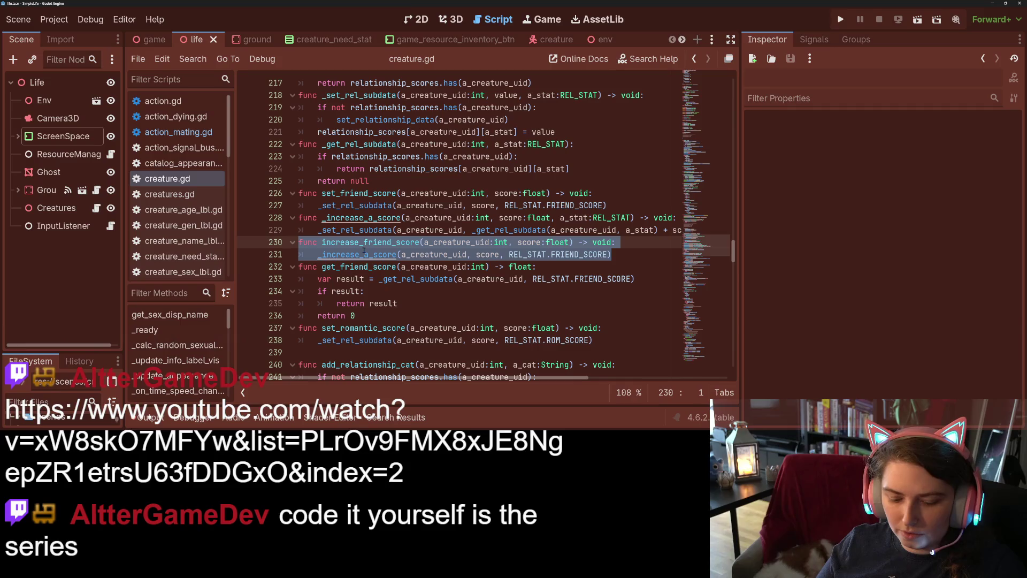
left_click(364, 254)
scroll(364, 254, "down", 2)
scroll(364, 254, "up", 1)
Paste the function after set_romantic_score as increase_romantic_score using REL_STAT.ROM_SCORE, then save
left_click(321, 316)
key("ctrl+v")
left_click_drag(363, 316, 392, 316)
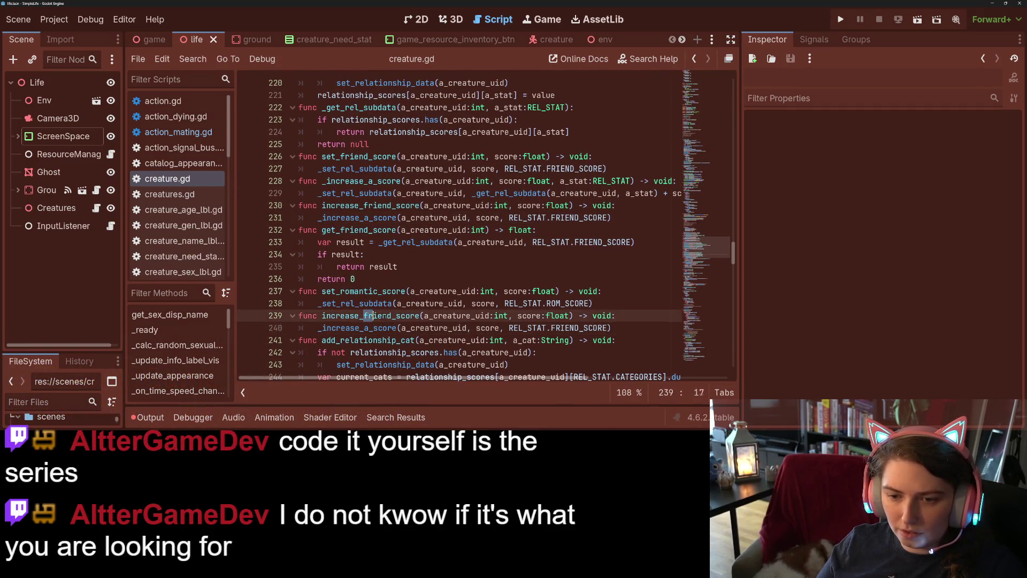
type("romantic")
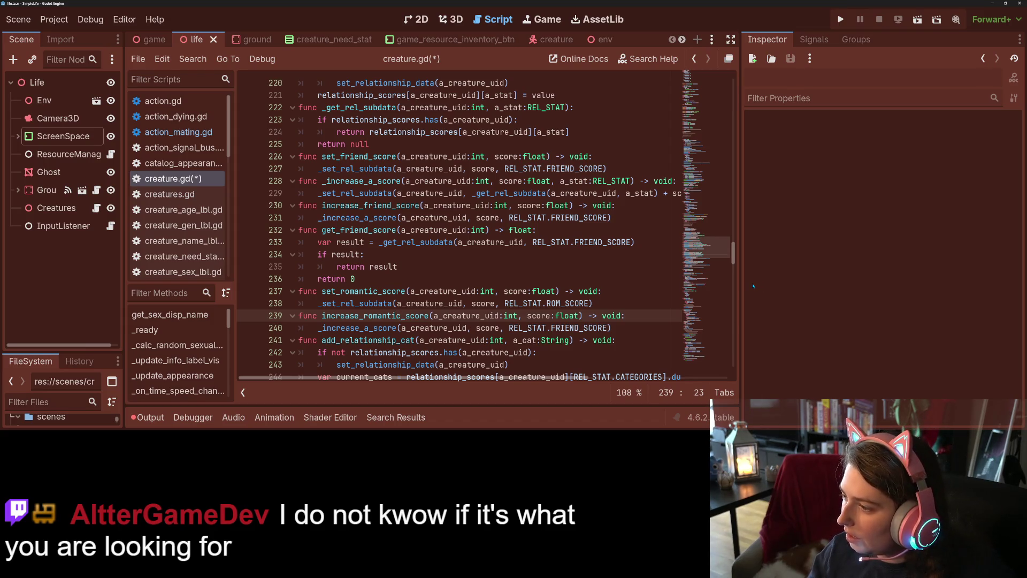
scroll(588, 291, "down", 1)
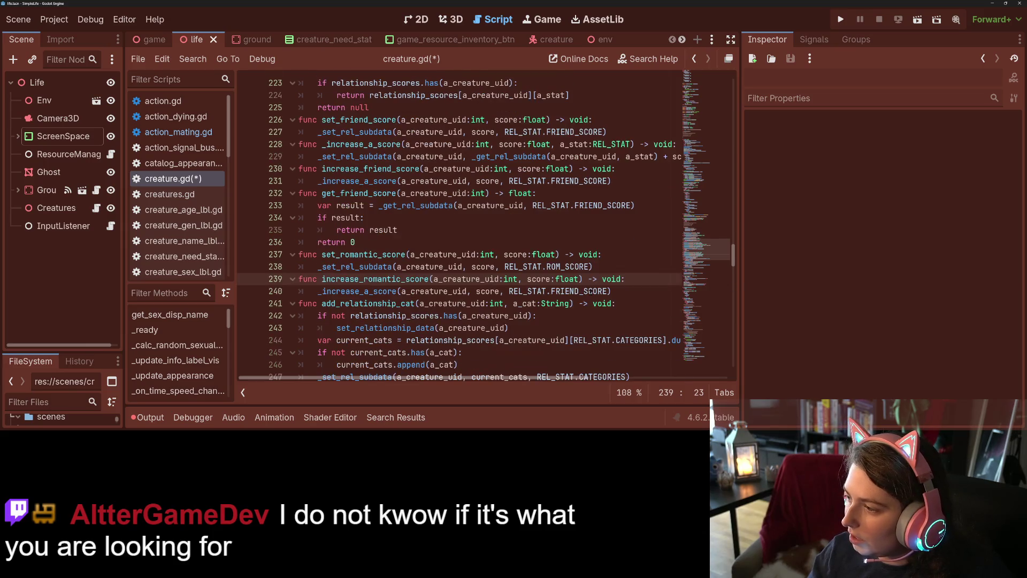
scroll(541, 278, "down", 1)
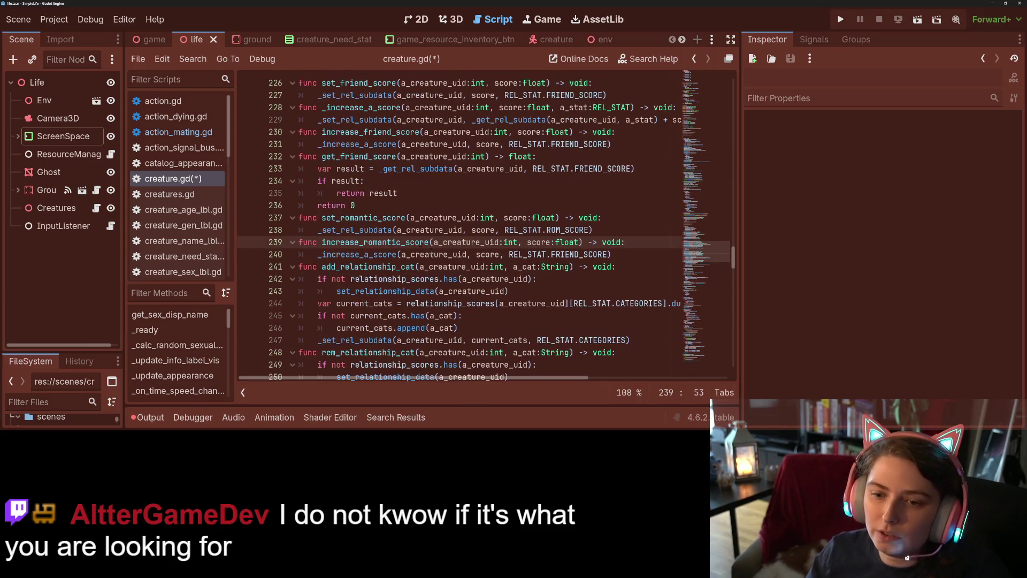
double_click(417, 242)
double_click(577, 254)
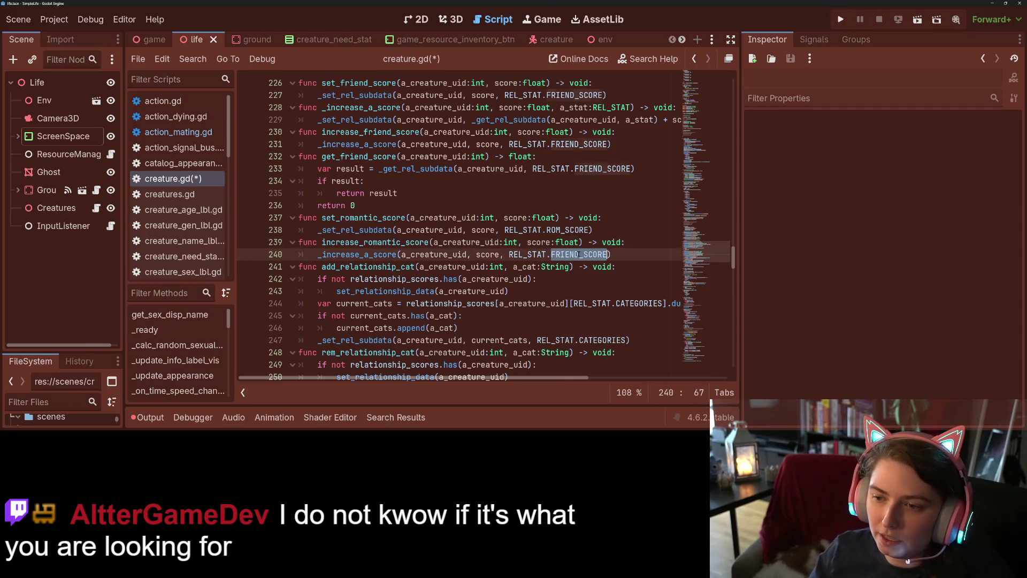
type("RO")
key("Return")
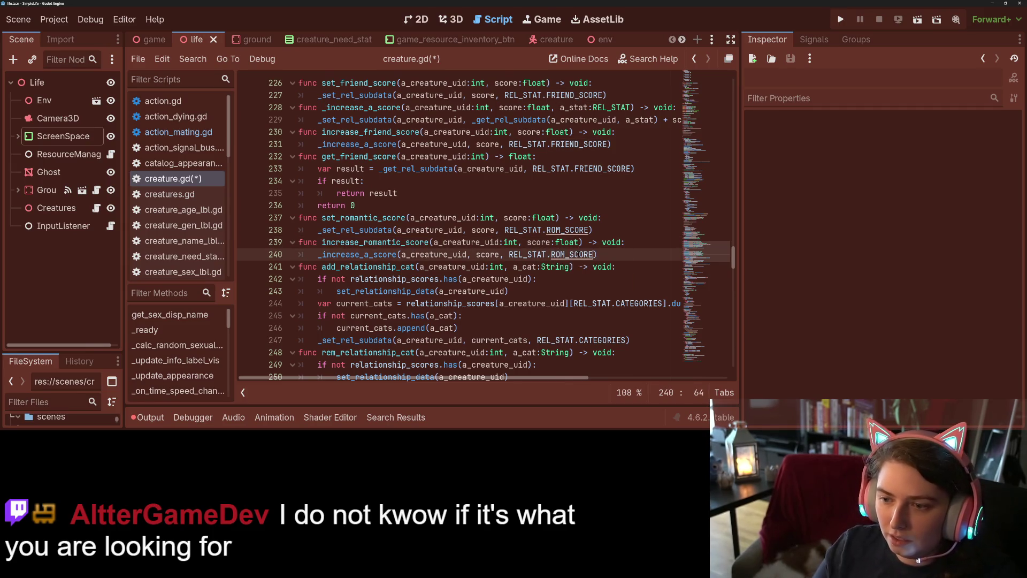
key("ctrl+s")
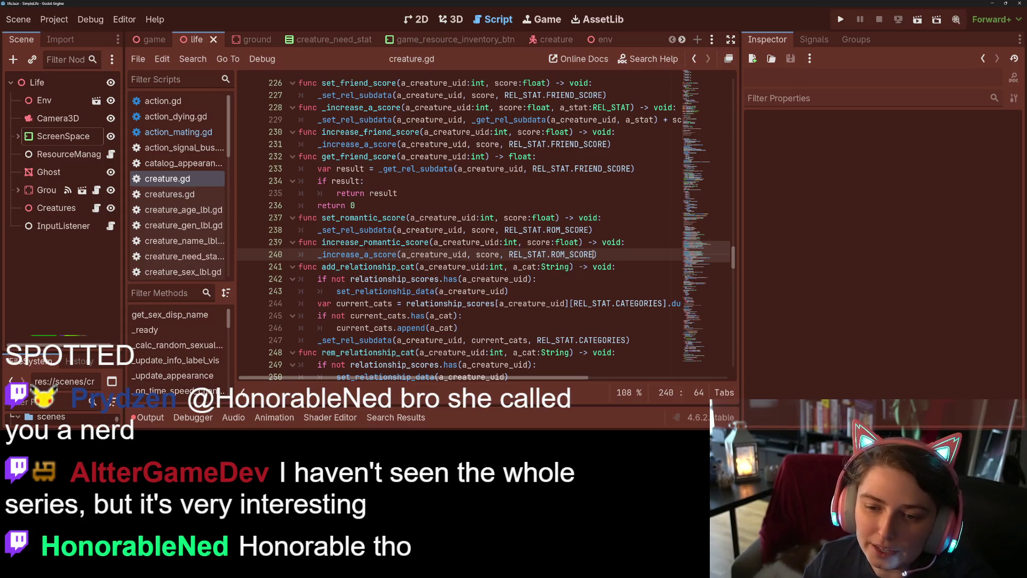
Check increase_romantic_score, then the increase_friend_score call on line 88 of action_mating.gd
left_click(357, 242)
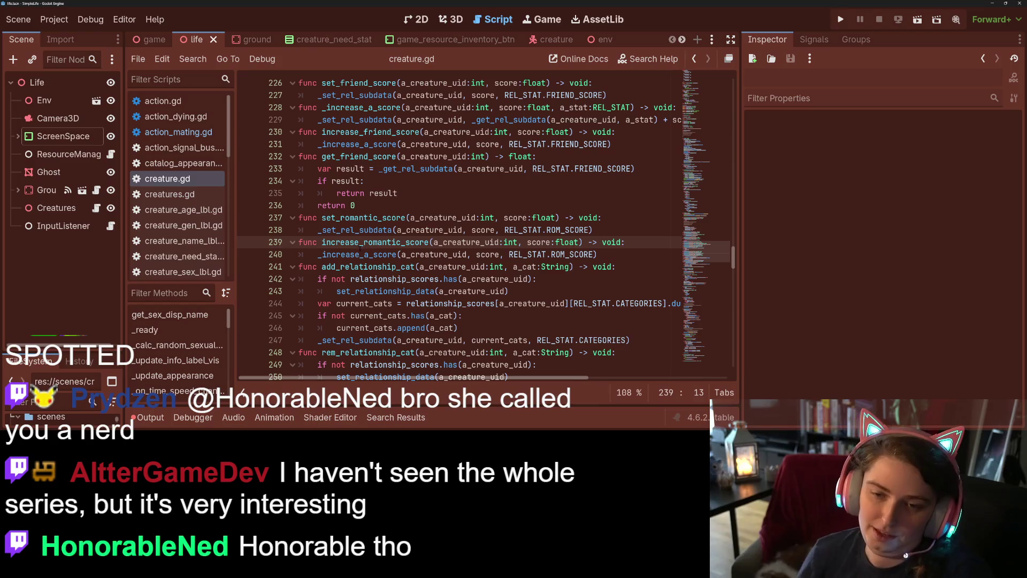
mouse_move(364, 254)
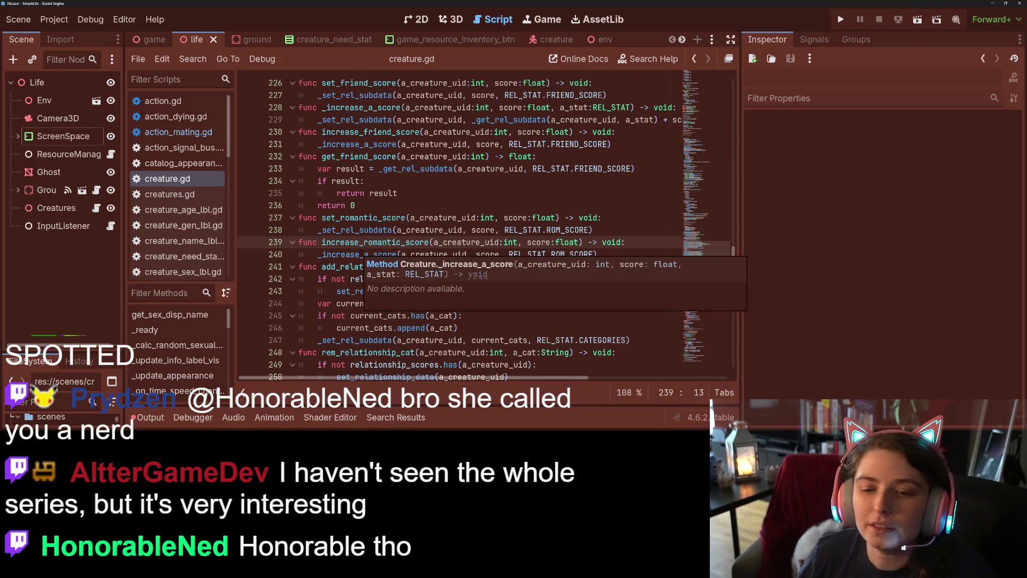
double_click(394, 242)
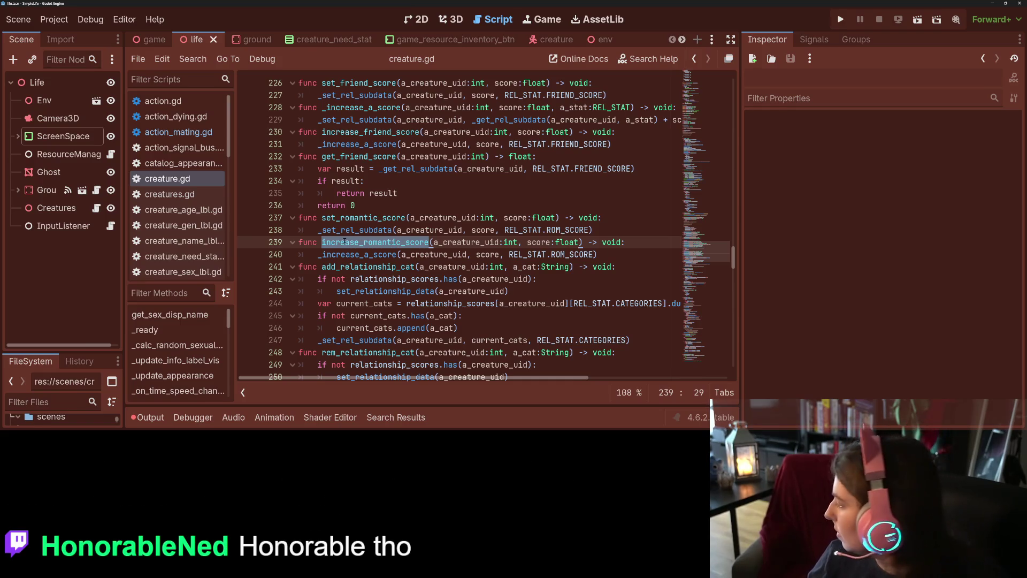
left_click(178, 132)
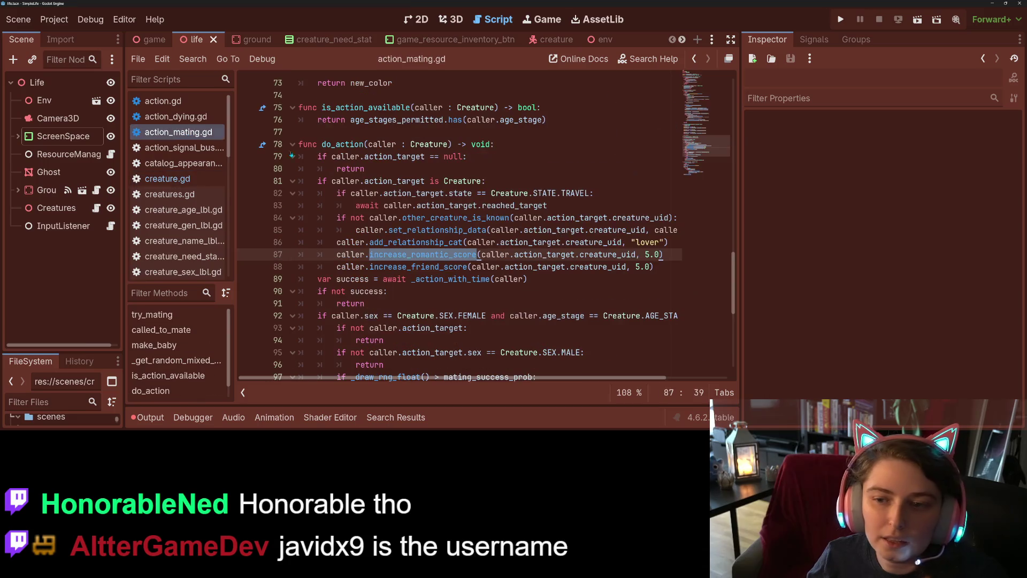
double_click(428, 266)
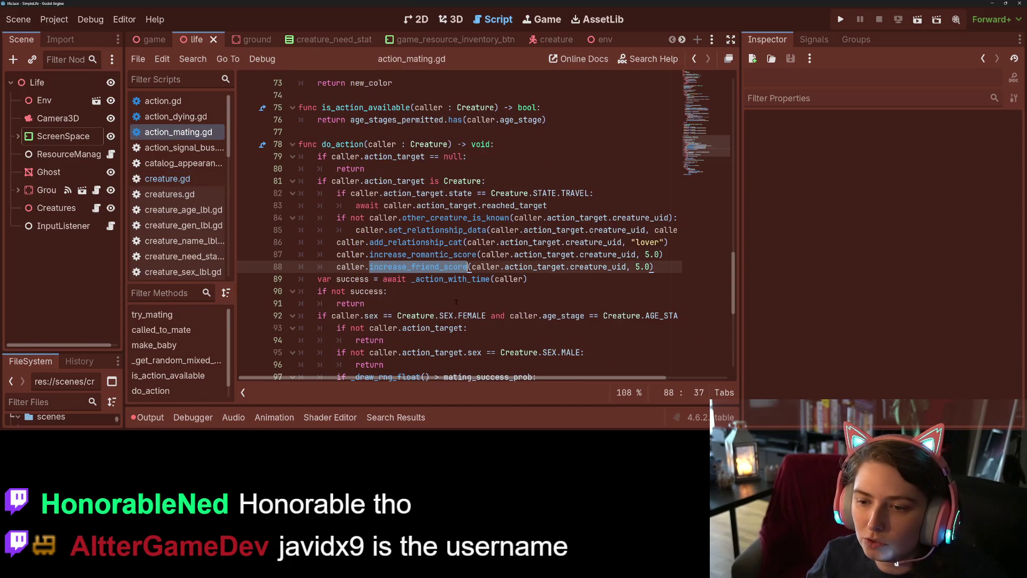
left_click(167, 179)
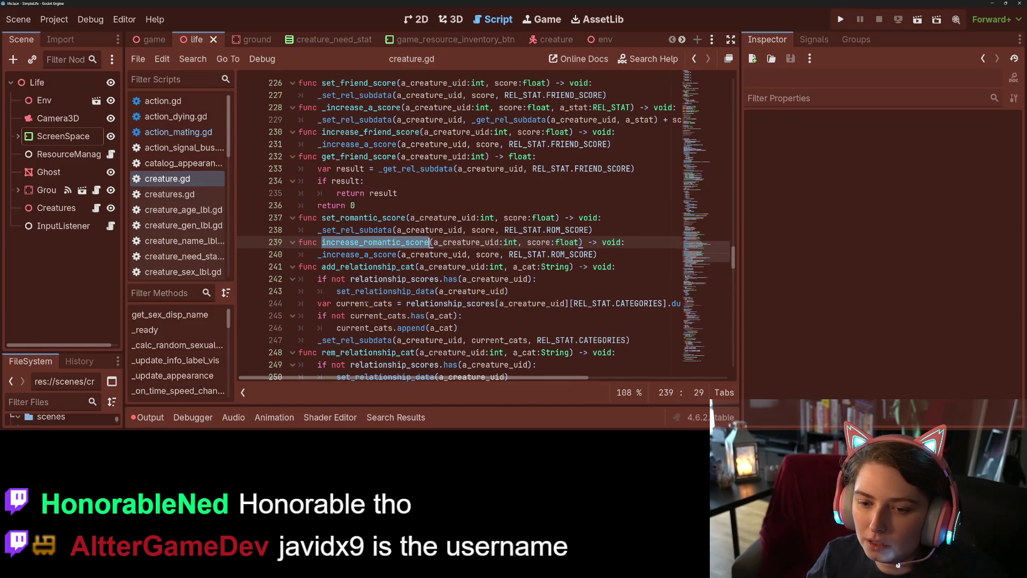
Save creature.gd and inspect increase_friend_score and the ROM_SCORE constant on line 240
scroll(354, 236, "up", 1)
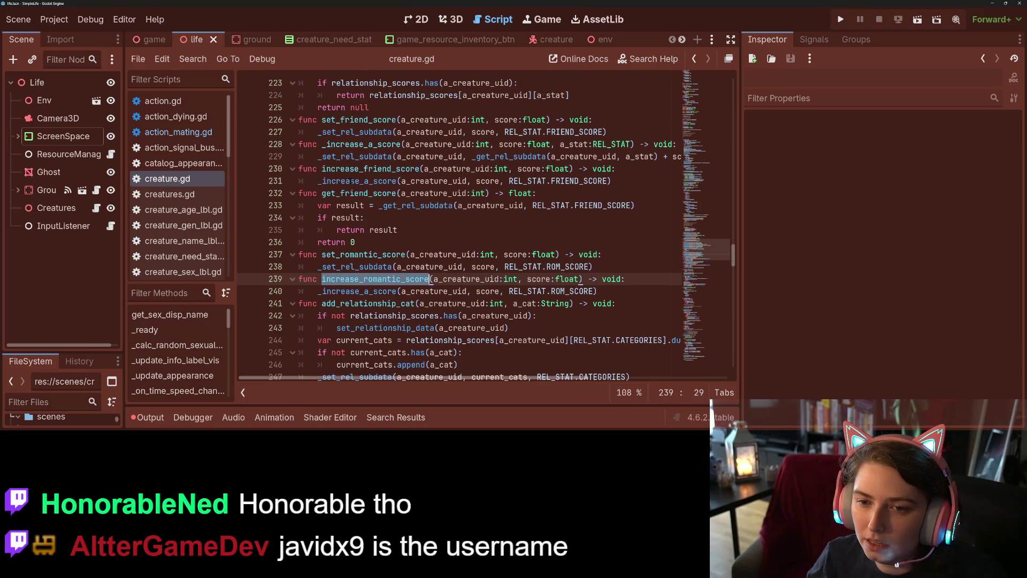
double_click(370, 168)
key("ctrl+s")
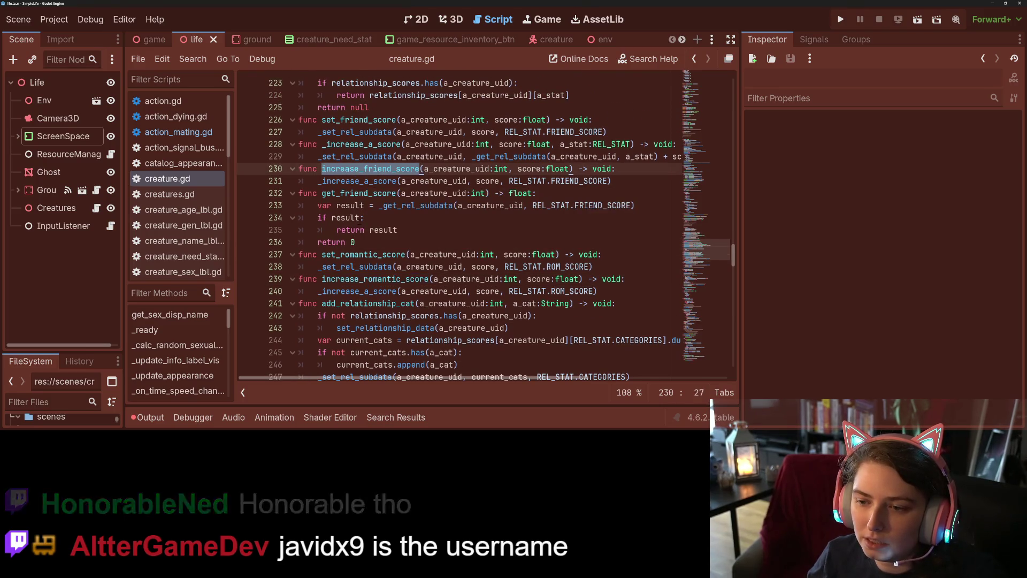
double_click(571, 291)
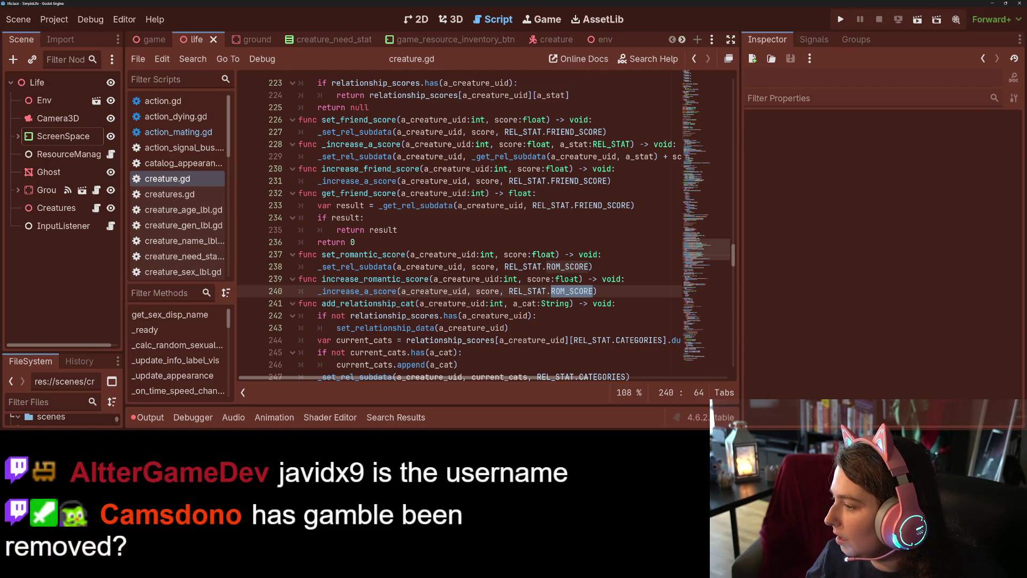
left_click(561, 266)
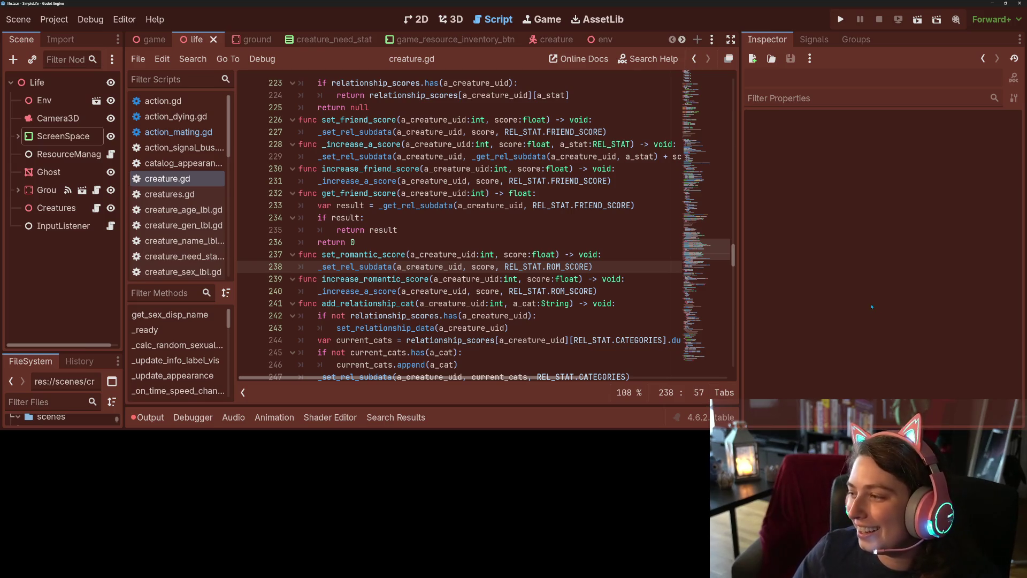
left_click(486, 242)
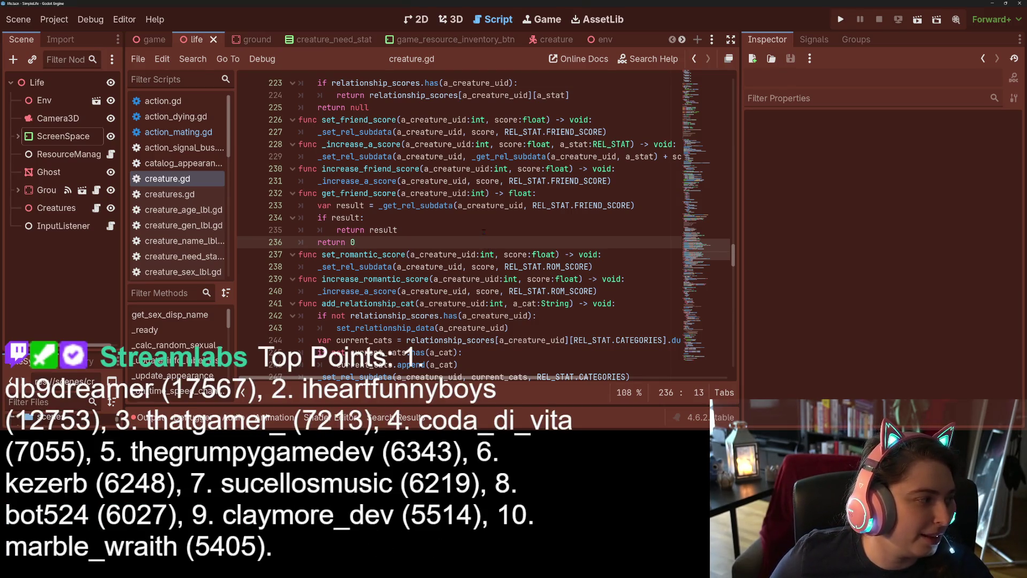
mouse_move(478, 194)
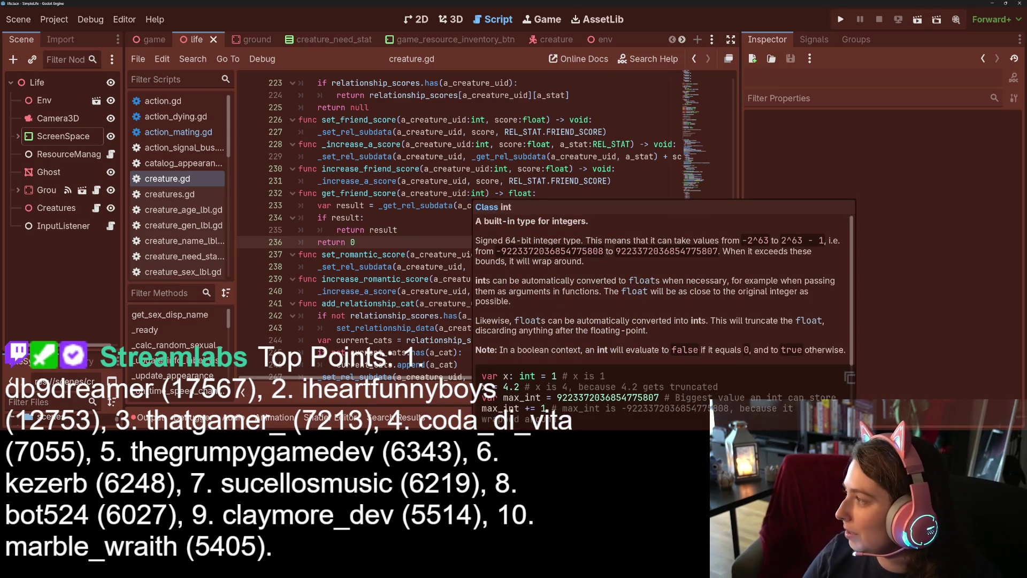
left_click(624, 216)
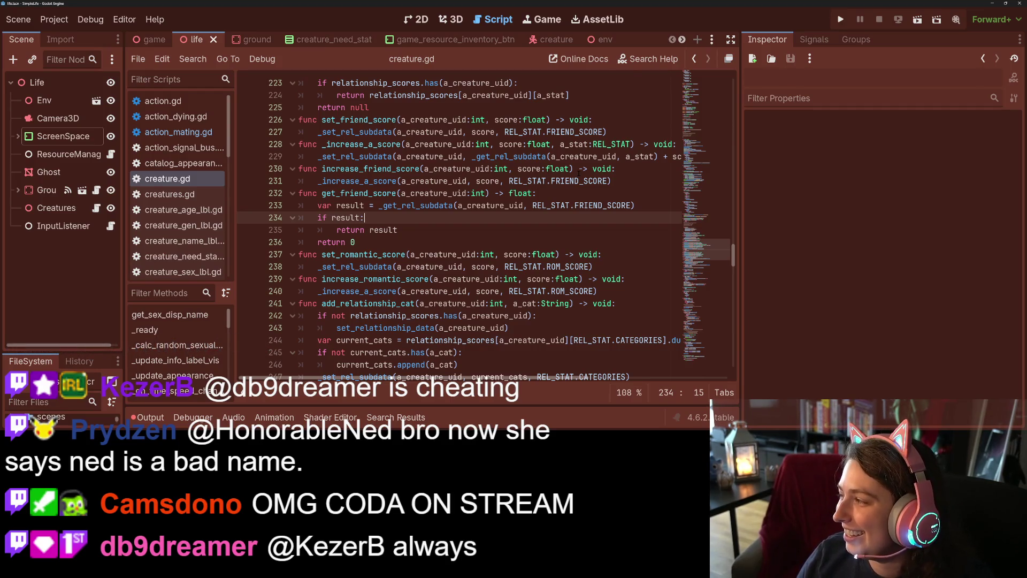
left_click(452, 193)
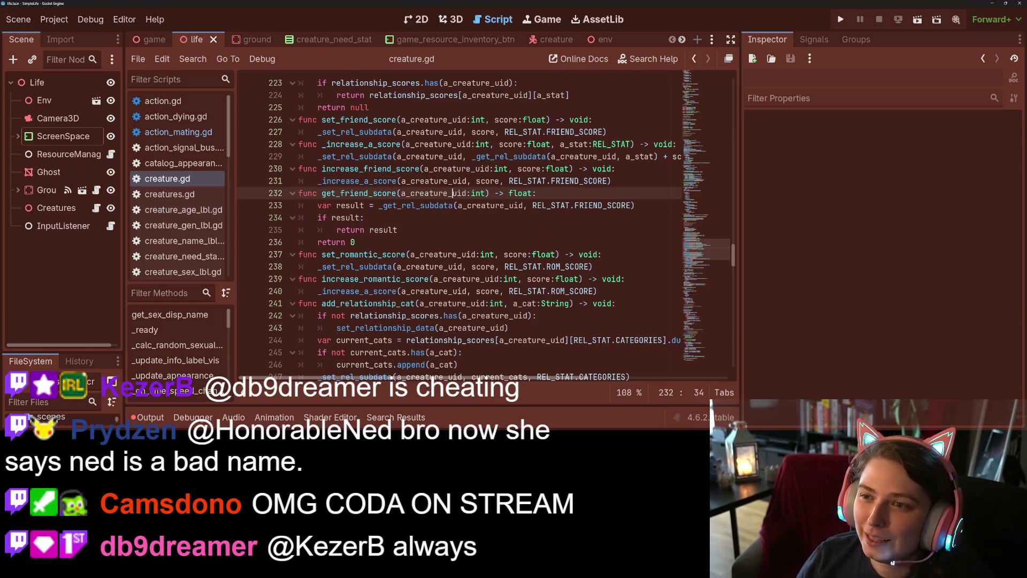
Open the creature scene in the 3D view and hide the creature's hair
left_click(541, 39)
left_click(451, 19)
scroll(367, 282, "down", 5)
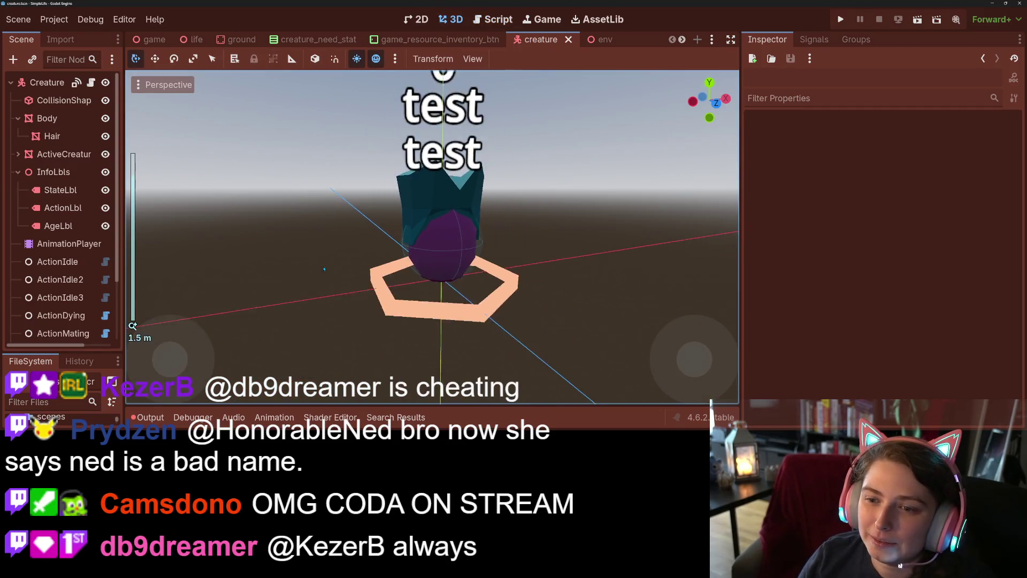
scroll(367, 282, "up", 5)
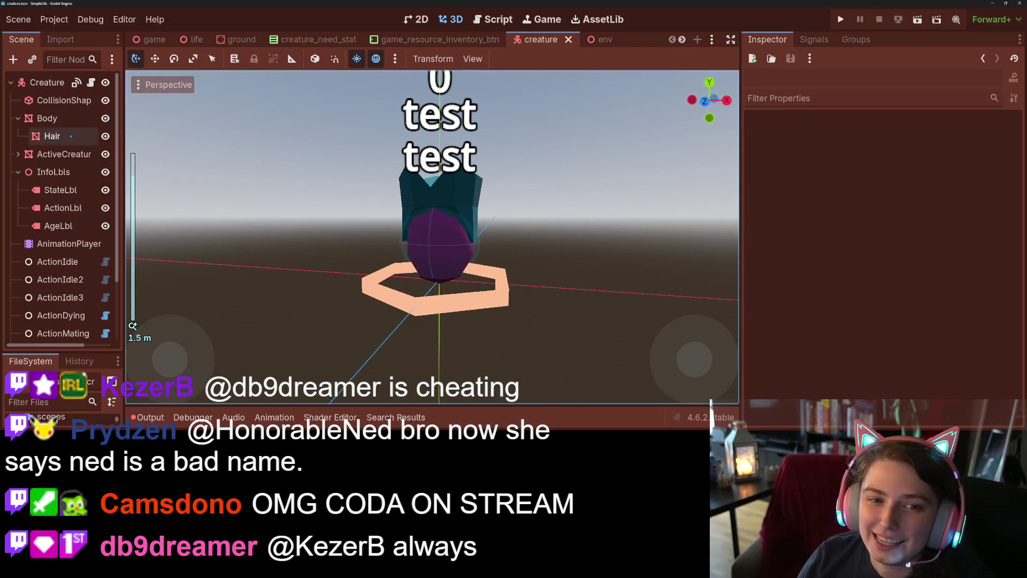
left_click(106, 136)
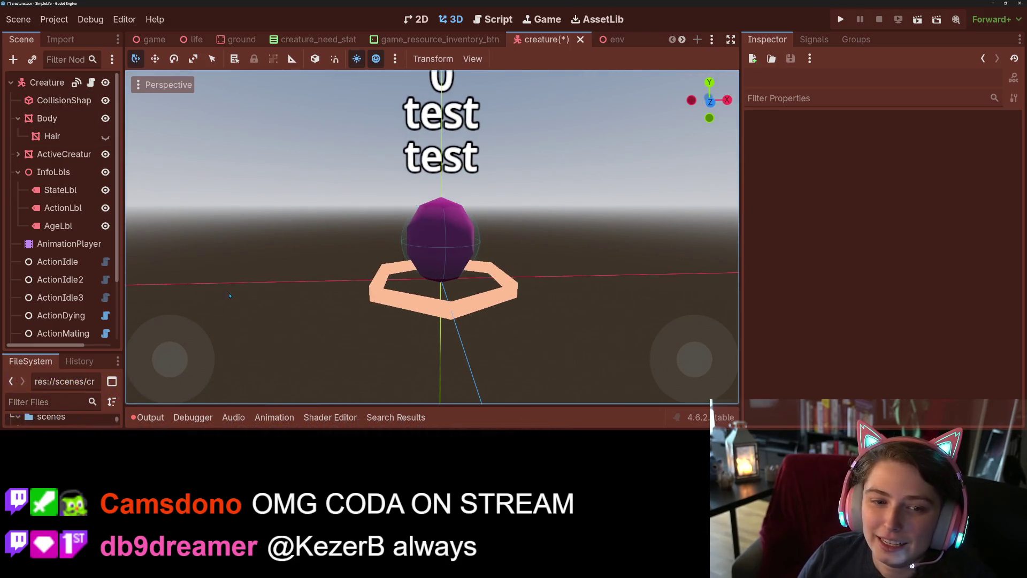
Select the AnimationPlayer, pick 'bounce' and preview it with the scale track off
left_click(43, 243)
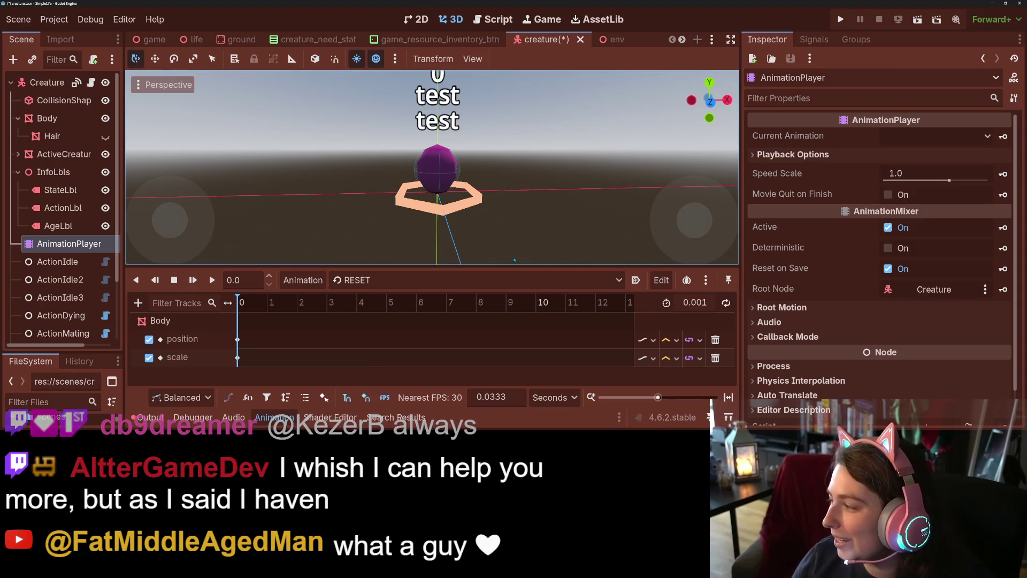
left_click(508, 280)
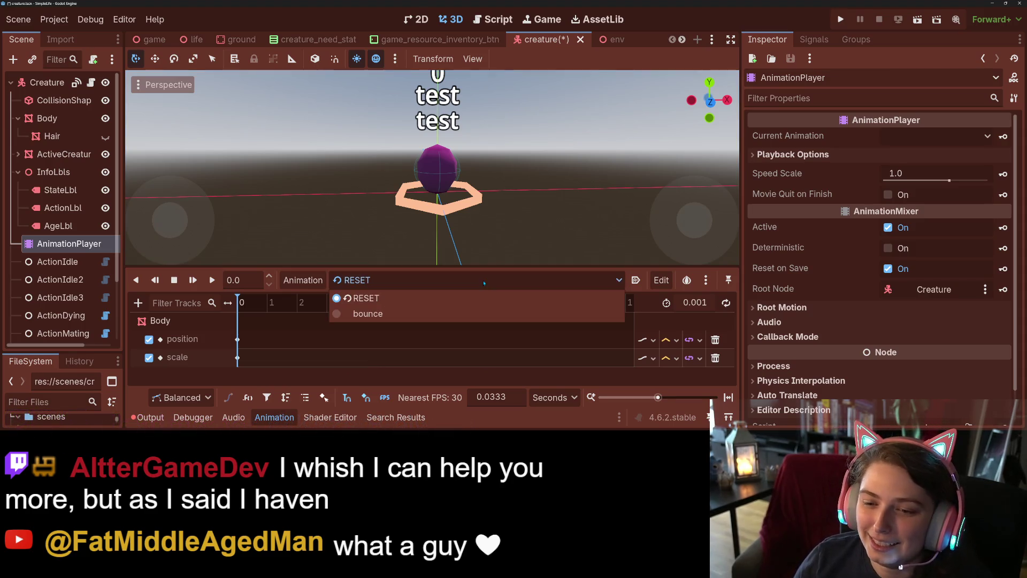
left_click(394, 315)
scroll(517, 230, "down", 3)
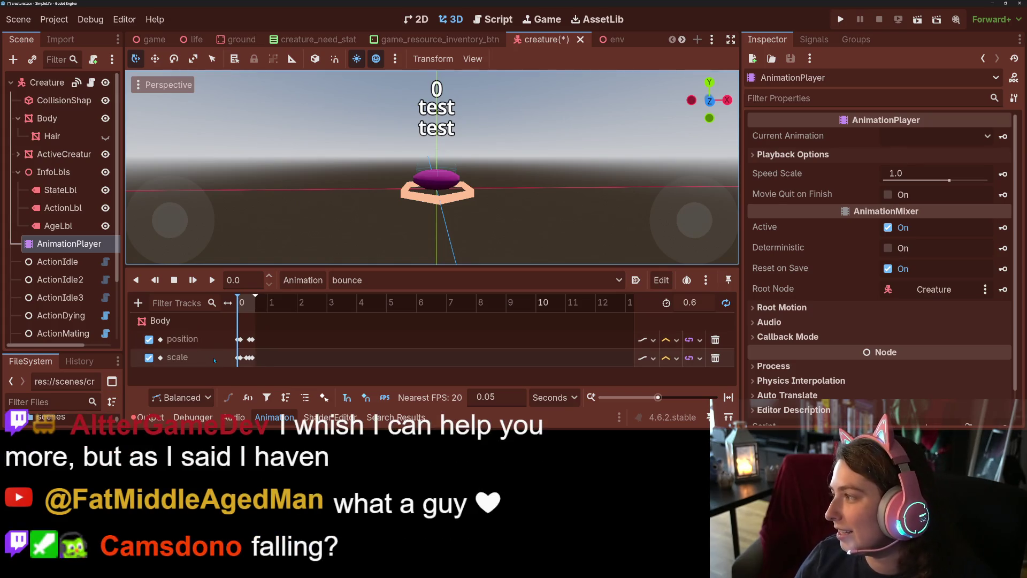
left_click(149, 358)
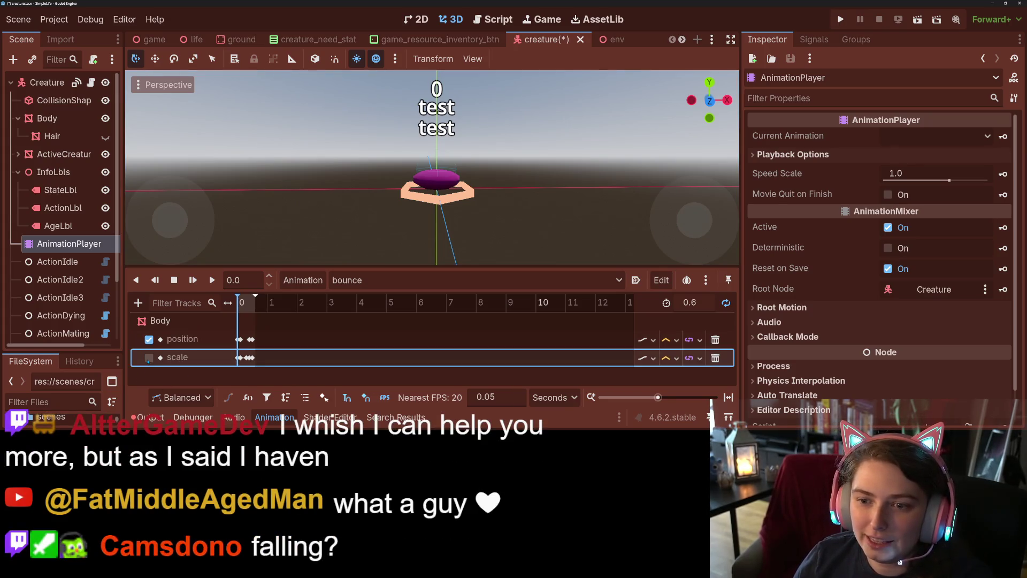
left_click_drag(239, 304, 236, 305)
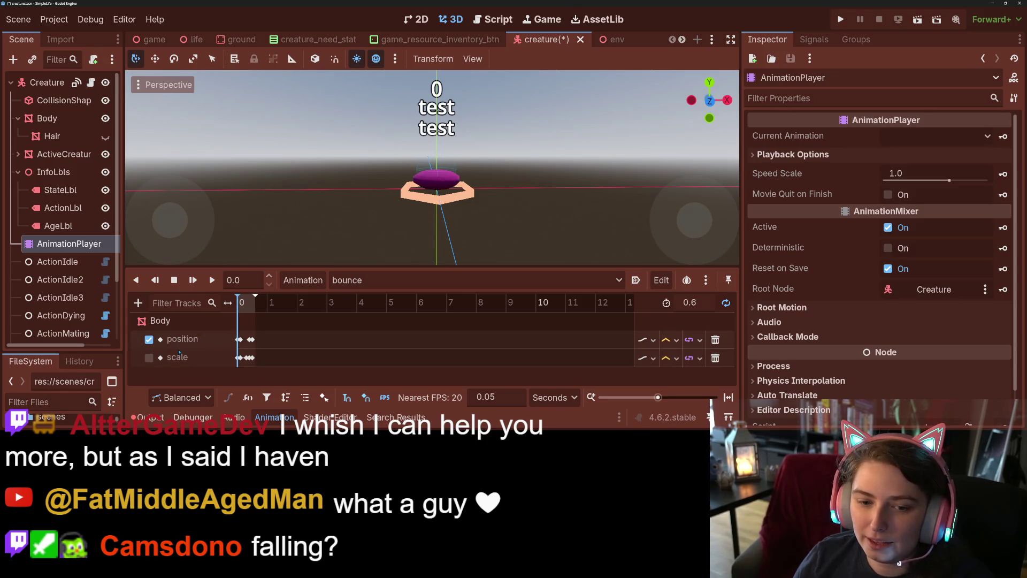
Switch to RESET and back to 'bounce', then scrub to its end at 0.6
left_click(348, 280)
left_click(355, 302)
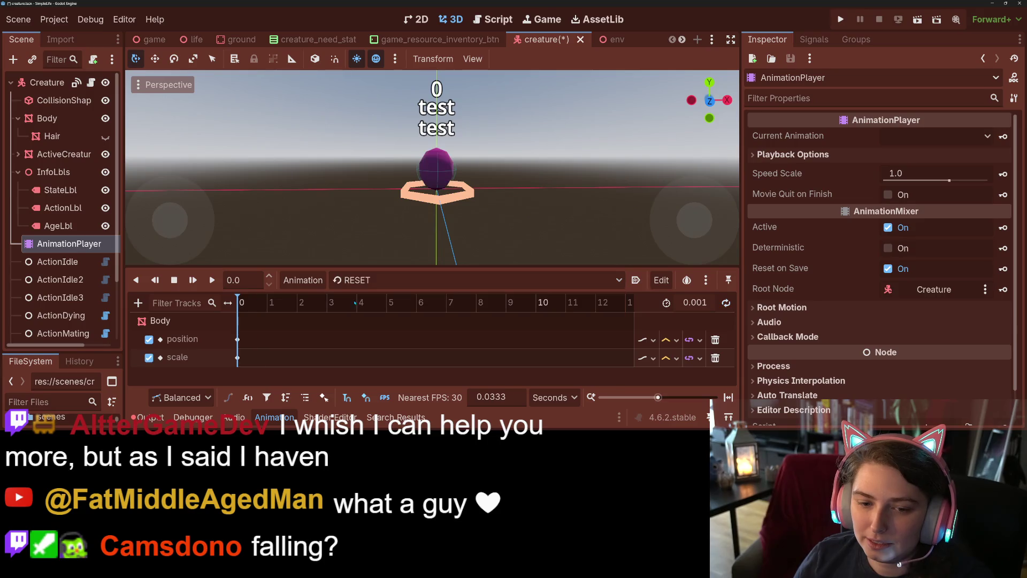
left_click(348, 281)
left_click(353, 309)
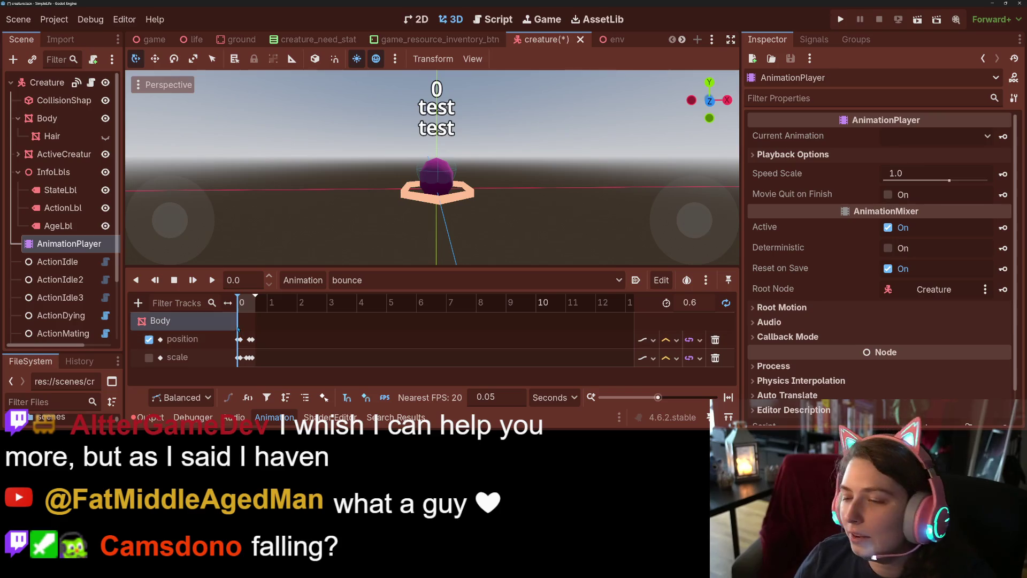
mouse_move(239, 308)
left_mouse_down()
mouse_move(261, 307)
mouse_move(242, 304)
mouse_move(259, 303)
mouse_move(238, 316)
left_mouse_up()
Re-enable the scale track, preview the stretch at 0.4 and squash at 0.6, then play it
left_click(149, 358)
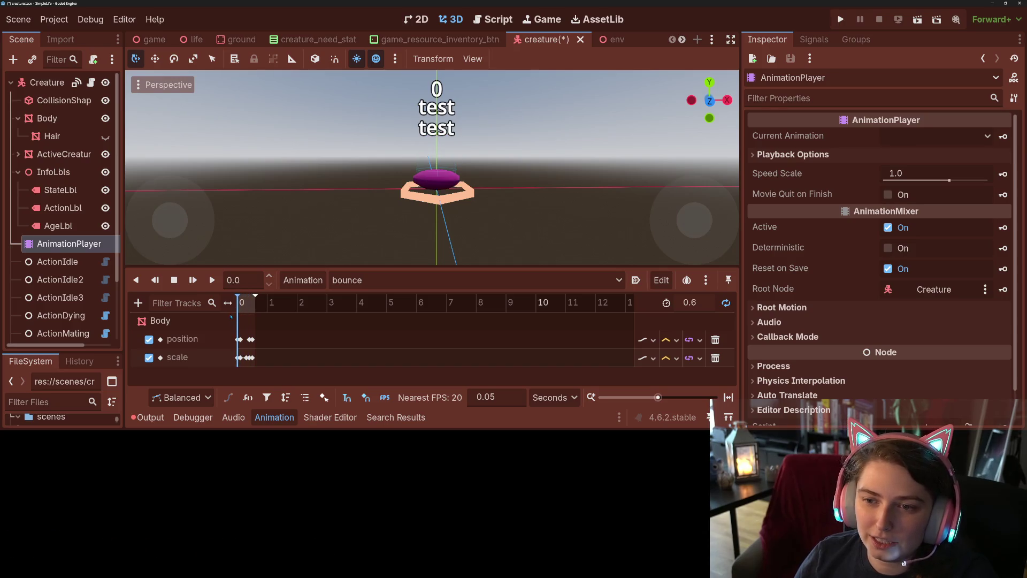
left_click_drag(238, 315, 248, 318)
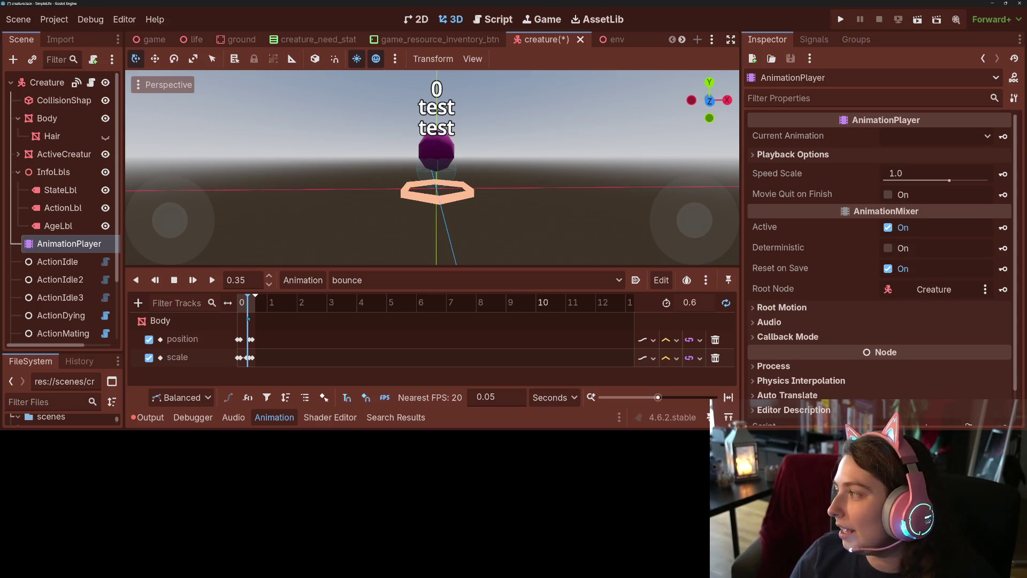
left_click_drag(248, 318, 256, 317)
key("a")
left_click(194, 280)
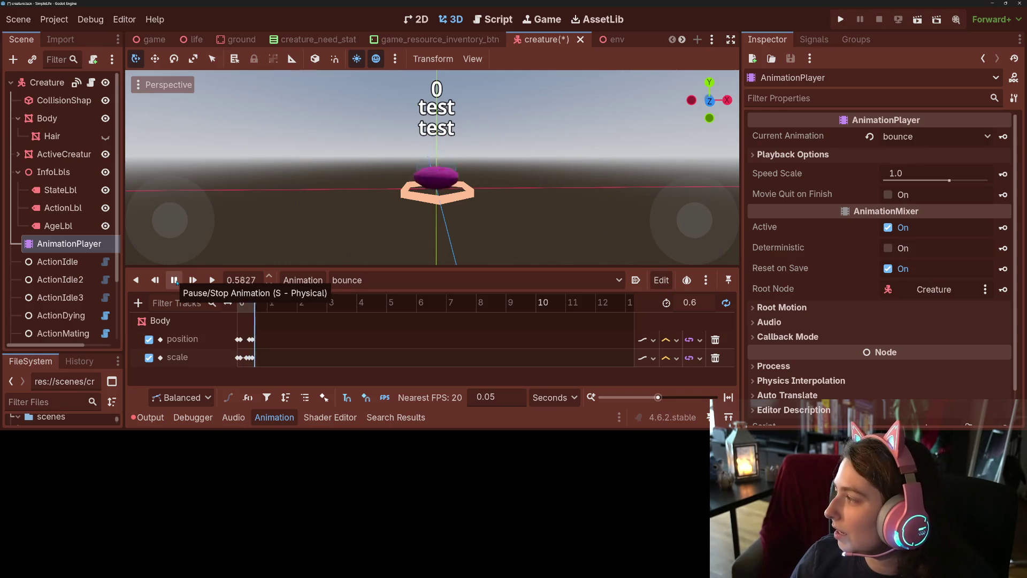
left_click(175, 280)
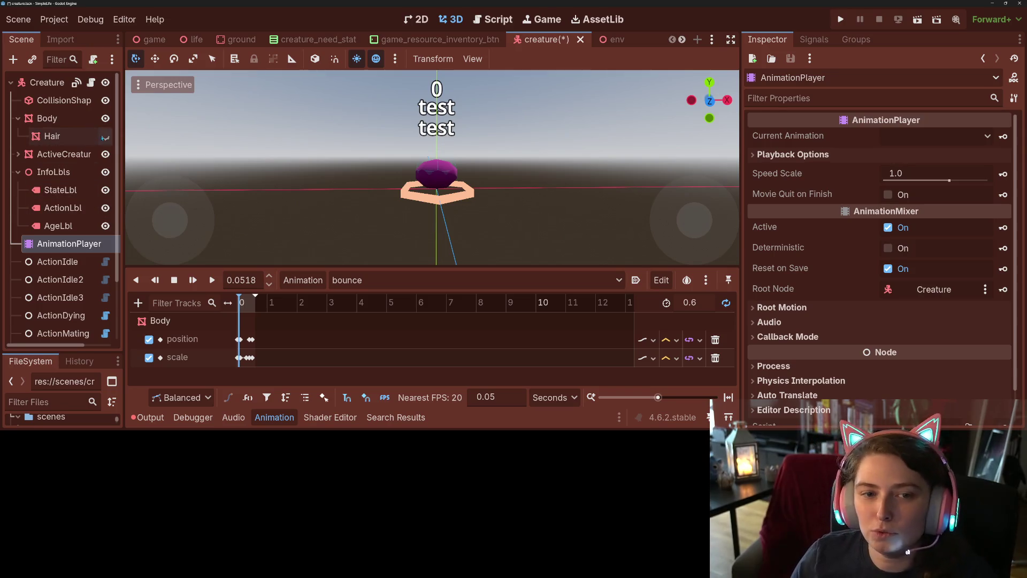
Show the hair again, play the bounce while orbiting the creature, then select the Body
left_click(106, 137)
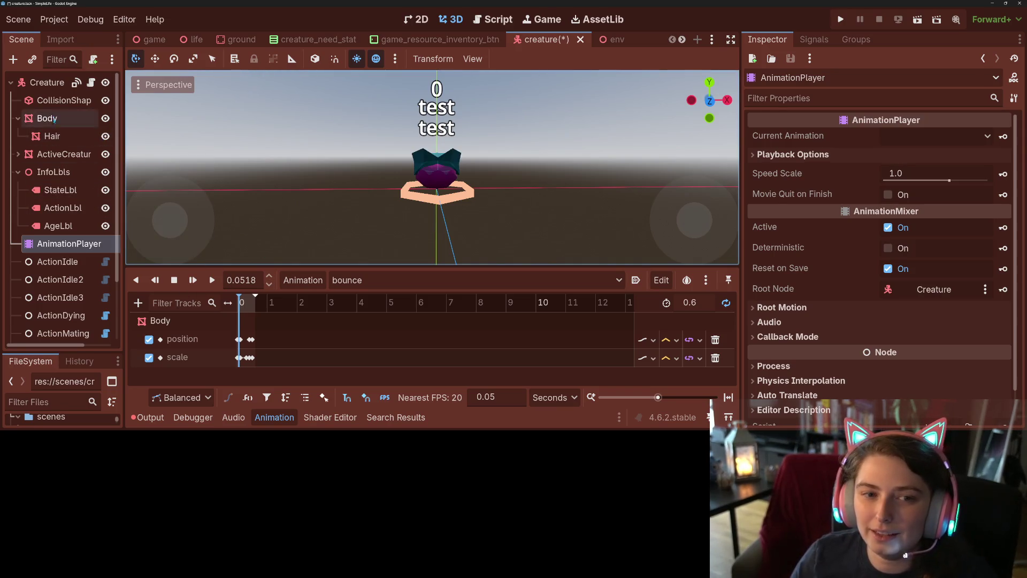
left_click(201, 285)
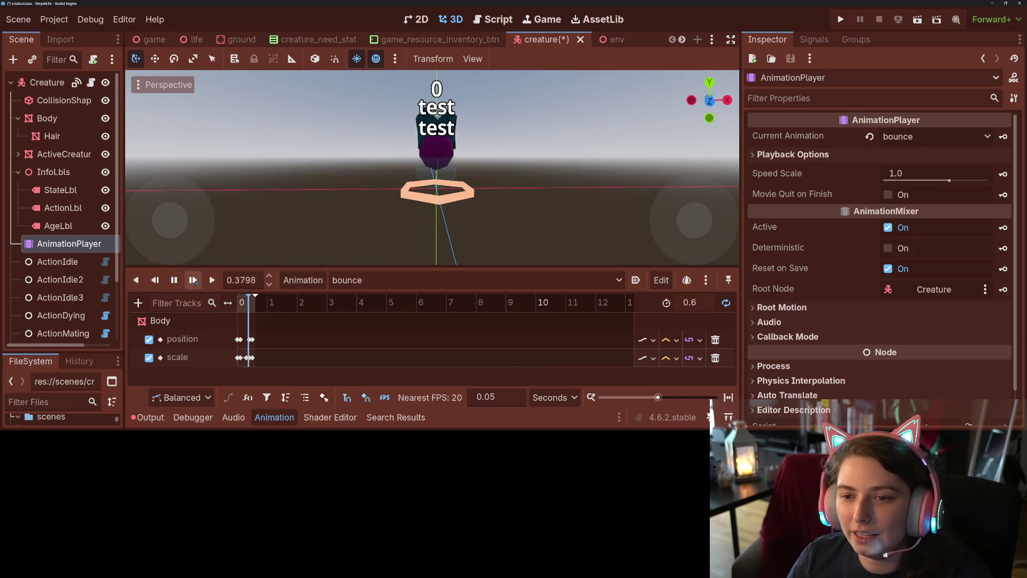
left_click_drag(479, 231, 393, 210)
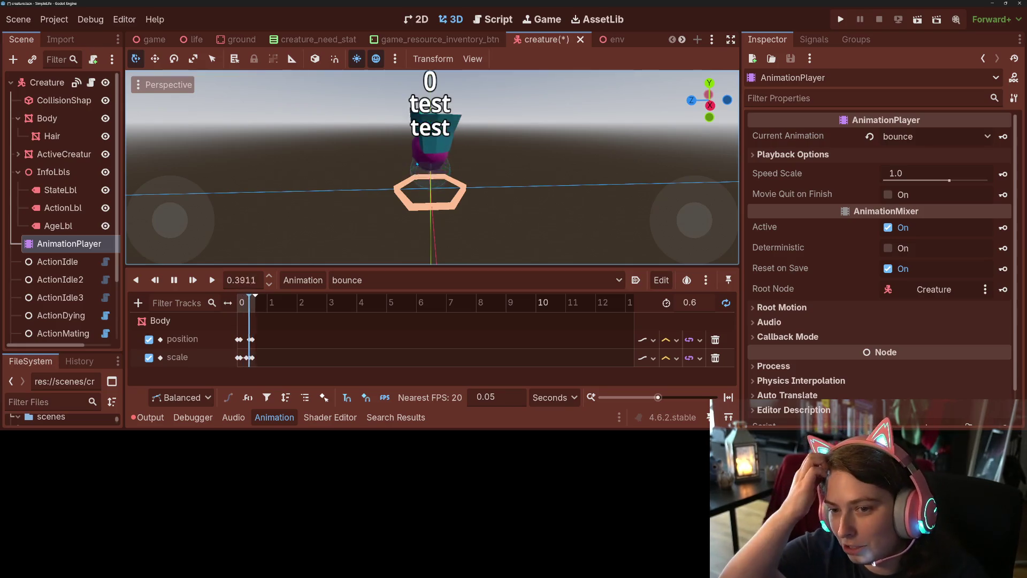
mouse_move(417, 163)
left_mouse_down()
mouse_move(572, 234)
mouse_move(409, 250)
mouse_move(554, 240)
mouse_move(527, 236)
left_mouse_up()
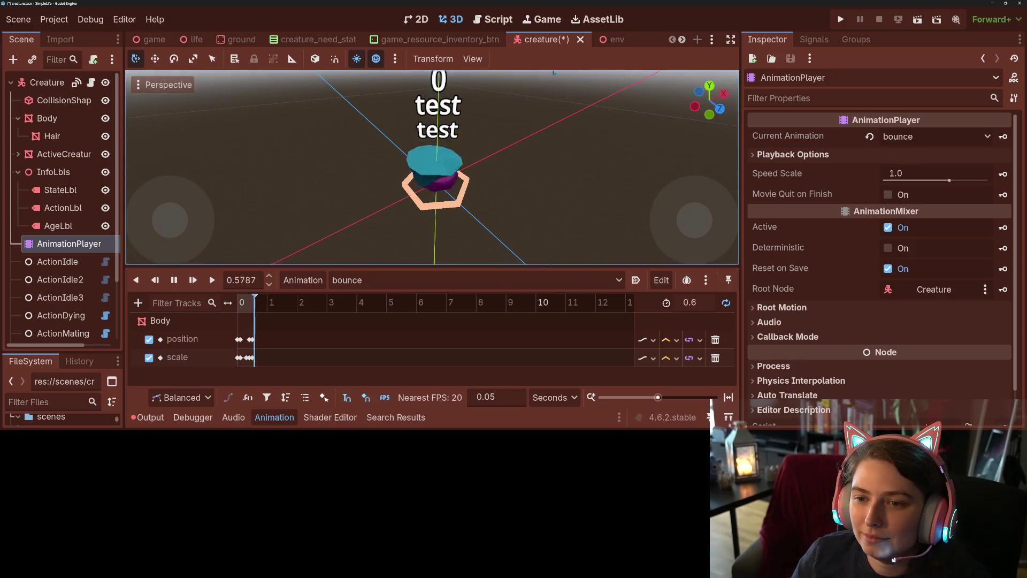
scroll(520, 234, "up", 5)
scroll(522, 235, "down", 5)
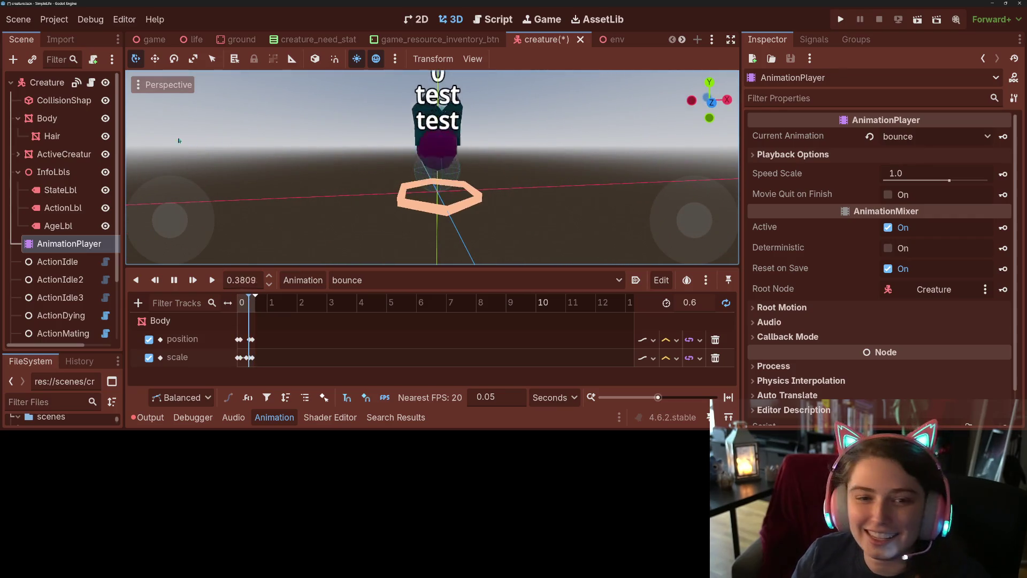
left_click(66, 117)
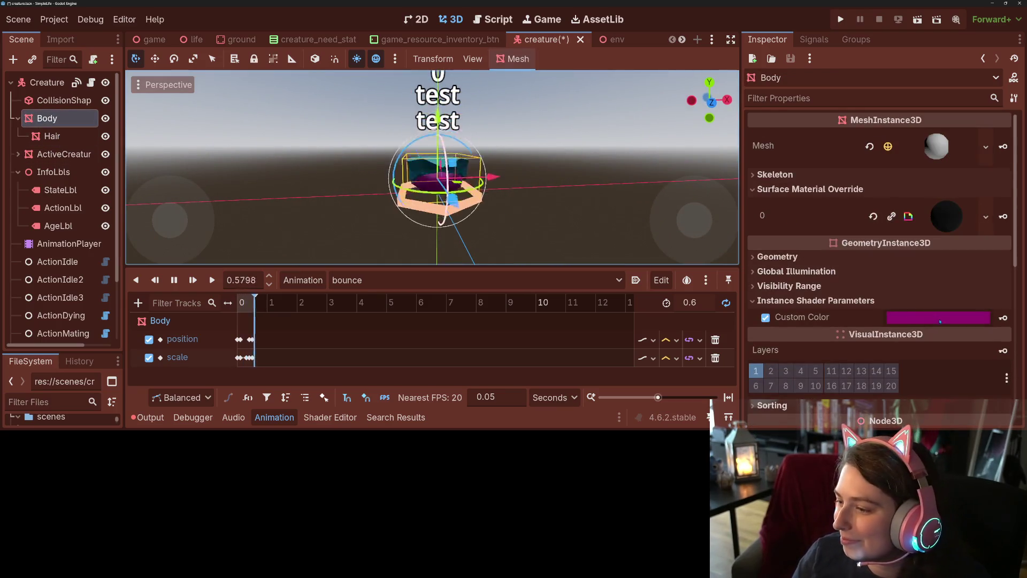
Try several custom colours for the body, settling on a slightly lightened teal
left_click(940, 321)
left_click(929, 126)
left_click_drag(929, 125, 927, 103)
left_click_drag(1011, 104, 1011, 57)
left_click_drag(964, 97, 973, 93)
mouse_move(930, 51)
left_mouse_down()
mouse_move(883, 59)
mouse_move(874, 83)
mouse_move(942, 47)
left_mouse_up()
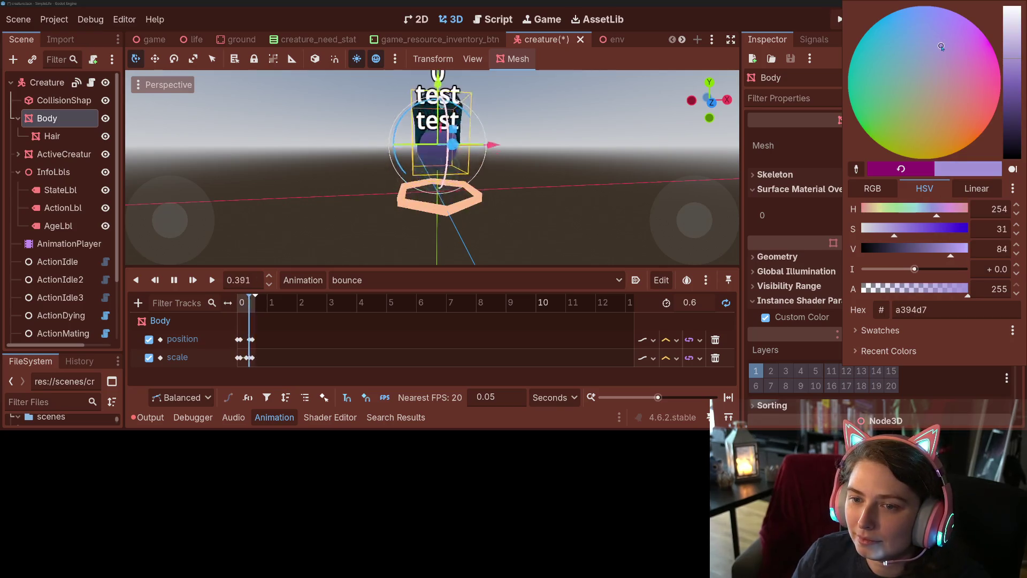
left_click(1013, 45)
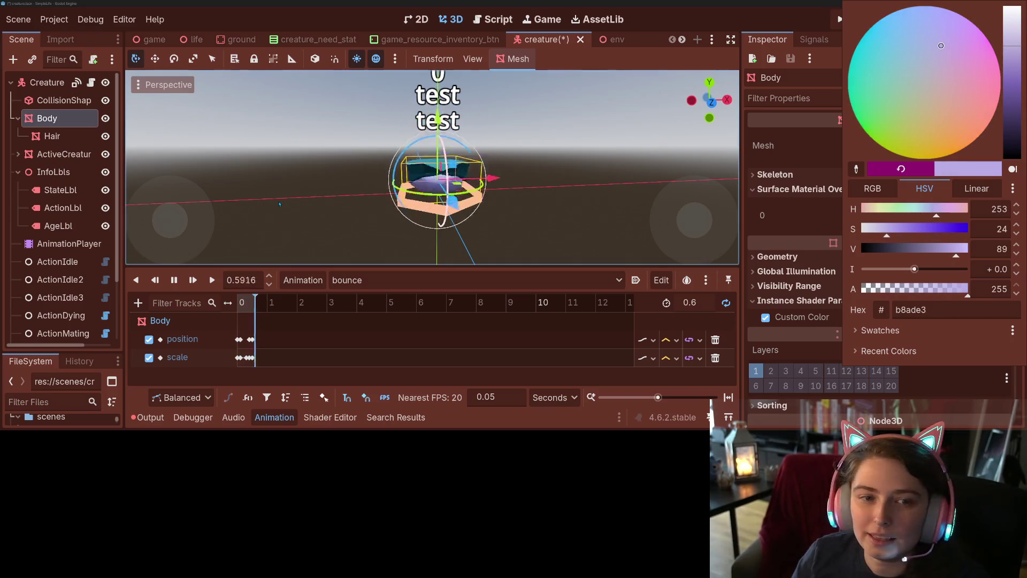
left_click(81, 138)
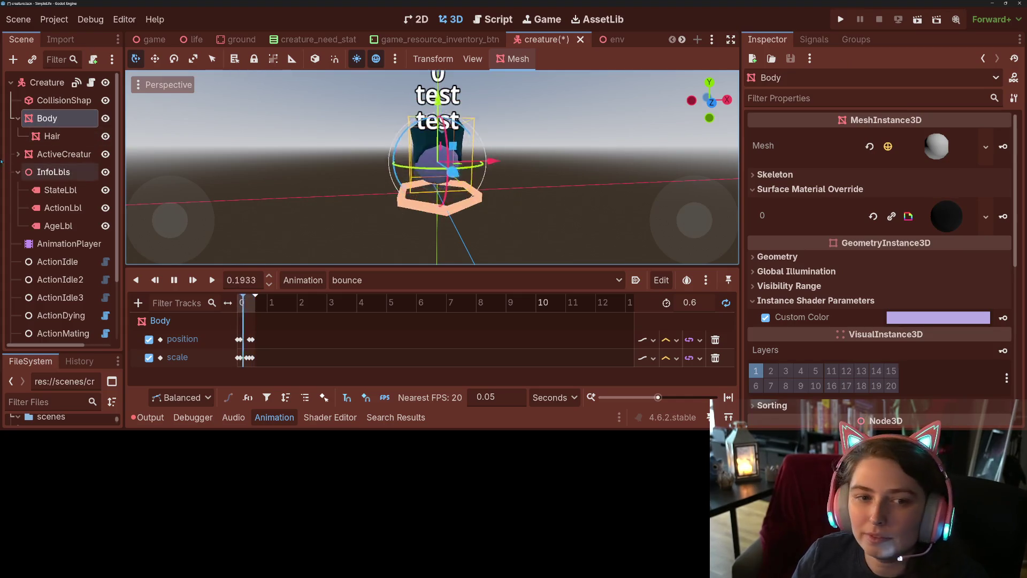
Brighten the Hair's custom colour to 06c6e5 and save the scene with Ctrl+S
left_click(48, 135)
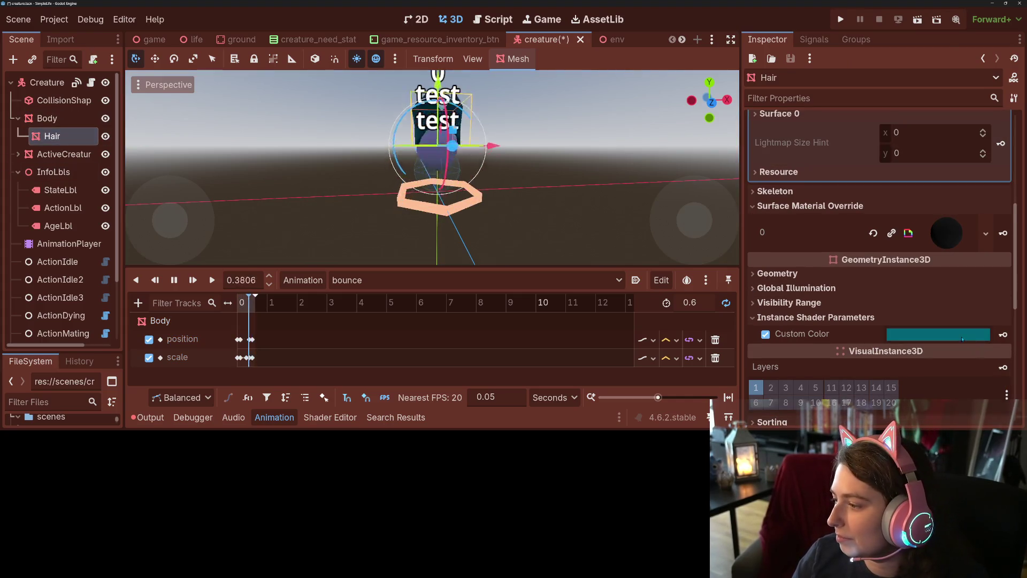
left_click(961, 334)
left_click(1017, 52)
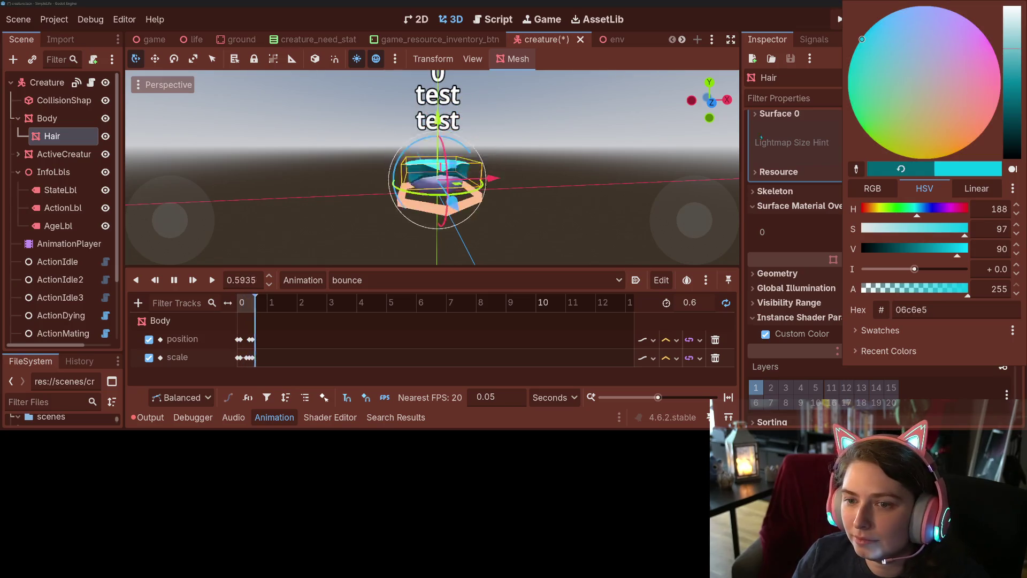
left_click(760, 137)
left_click_drag(536, 213, 608, 207)
key("ctrl+s")
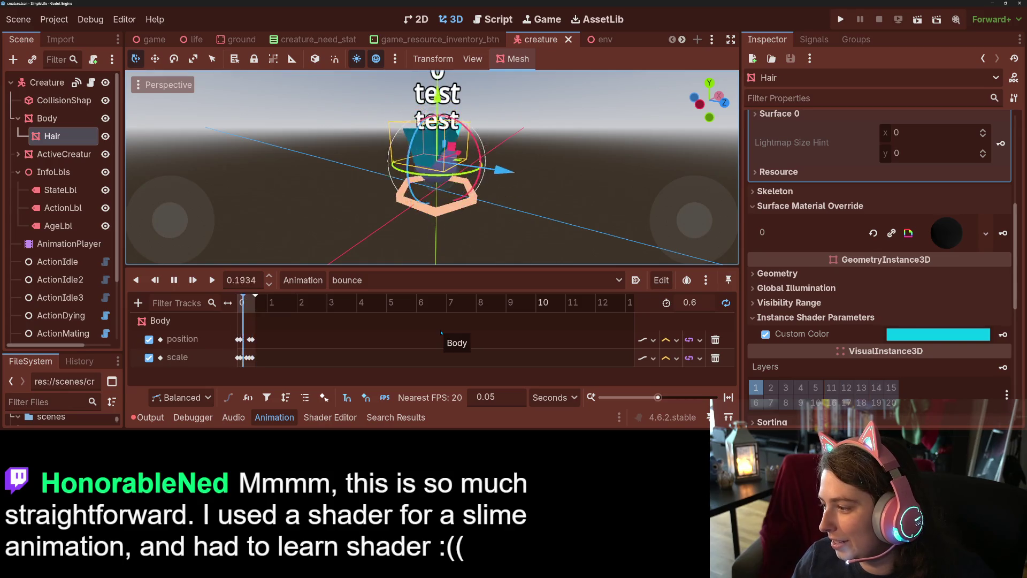
left_click(394, 245)
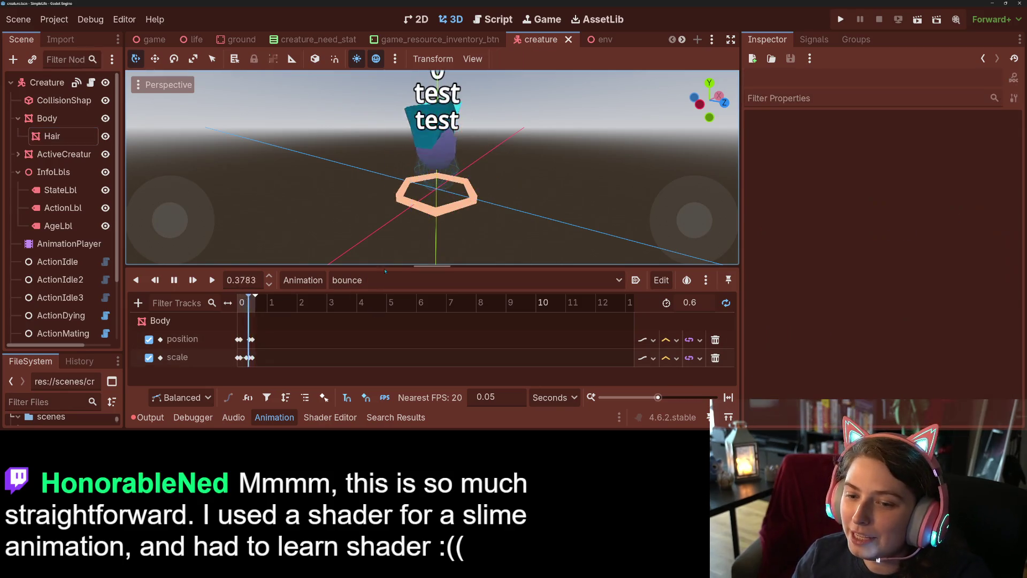
Choose RESET in the Animation dropdown and launch the game with Run Project
left_click(375, 280)
left_click(174, 286)
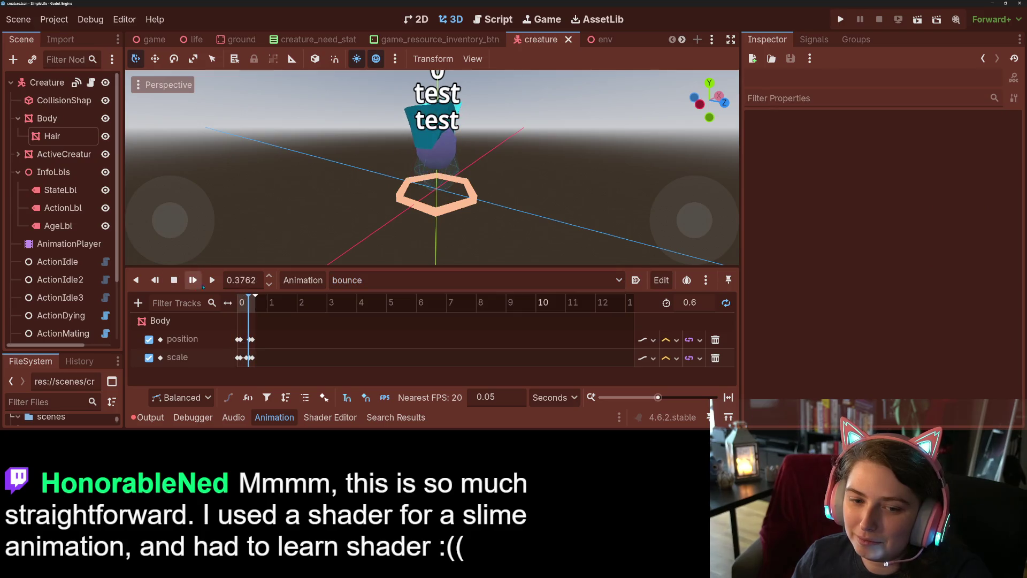
left_click(353, 280)
left_click(348, 296)
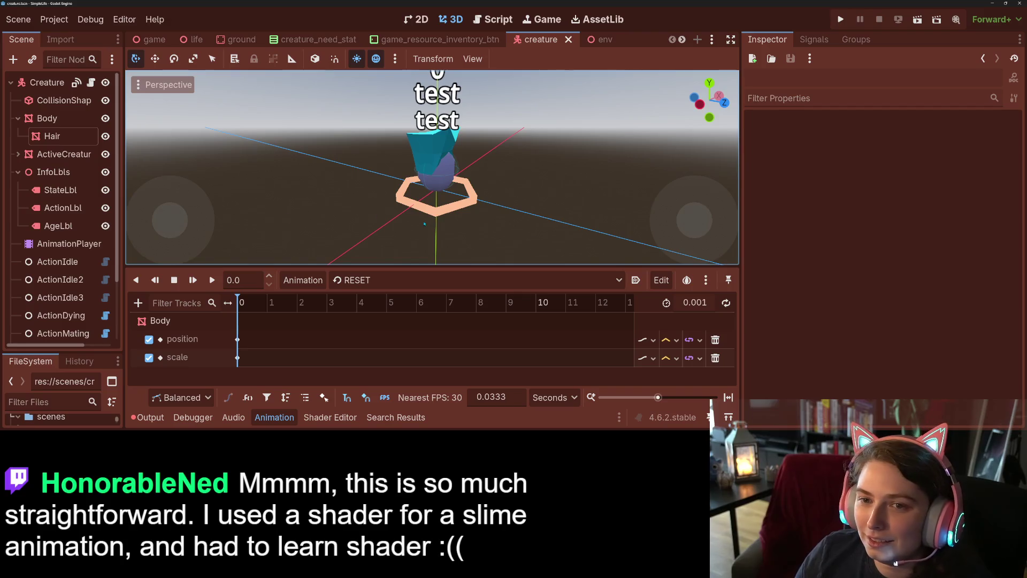
scroll(412, 228, "down", 3)
scroll(412, 229, "down", 2)
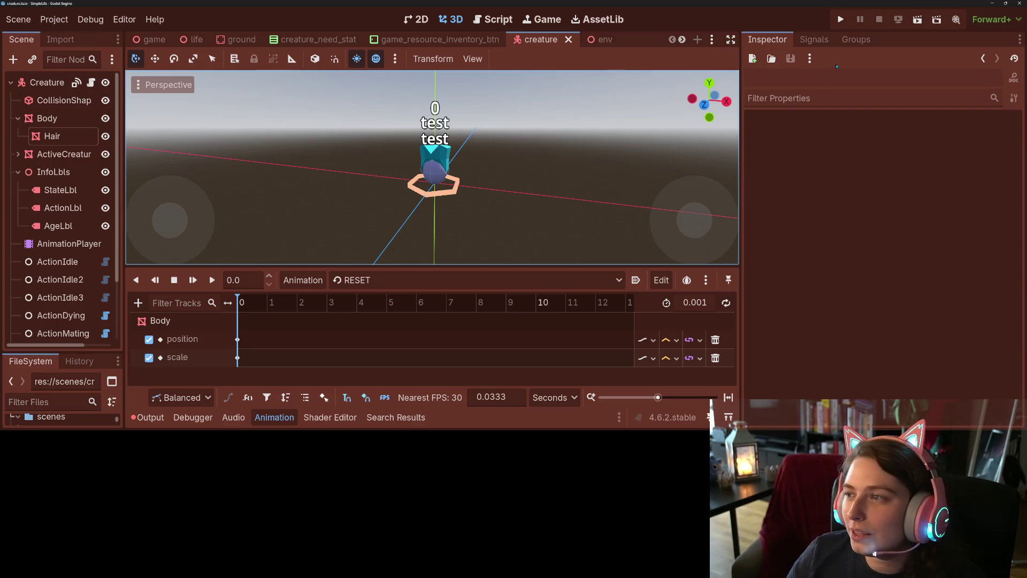
left_click(844, 29)
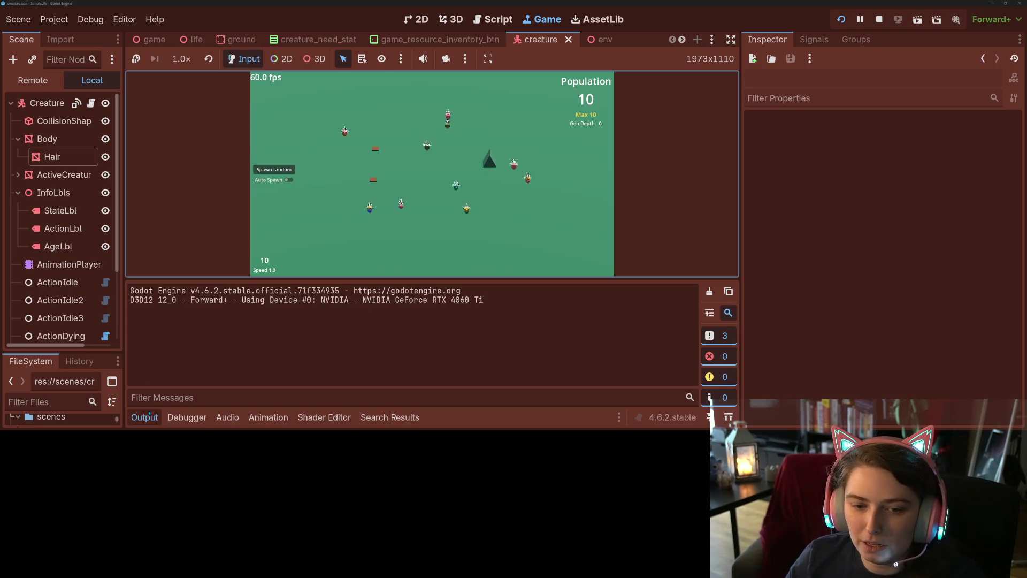
Collapse the Output panel and switch the game speed between 1.0 and 4.0 until it breaks
left_click(144, 417)
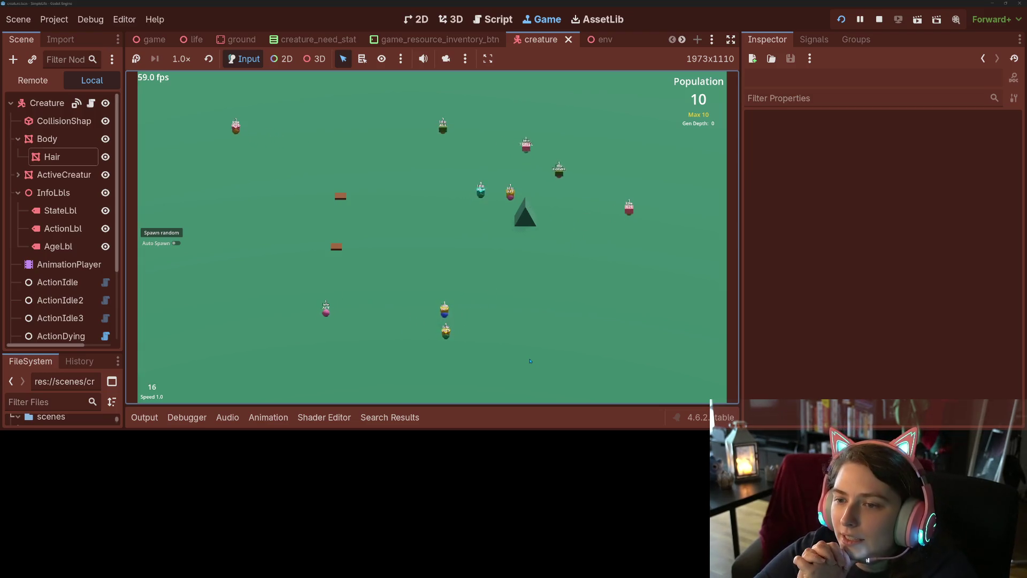
key("4")
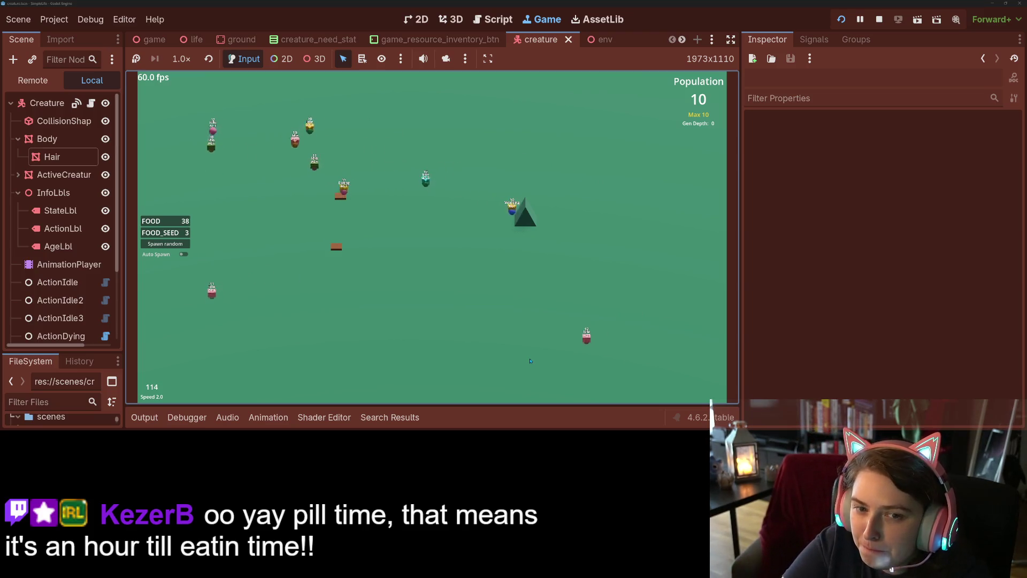
key("plus")
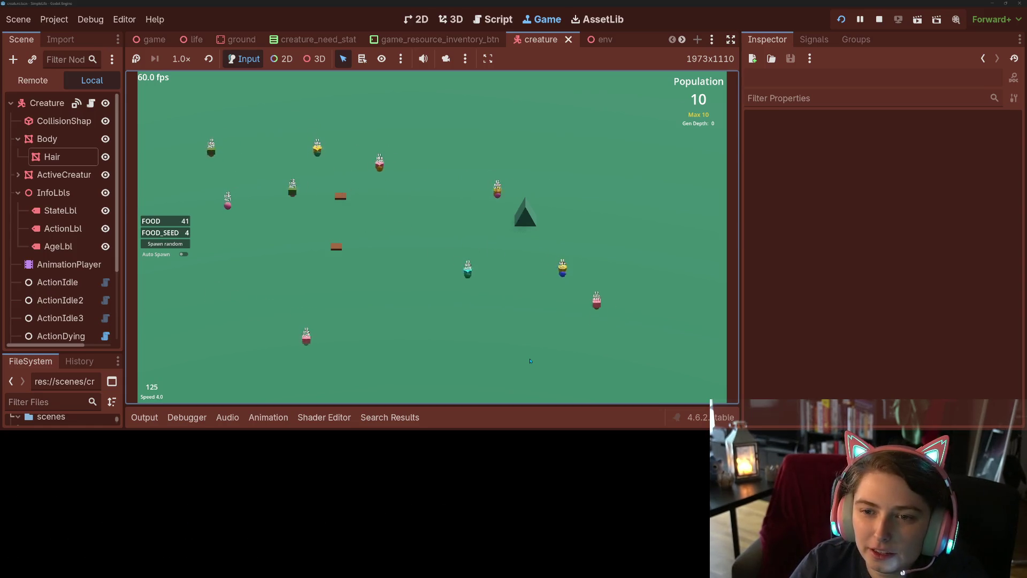
key("minus")
key("minus")
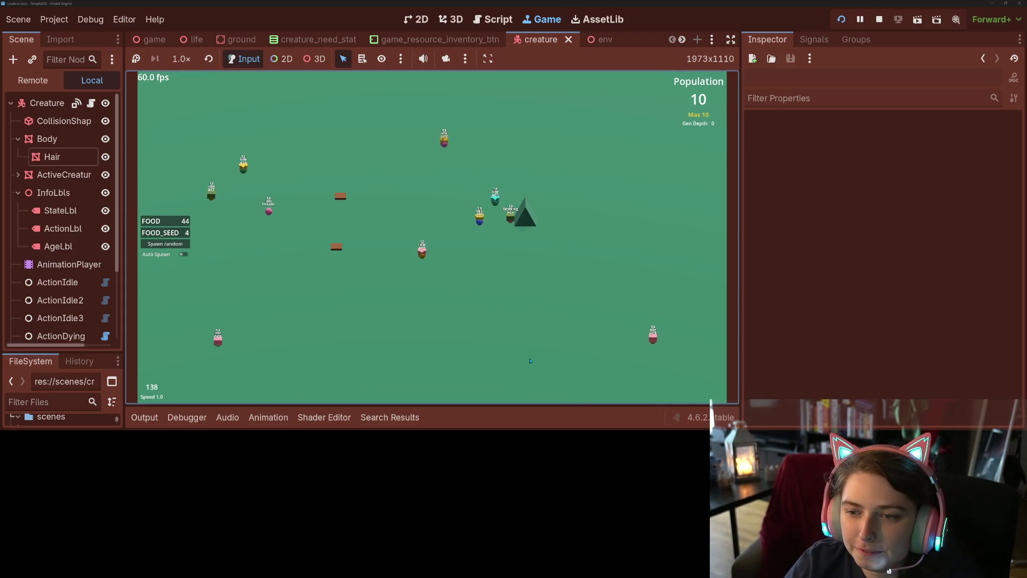
key("plus")
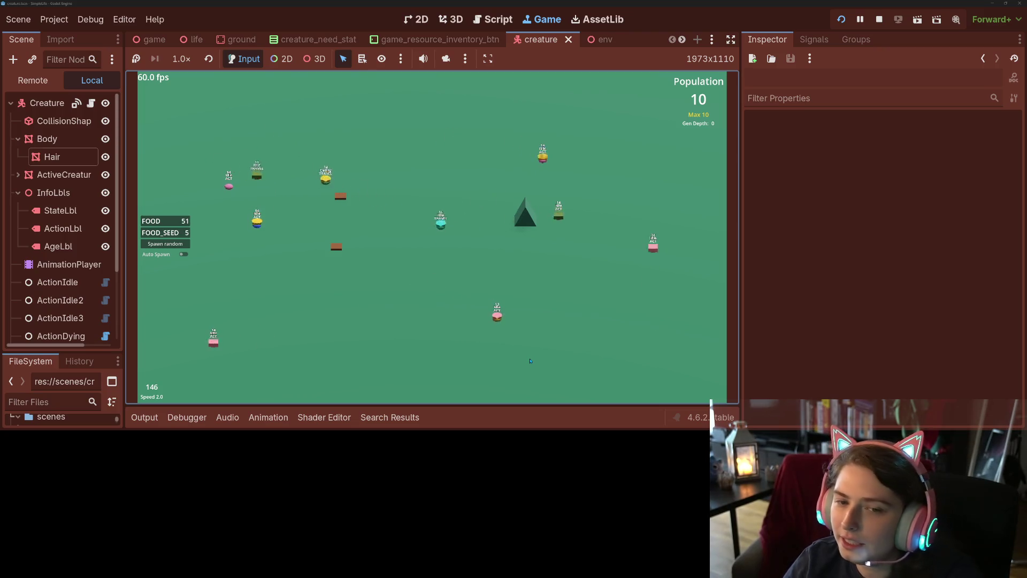
key("minus")
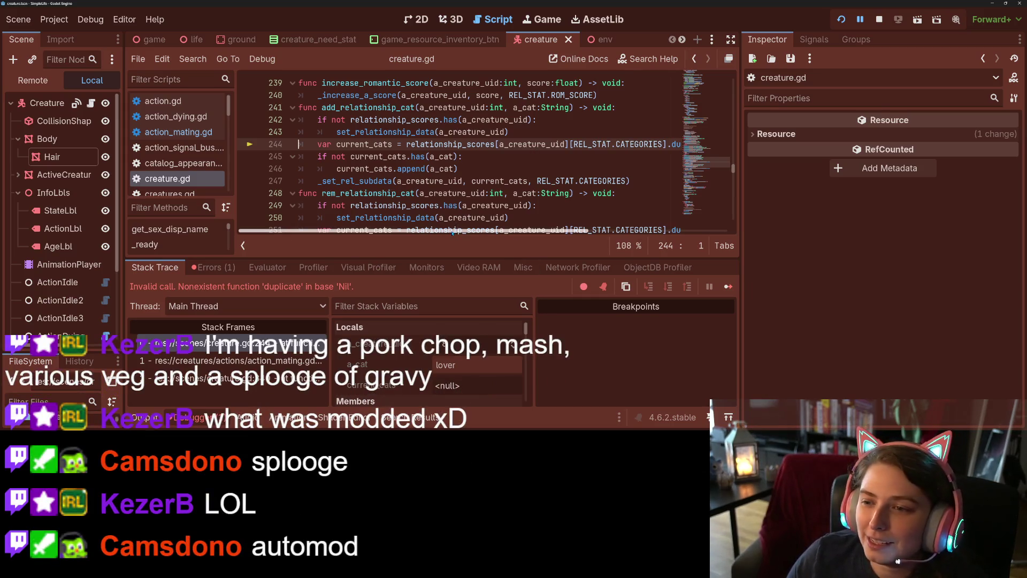
Inspect current_cats and the set_relationship_data call on line 243
scroll(474, 232, "right", 2)
mouse_move(473, 232)
left_mouse_down()
mouse_move(492, 234)
mouse_move(450, 240)
left_mouse_up()
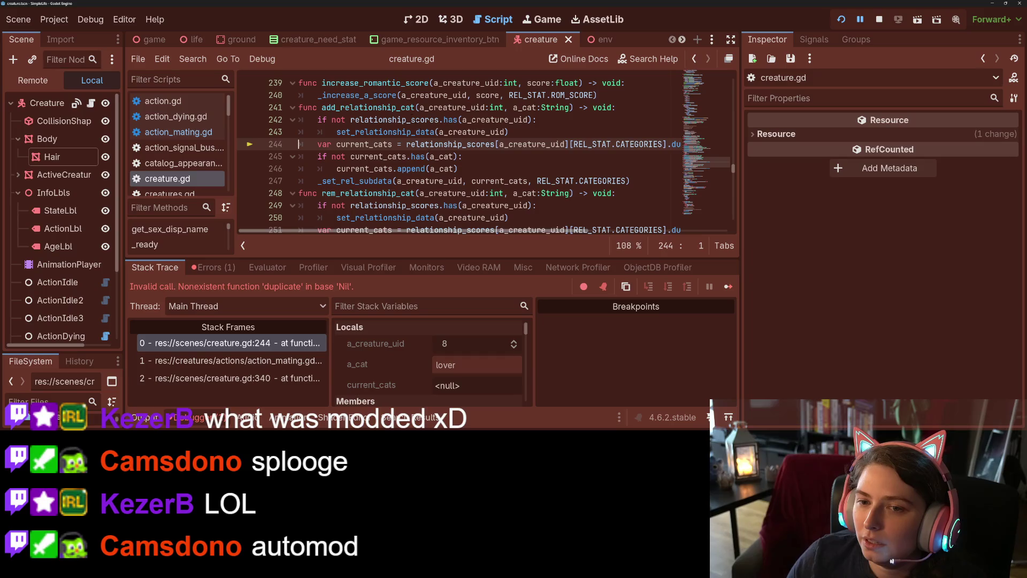
double_click(376, 145)
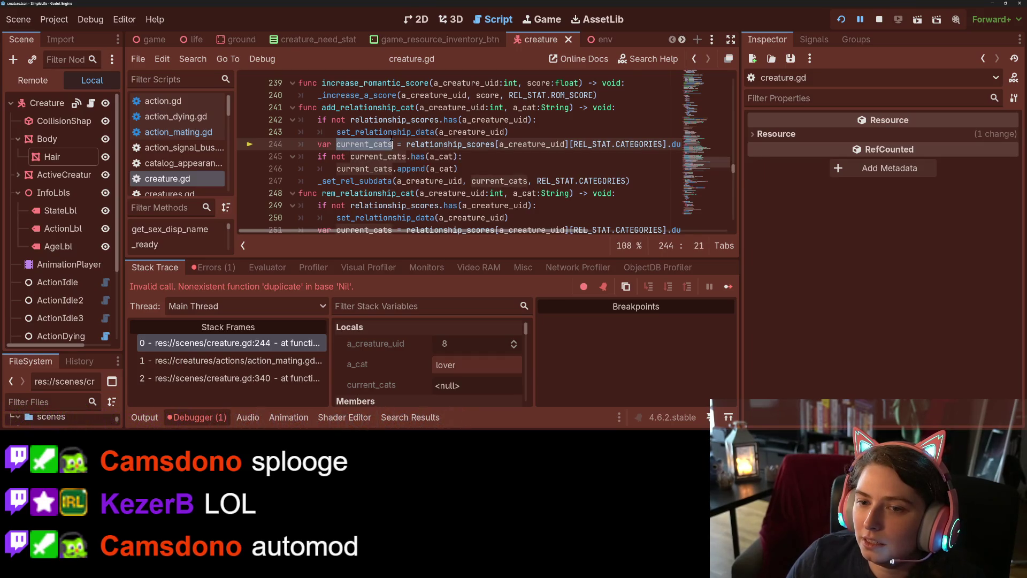
double_click(385, 131)
scroll(378, 195, "up", 3)
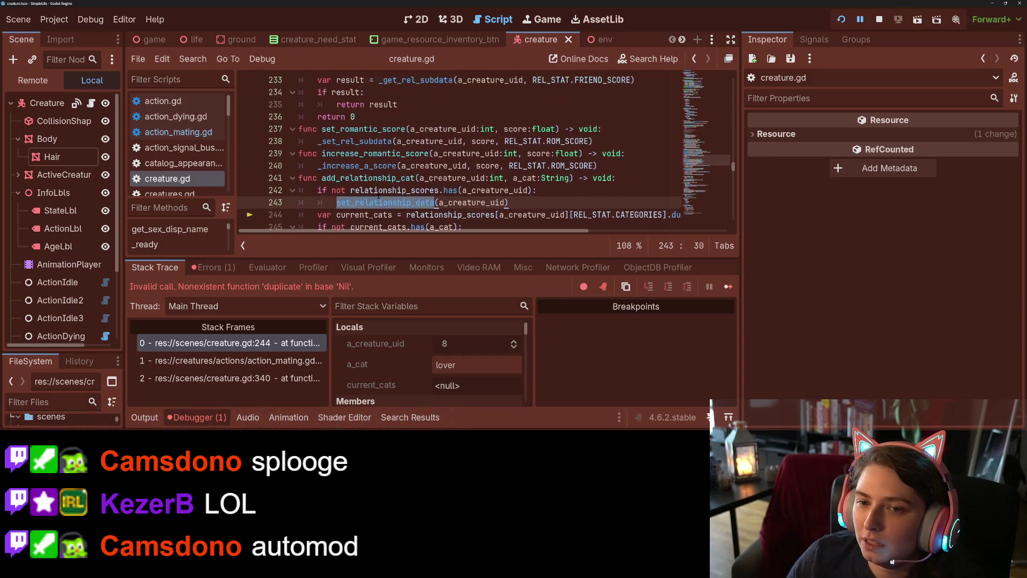
scroll(378, 195, "down", 3)
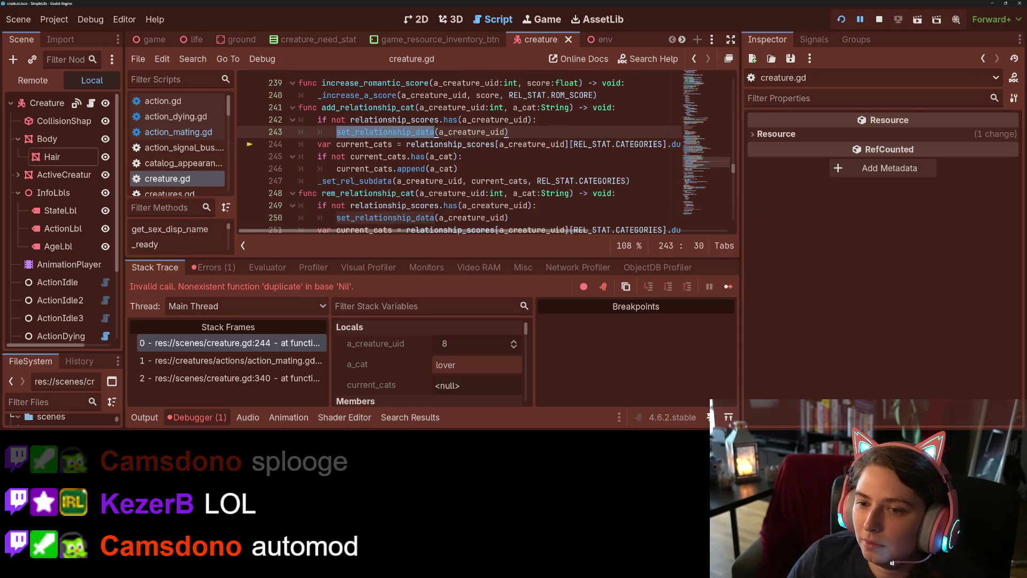
left_click(489, 153)
Check relationship_scores' value and jump to stack frame 1 in action_mating.gd
double_click(478, 145)
mouse_move(481, 149)
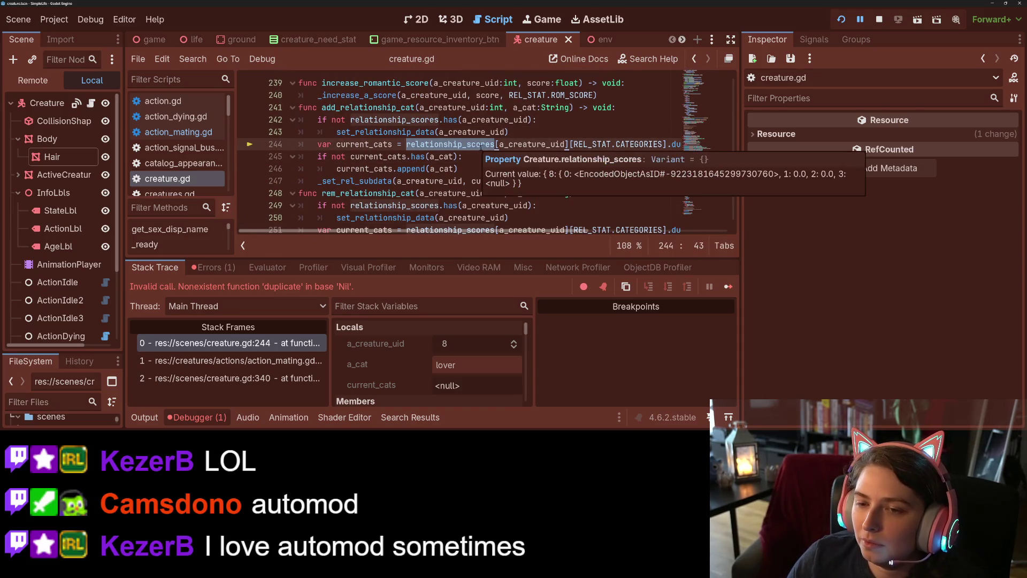
scroll(482, 151, "up", 1)
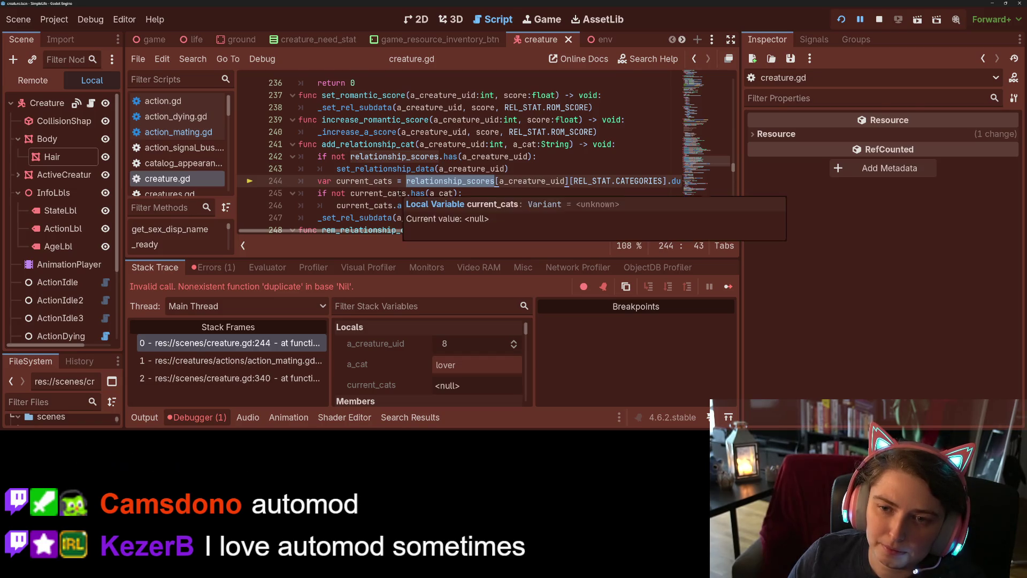
scroll(399, 193, "up", 1)
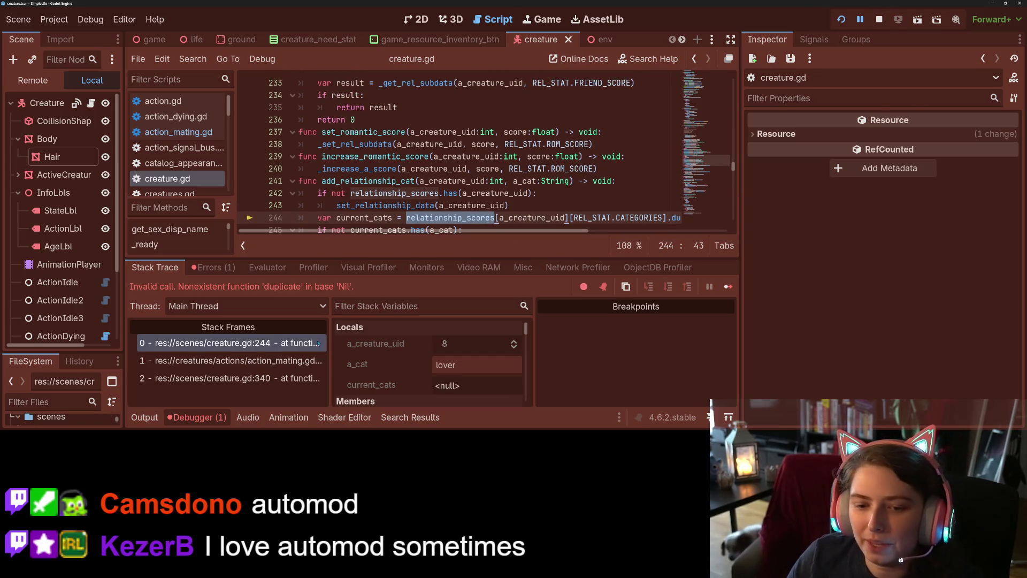
left_click(230, 360)
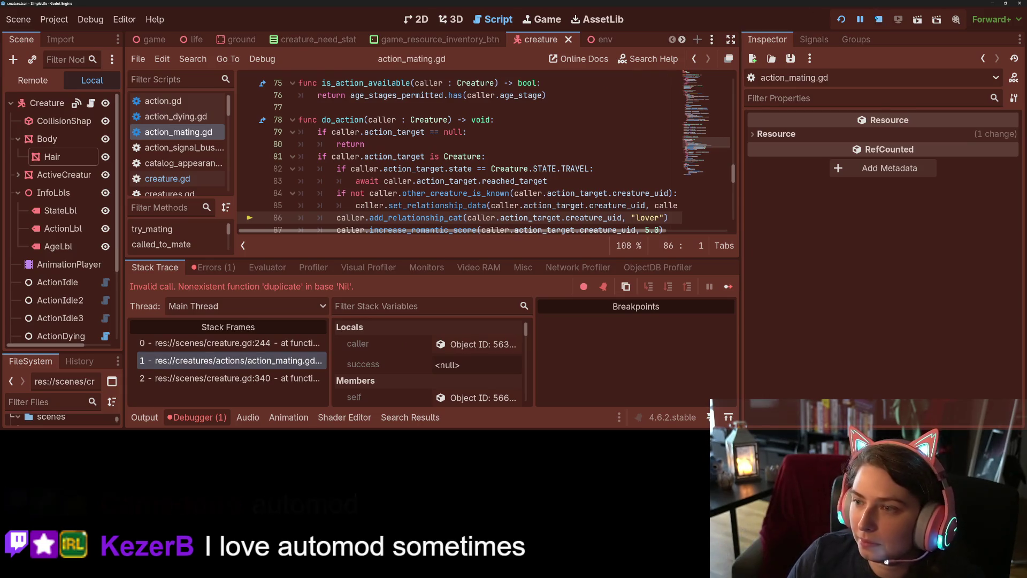
Stop debugging, collapse the debugger and review the target uid expressions on lines 85–86
key("F8")
left_click(209, 417)
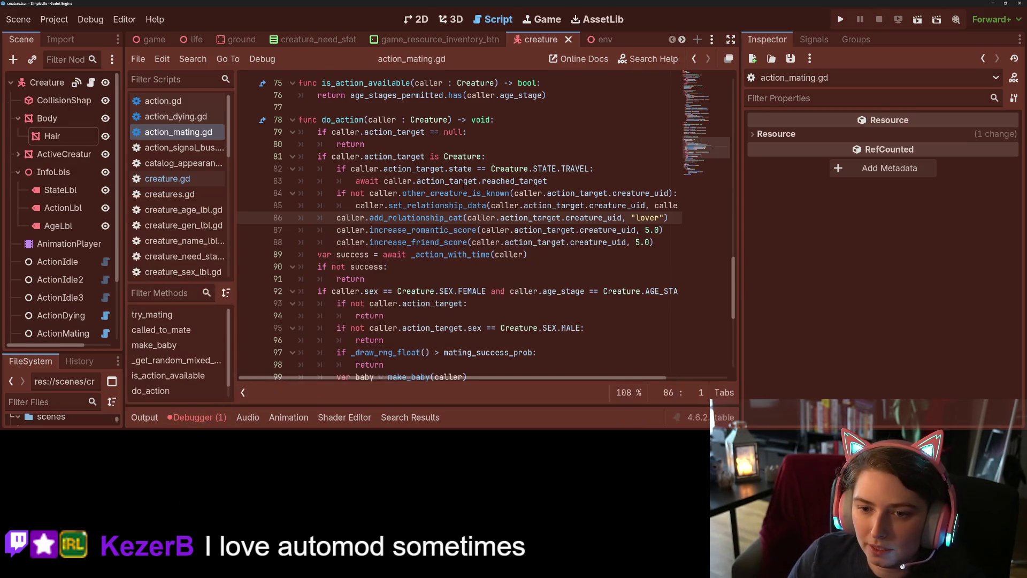
left_click(405, 181)
left_click(398, 206)
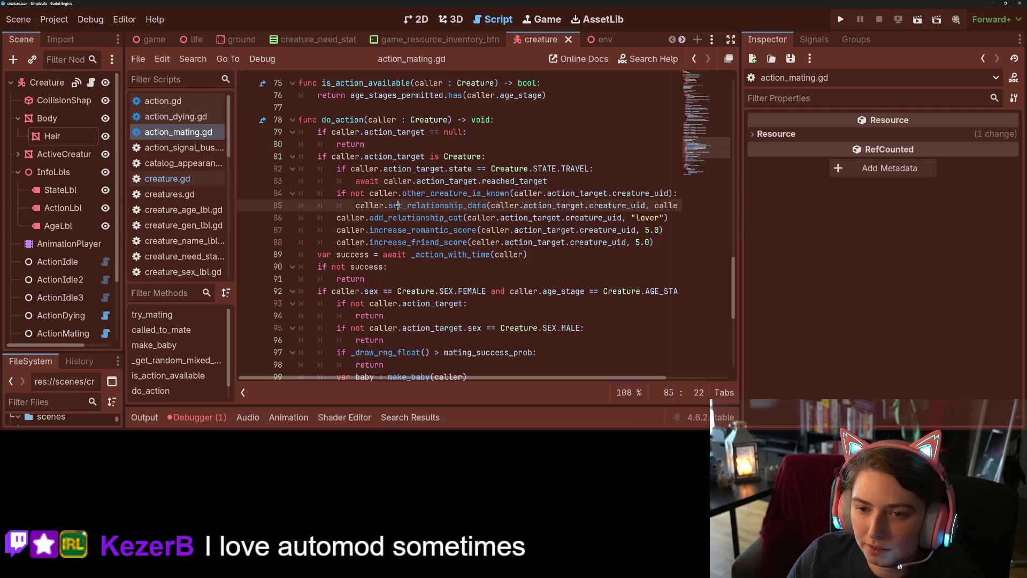
double_click(580, 206)
double_click(619, 206)
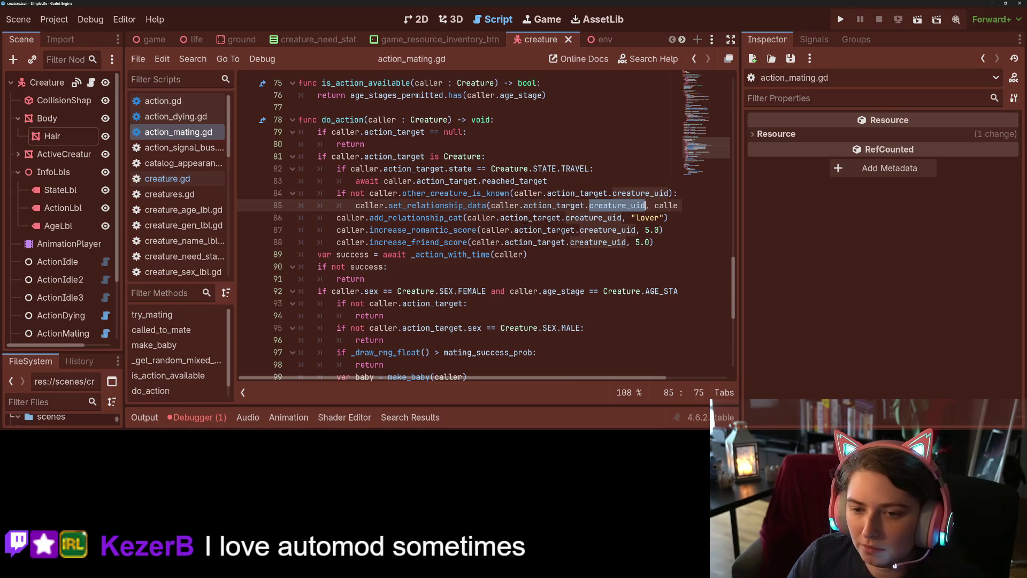
double_click(502, 218)
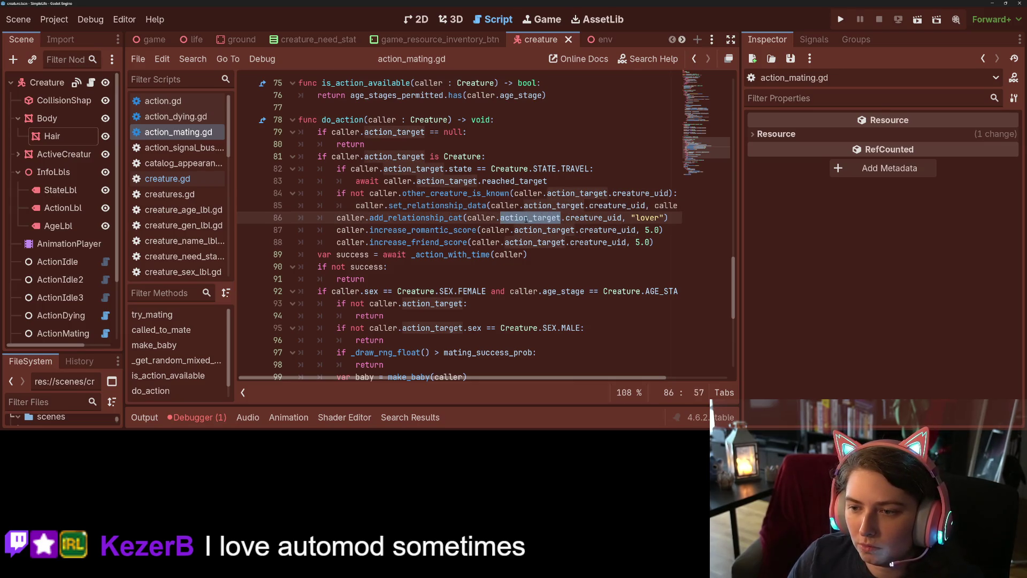
double_click(577, 218)
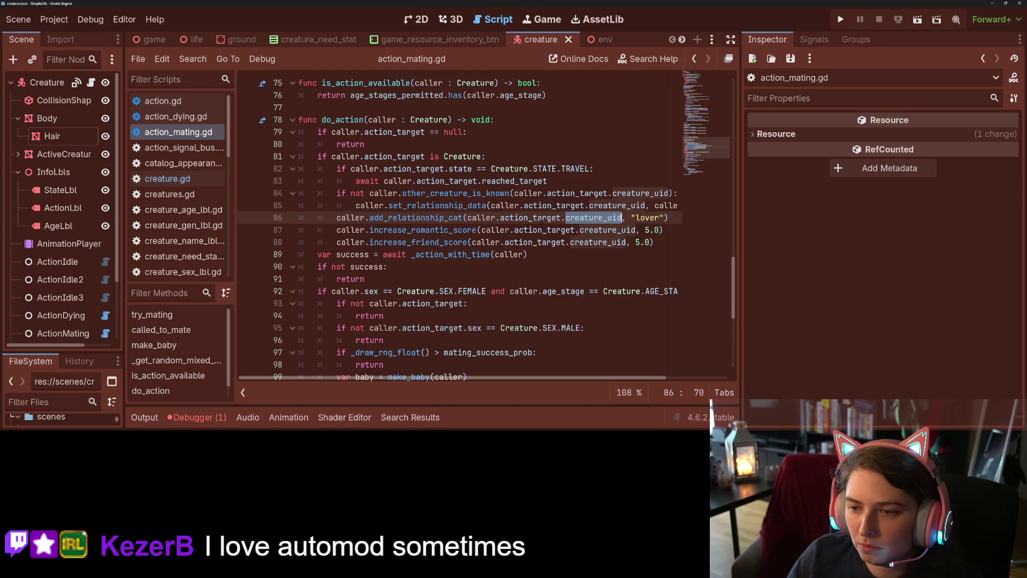
double_click(540, 217)
left_click_drag(551, 214, 336, 206)
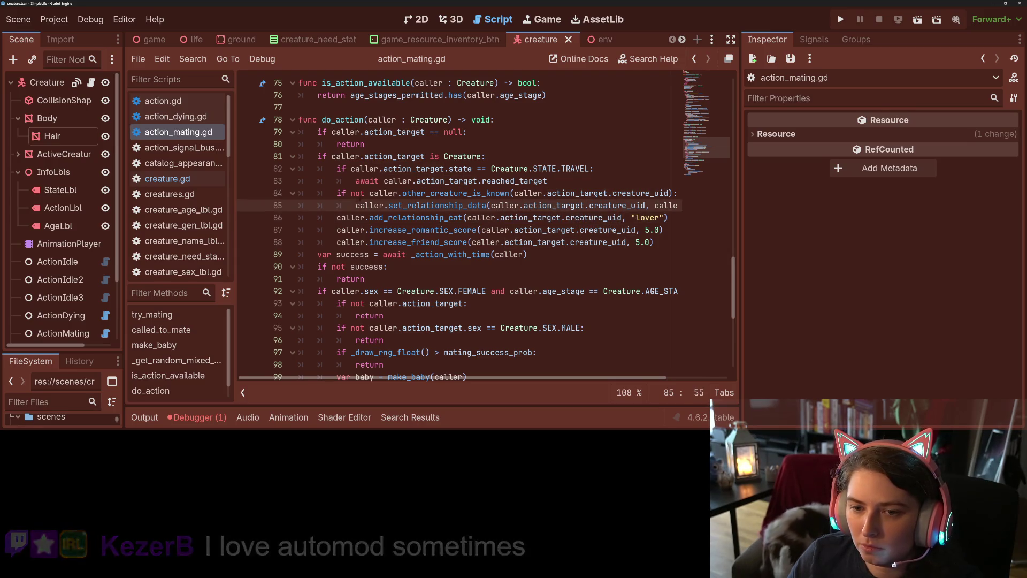
Insert a new line 84 beginning with caller.action_target, completed via autocomplete
left_click(337, 193)
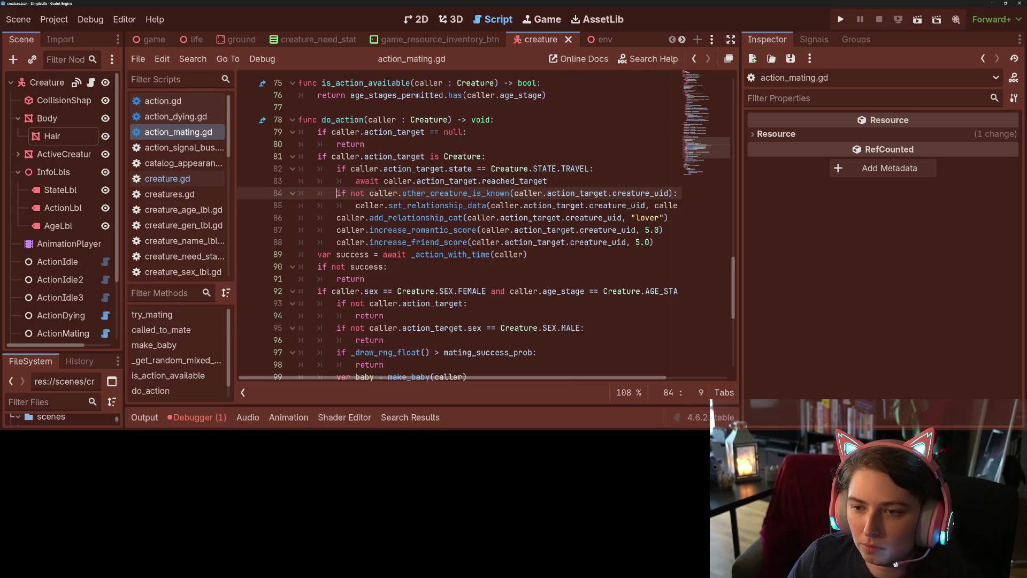
key("Return")
key("Up")
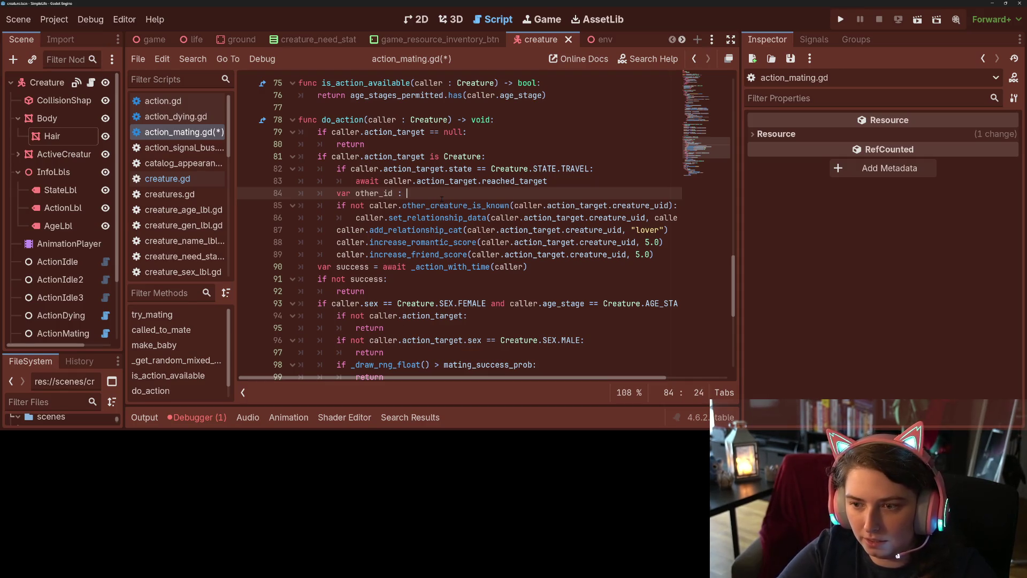
type("cal")
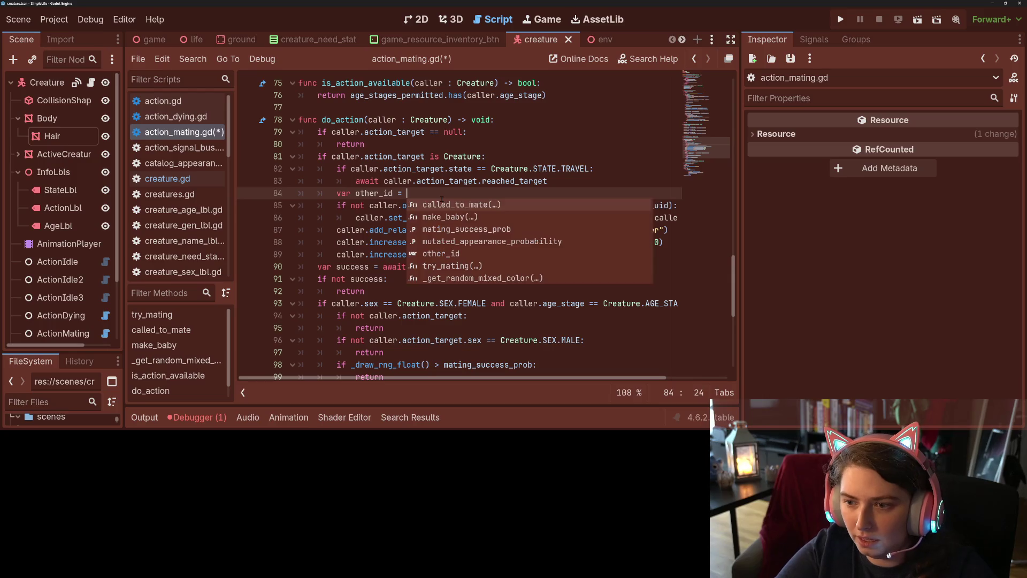
type("ler")
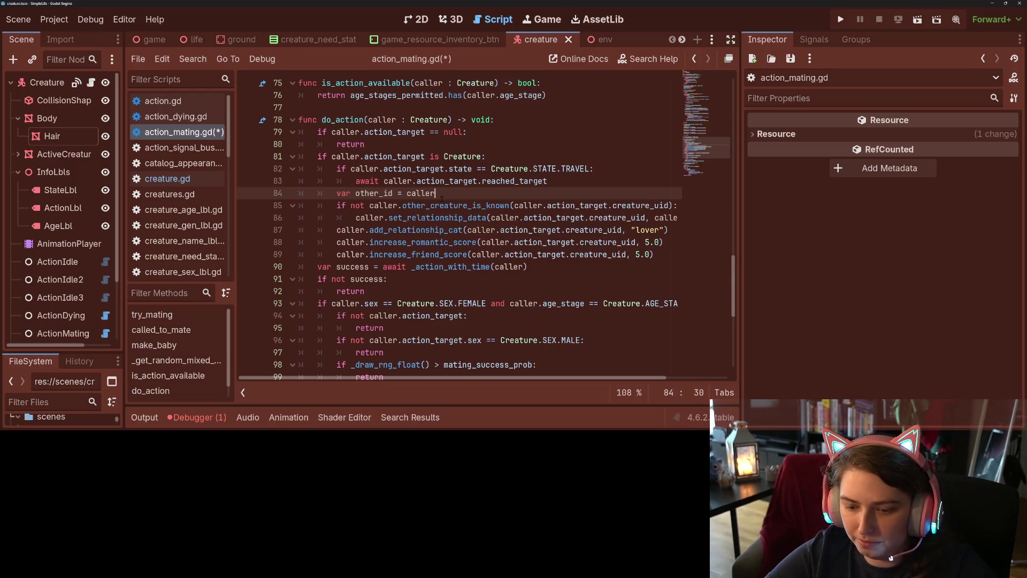
type(".action_T")
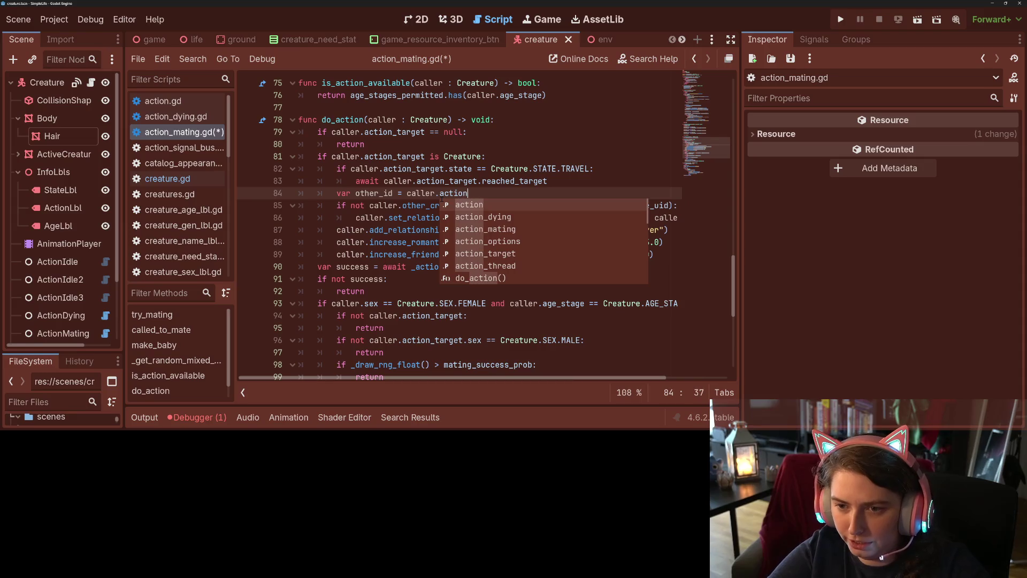
key("Return")
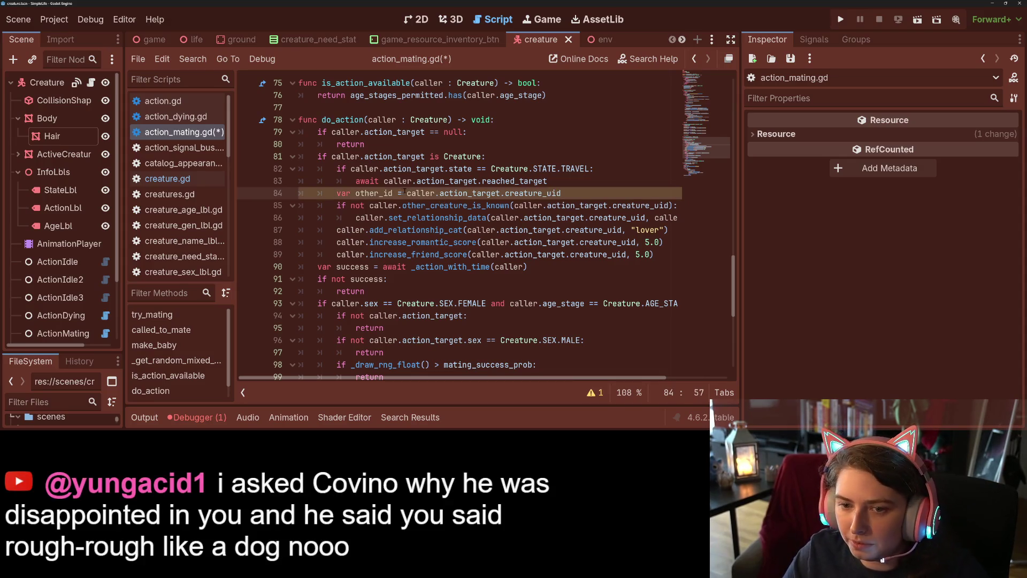
Replace caller.action_target.creature_uid with other_id on lines 85, 87, 88 and 89
mouse_move(670, 206)
left_mouse_down()
mouse_move(515, 205)
mouse_move(495, 217)
mouse_move(646, 217)
left_mouse_up()
type("other_id")
type("other_id")
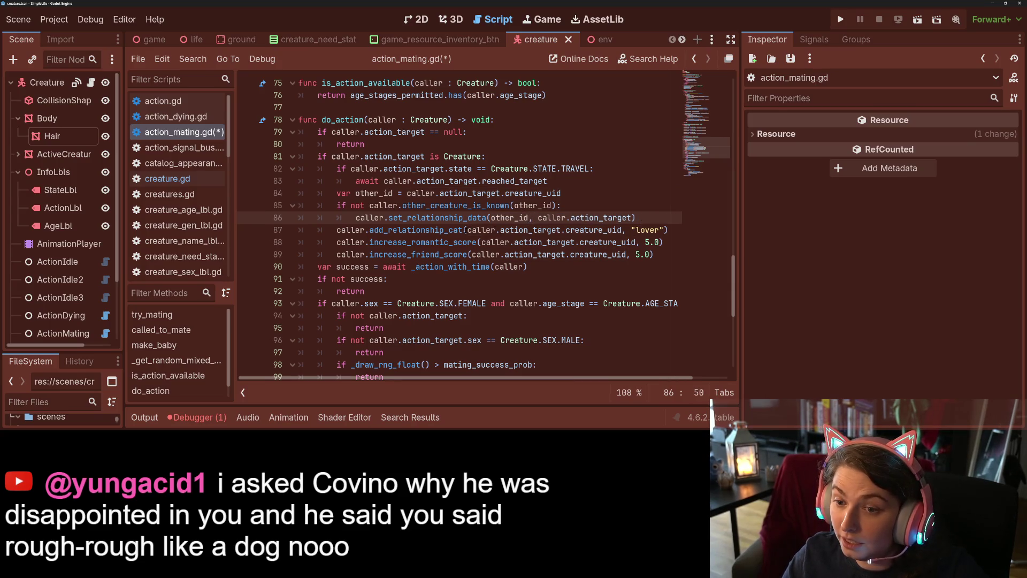
left_click_drag(467, 230, 621, 229)
type("other_id")
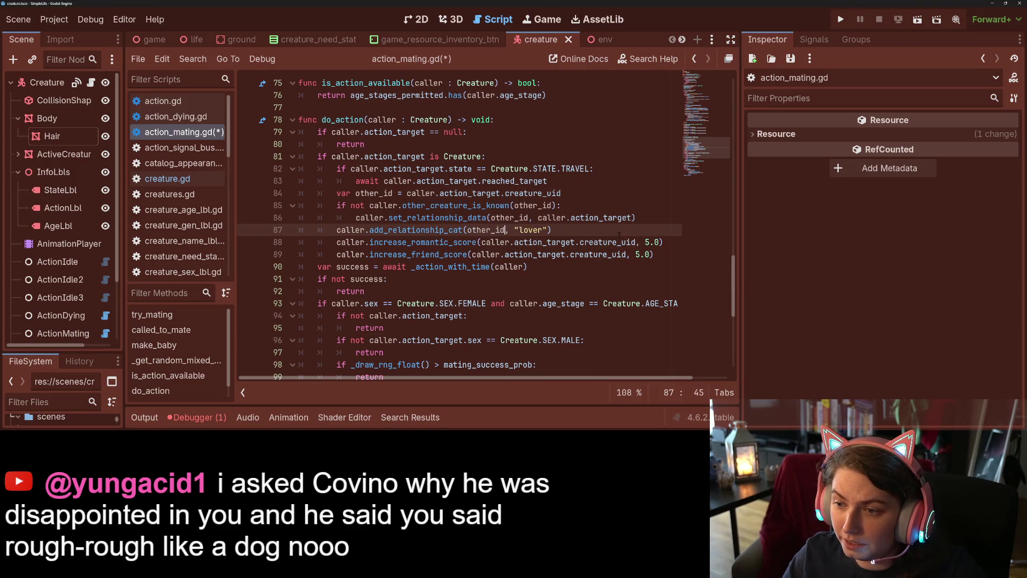
left_click_drag(480, 242, 637, 242)
type("other_id")
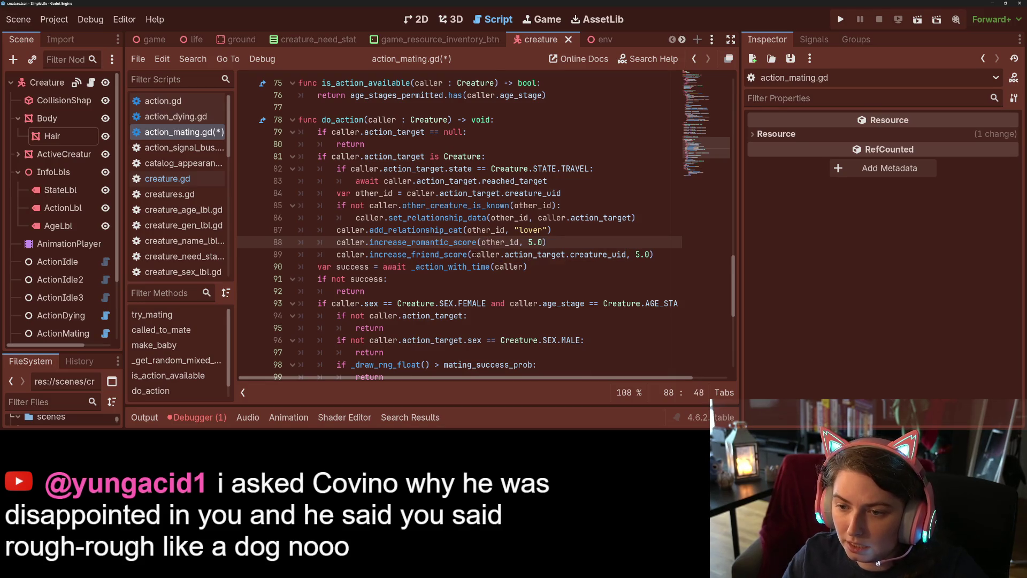
left_click_drag(471, 255, 627, 254)
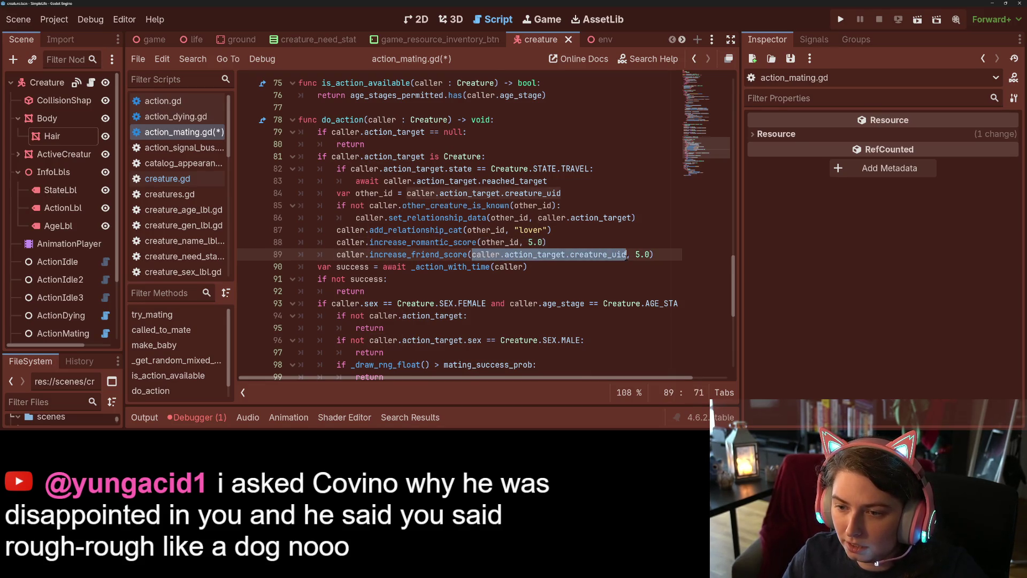
type("other_id")
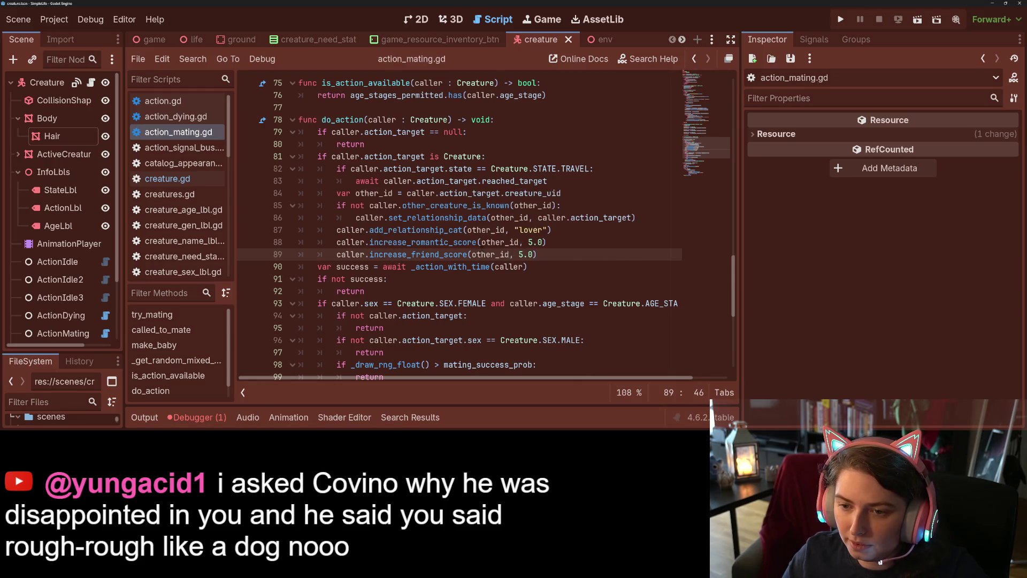
double_click(481, 254)
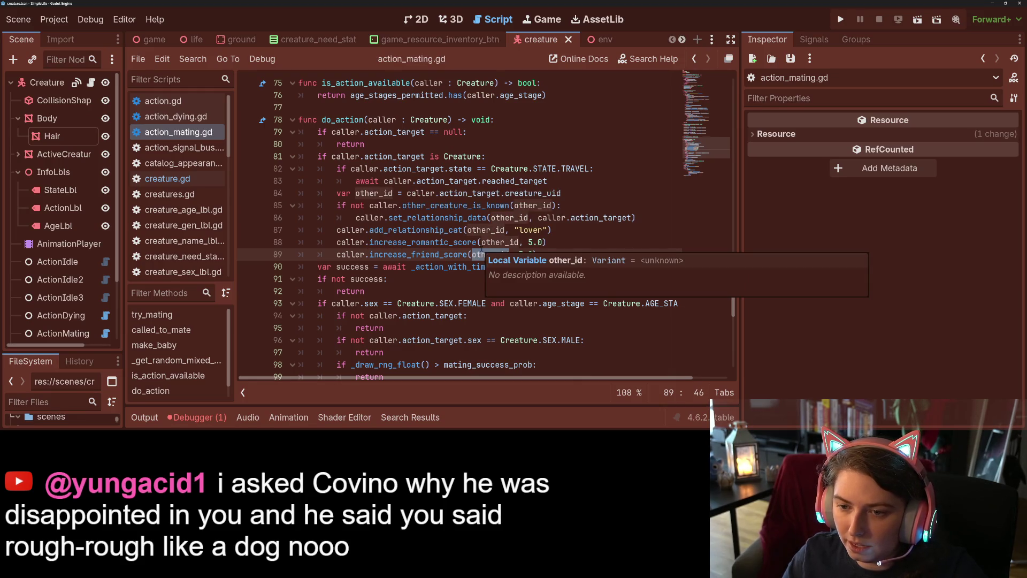
left_click(562, 231)
left_click(563, 239)
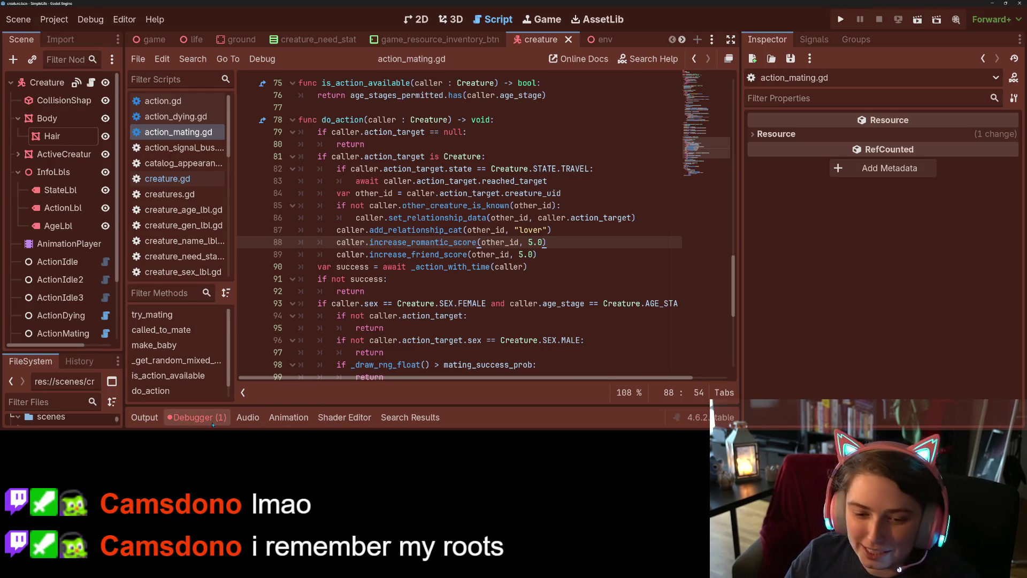
Open the Debugger's Errors list and jump to the add_relationship_cat frame in creature.gd
left_click(214, 419)
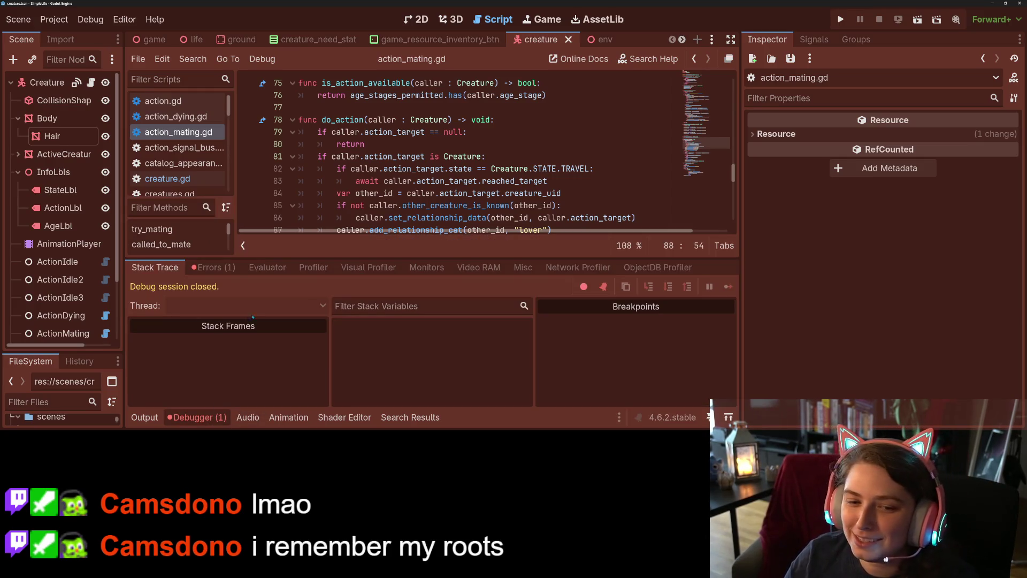
left_click(214, 268)
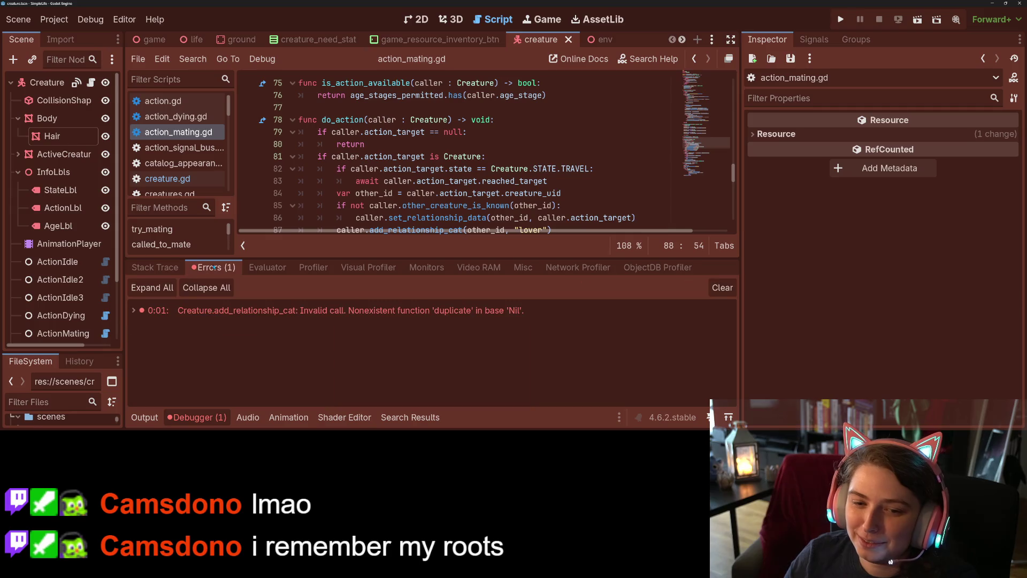
left_click(142, 311)
left_click(138, 311)
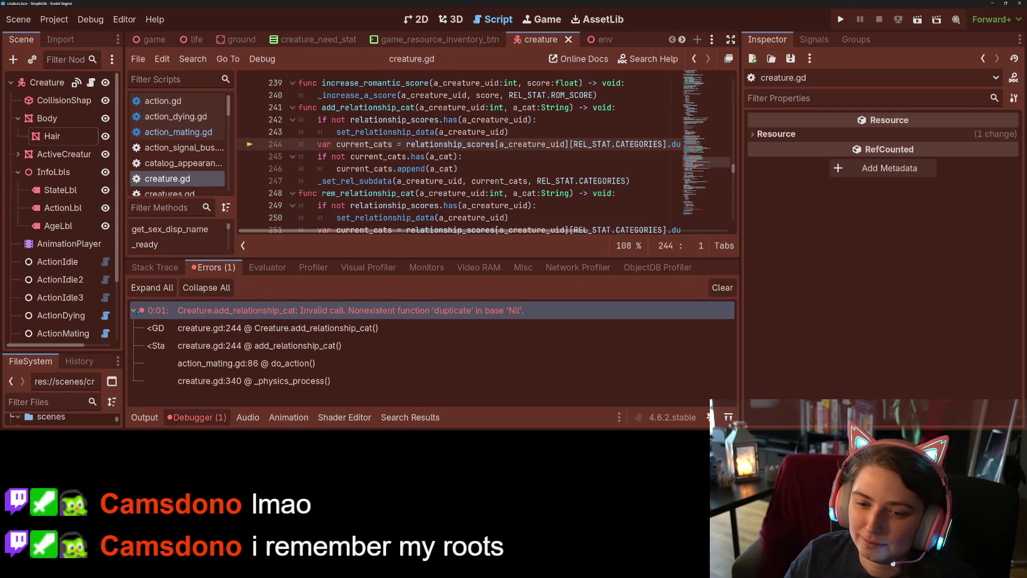
left_click(375, 334)
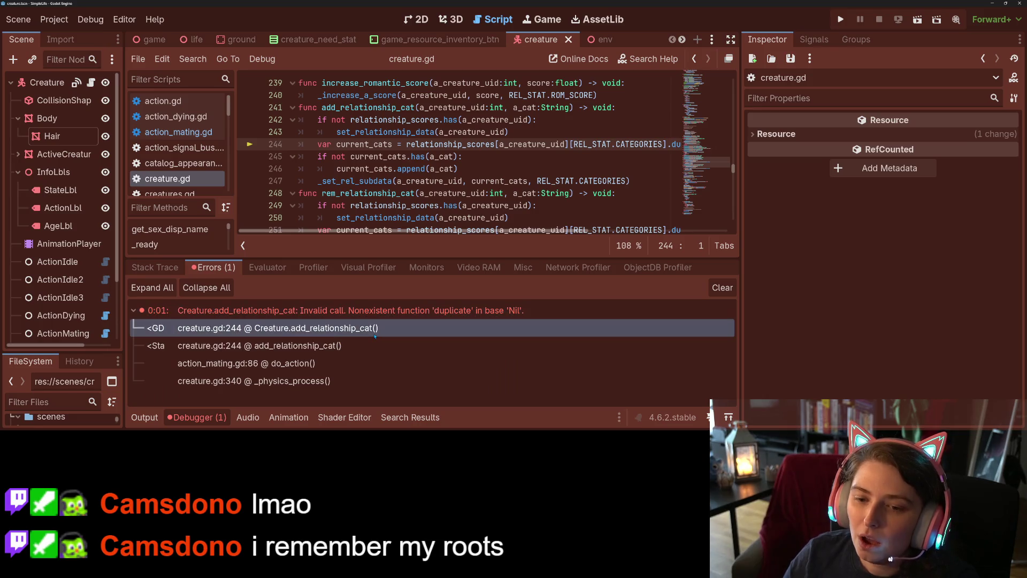
left_click(207, 419)
Change a_cat's default from null to [] on line 200 and run the project again
scroll(438, 274, "up", 4)
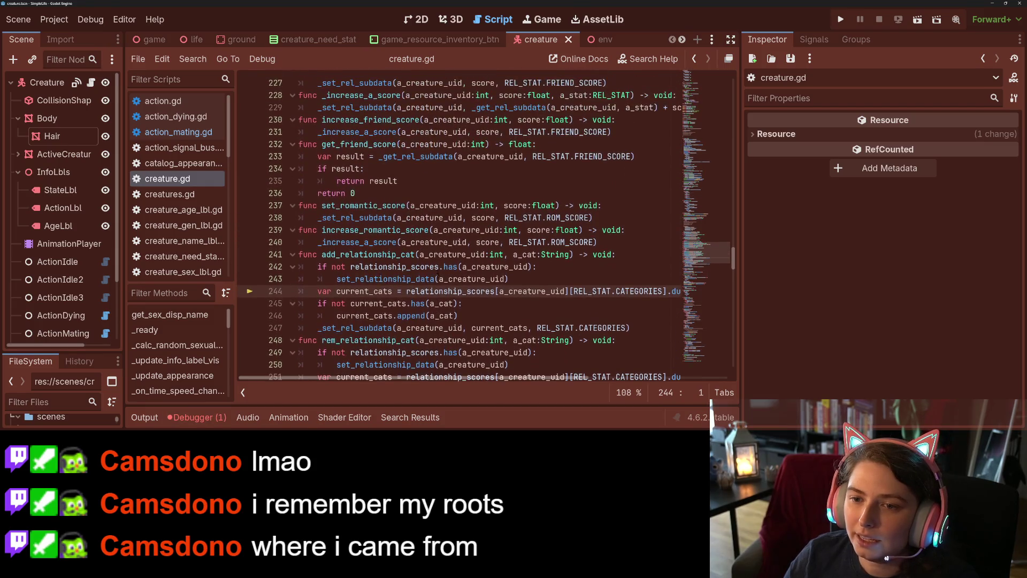
left_click(303, 304)
scroll(374, 304, "up", 8)
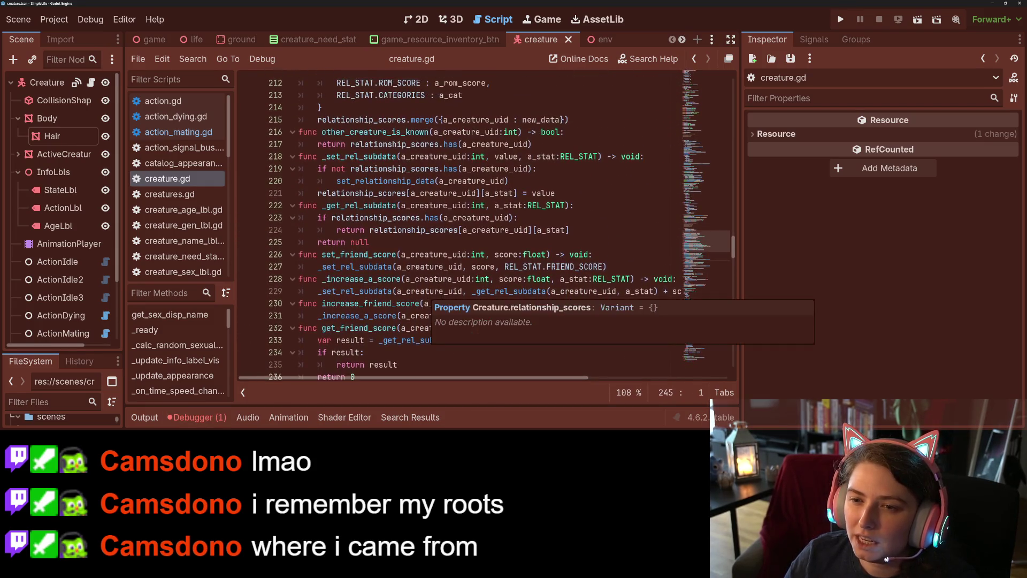
scroll(456, 296, "up", 3)
double_click(565, 156)
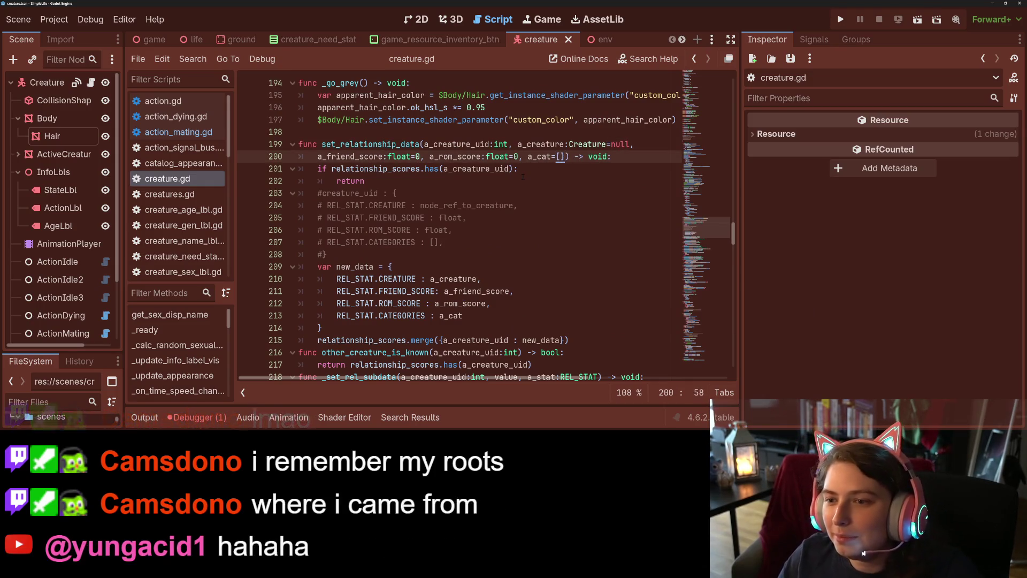
left_click(522, 177)
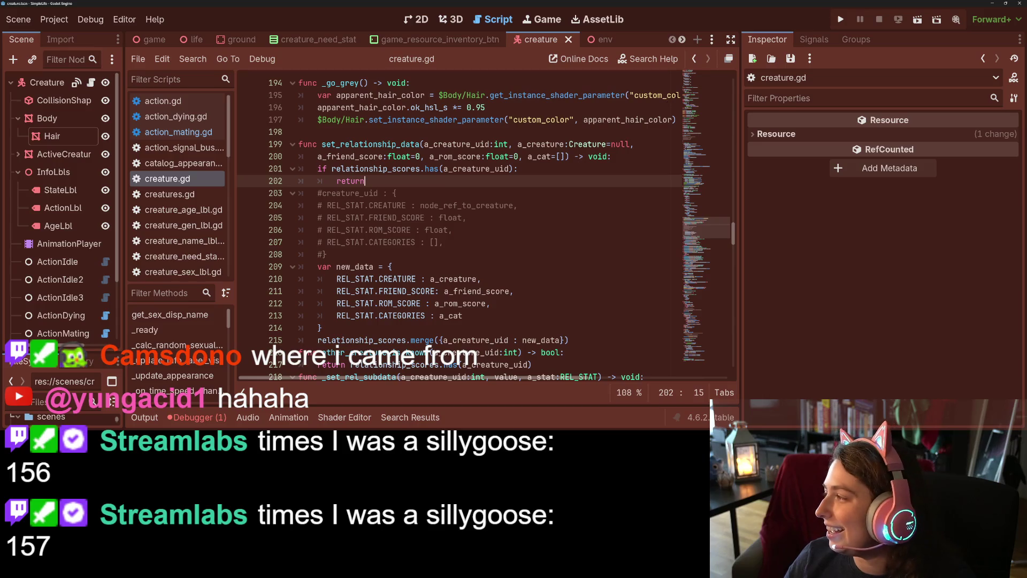
left_click(840, 19)
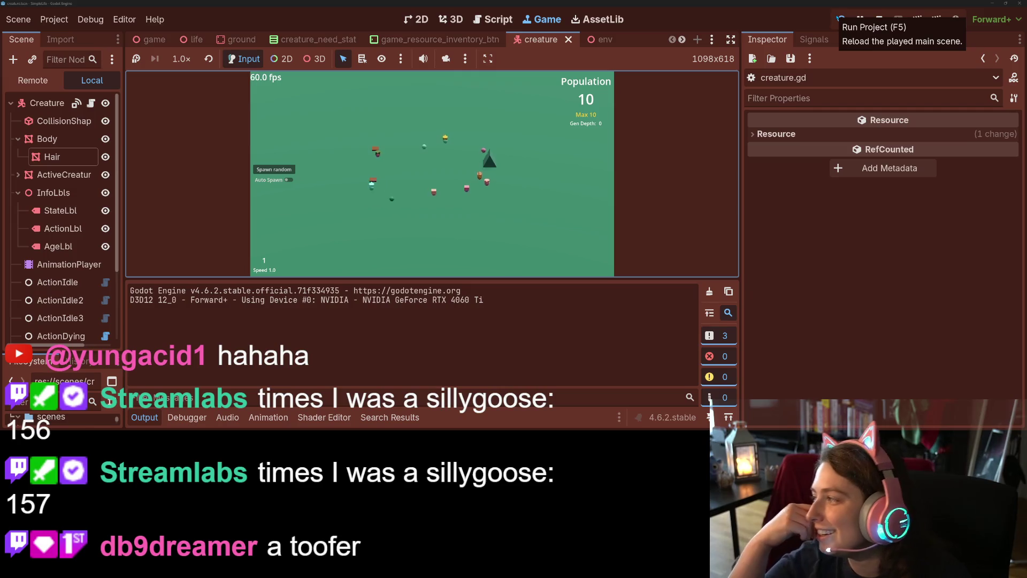
Collapse the Output panel, drop the game speed from 4.0 to 1.0, and select a creature
left_click(150, 416)
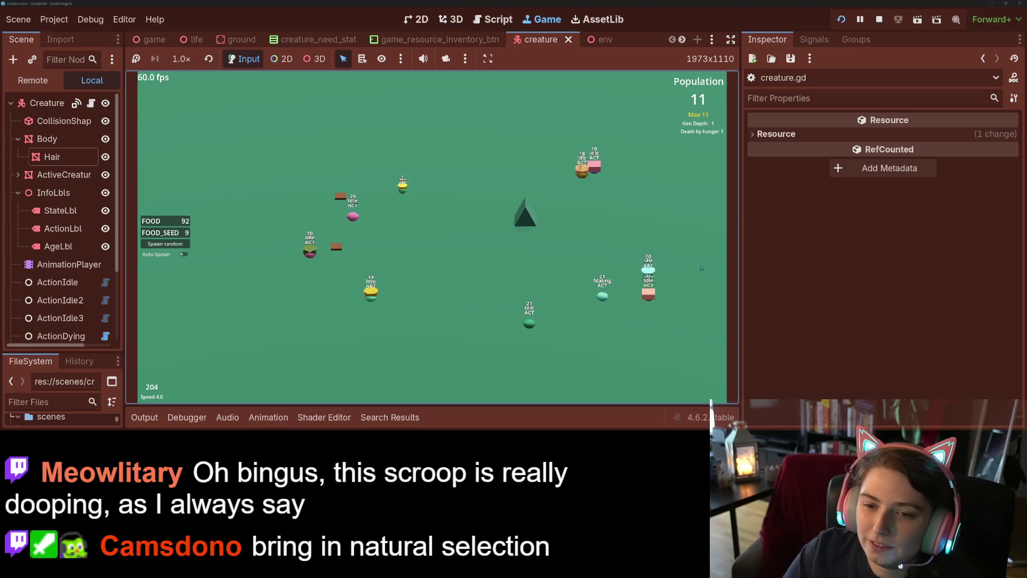
key("1")
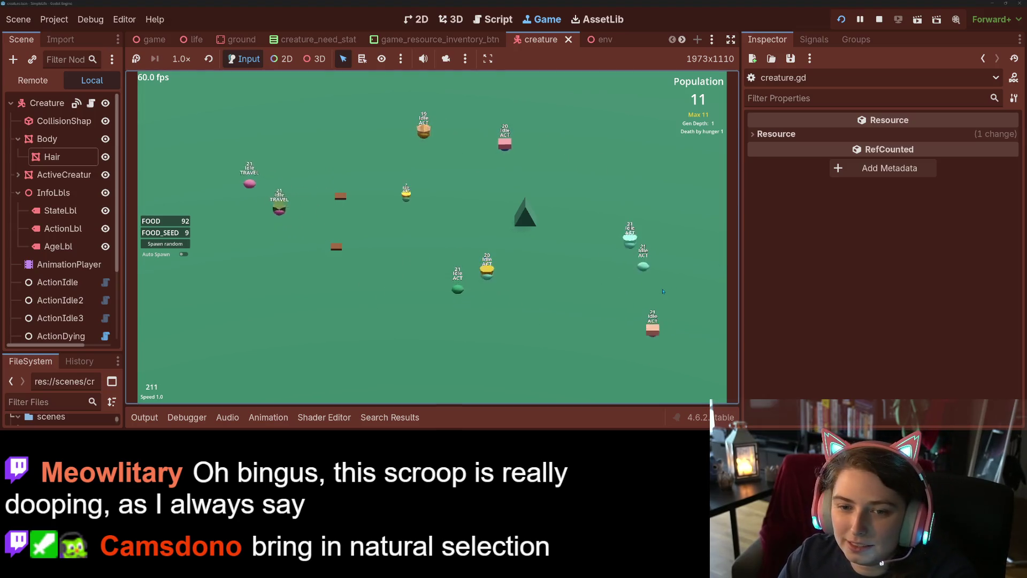
left_click(246, 193)
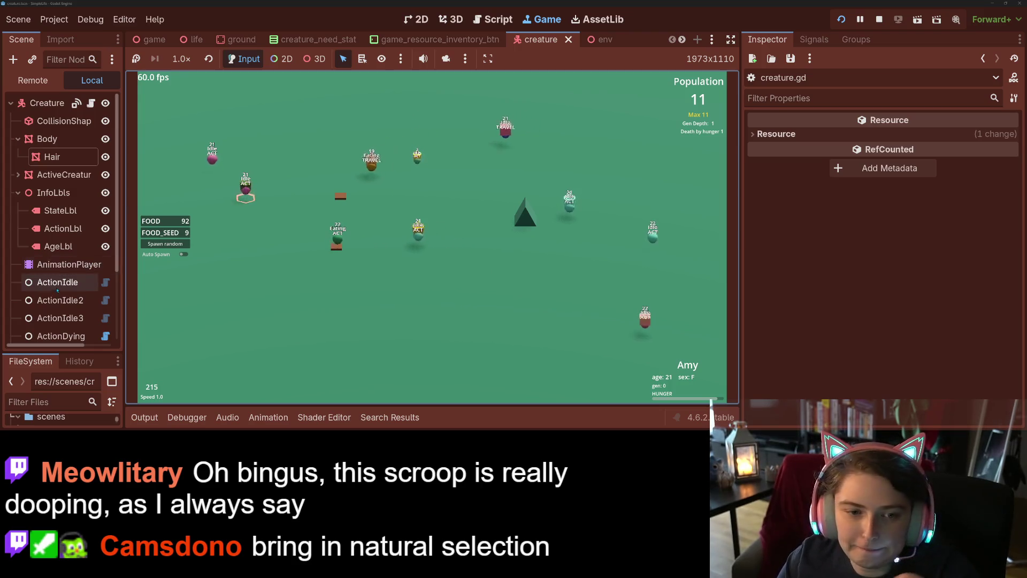
Open the remote scene tree and inspect the first four creatures' live properties in turn
scroll(57, 262, "down", 3)
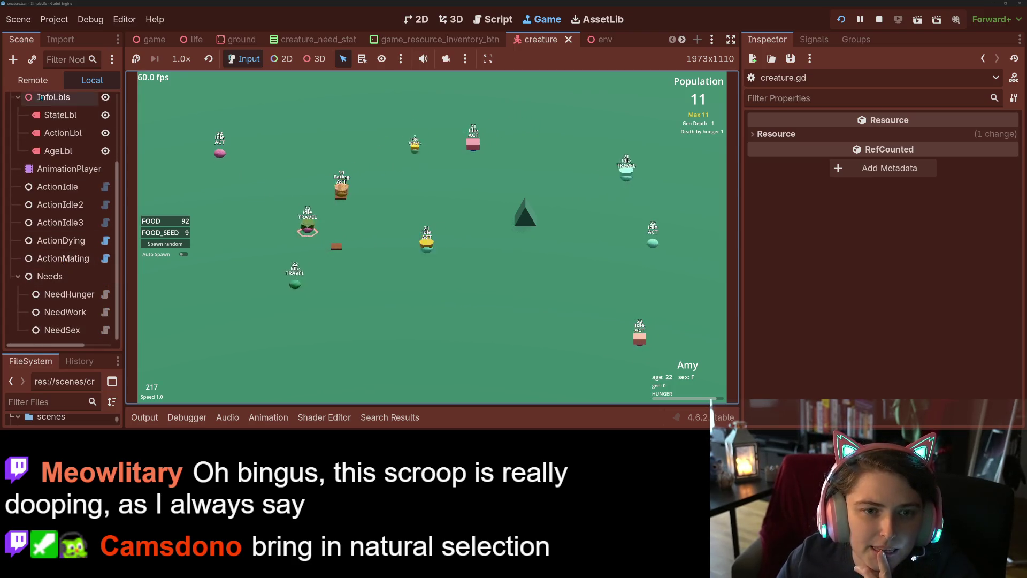
left_click(33, 81)
scroll(66, 251, "down", 3)
left_click(65, 228)
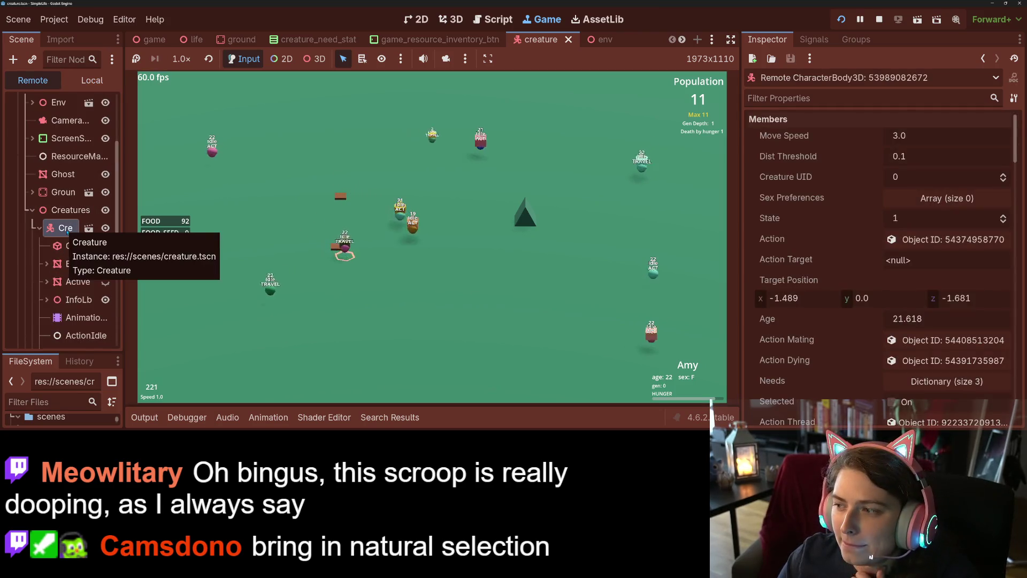
scroll(783, 340, "down", 2)
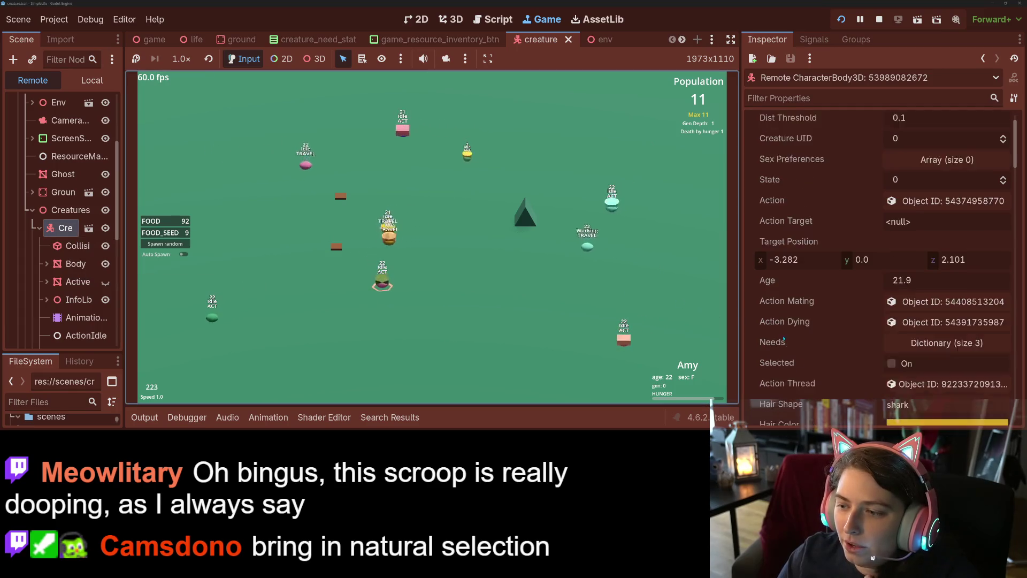
scroll(784, 340, "down", 5)
scroll(784, 339, "down", 2)
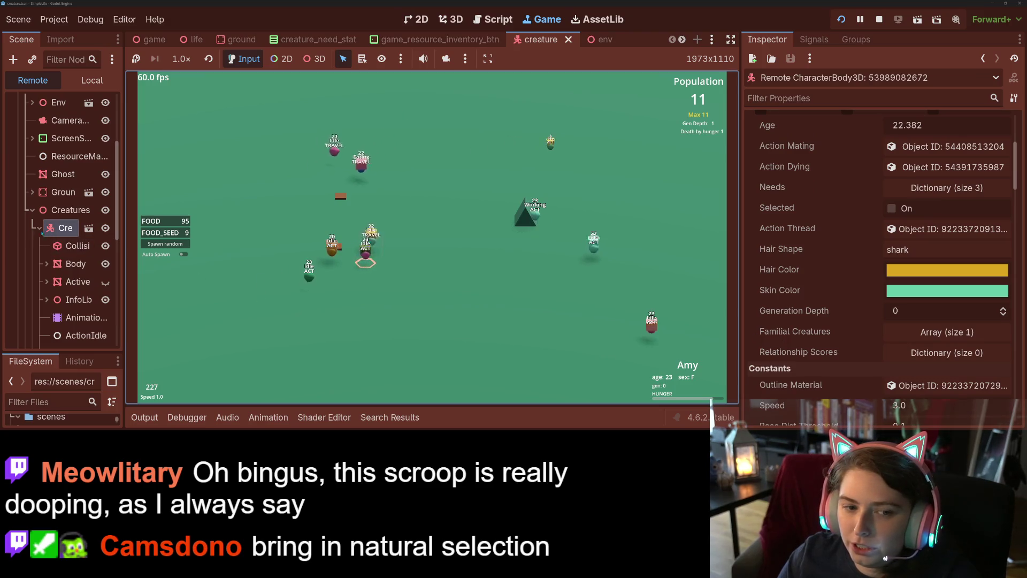
left_click(39, 229)
left_click(63, 245)
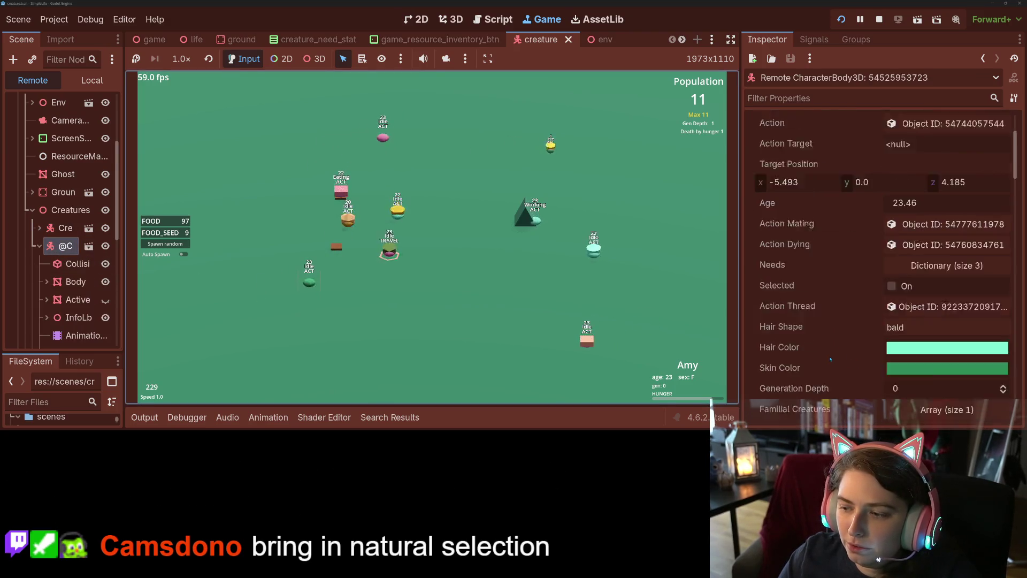
scroll(830, 359, "down", 2)
left_click(39, 246)
left_click(62, 264)
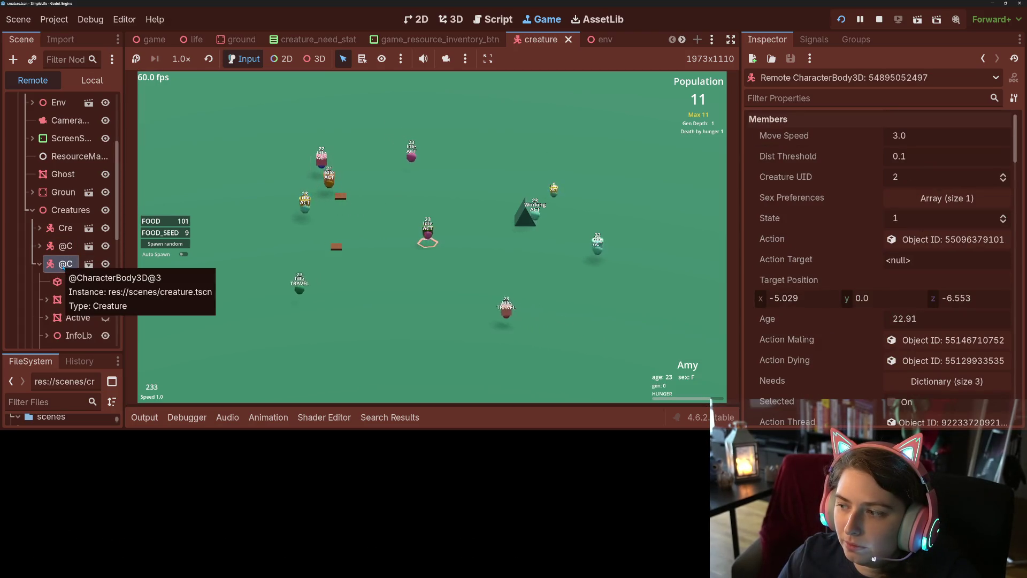
scroll(810, 304, "down", 5)
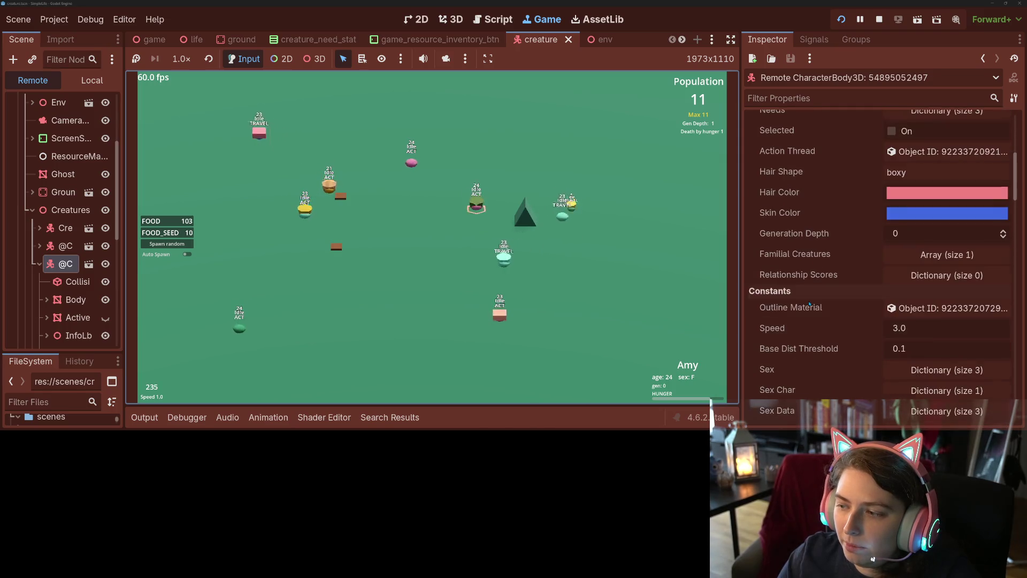
left_click(39, 264)
left_click(63, 282)
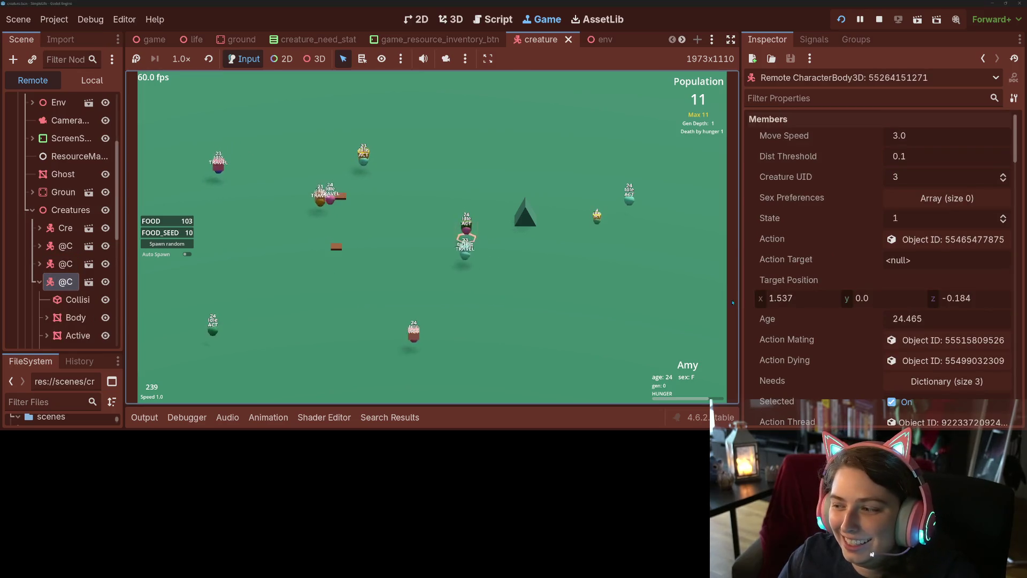
scroll(774, 321, "down", 4)
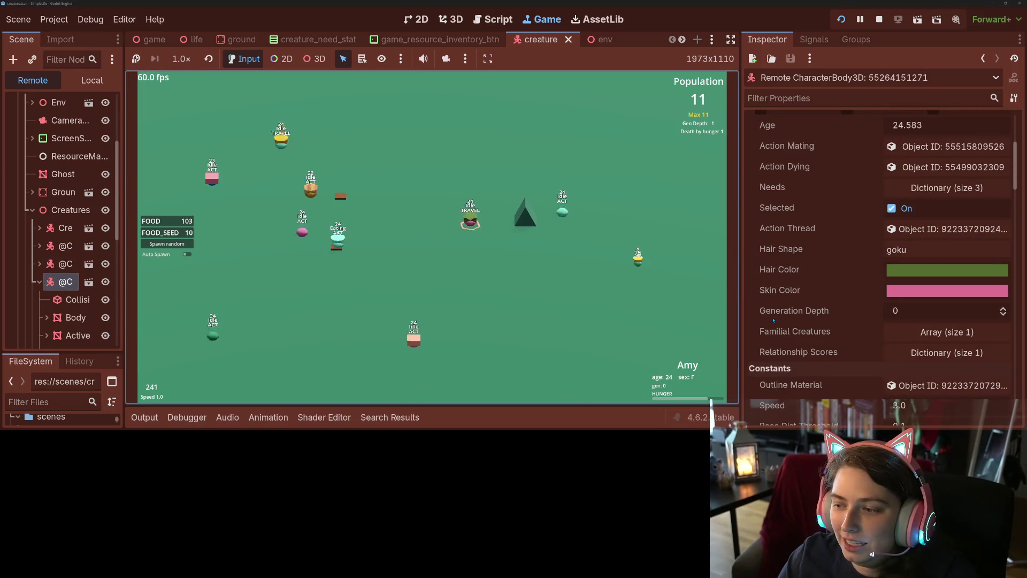
Expand Relationship Scores key 6 down to the array holding 'lover', then return to the game
left_click(921, 352)
scroll(843, 331, "down", 2)
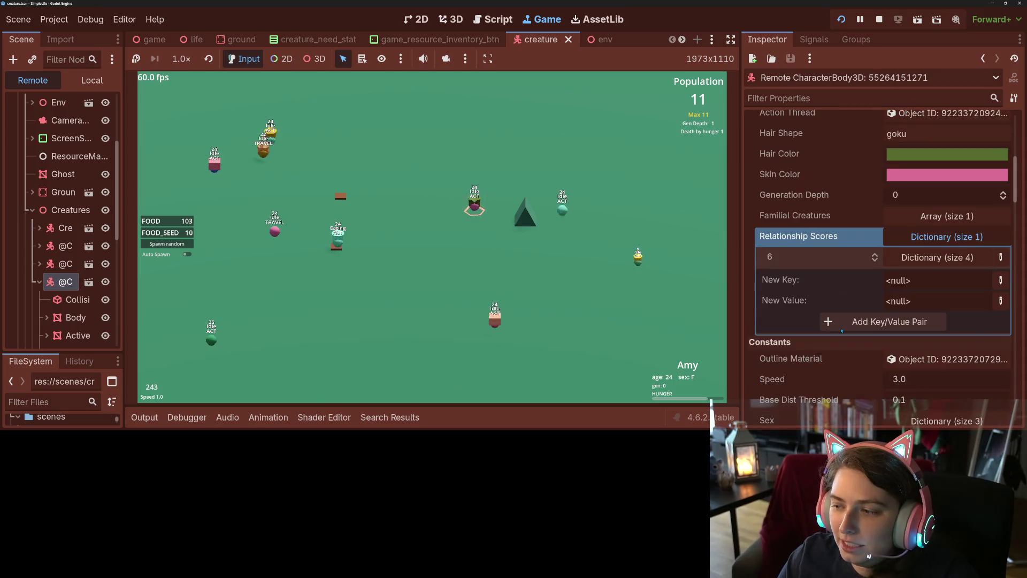
left_click(909, 259)
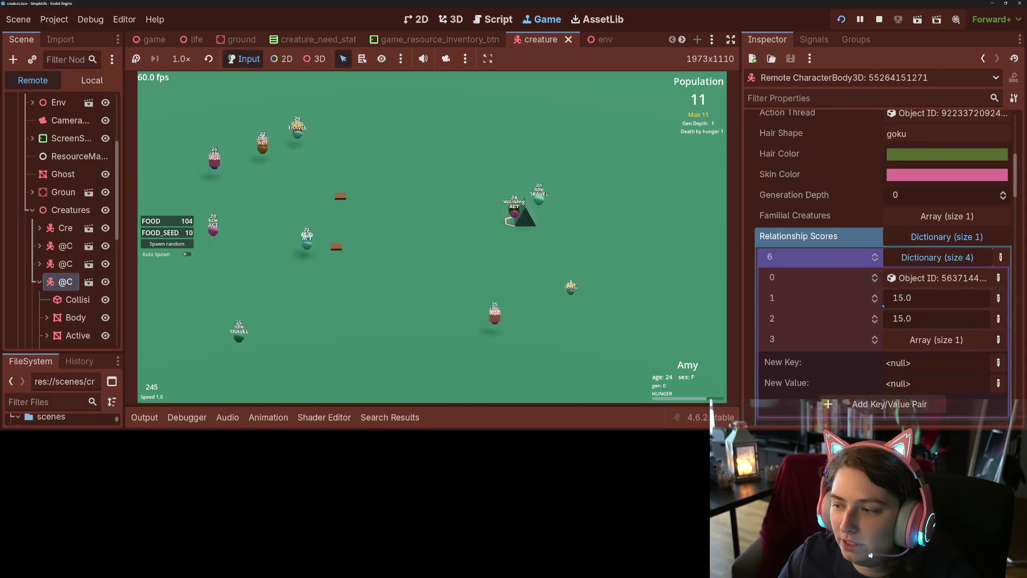
left_click(937, 340)
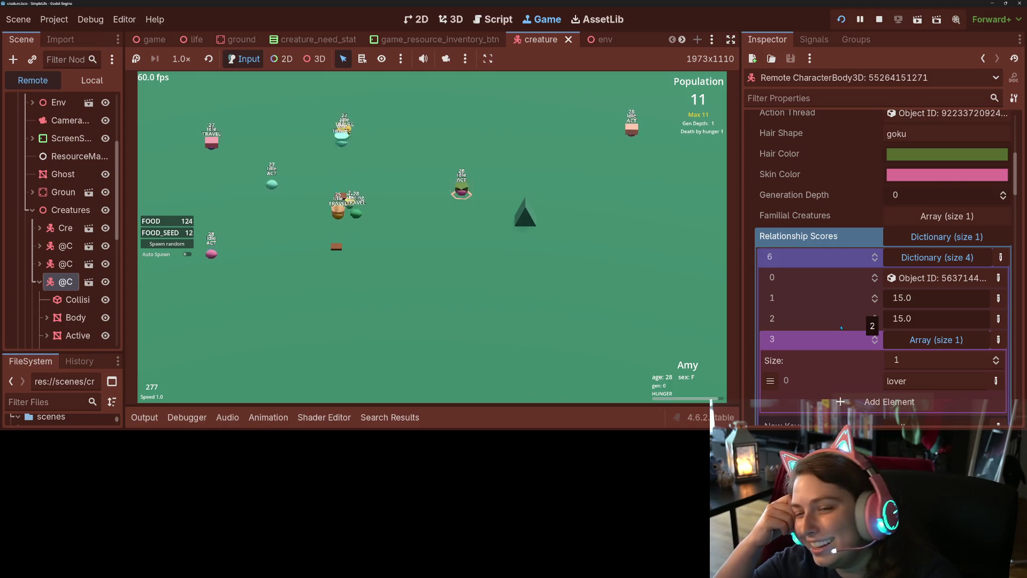
left_click(509, 363)
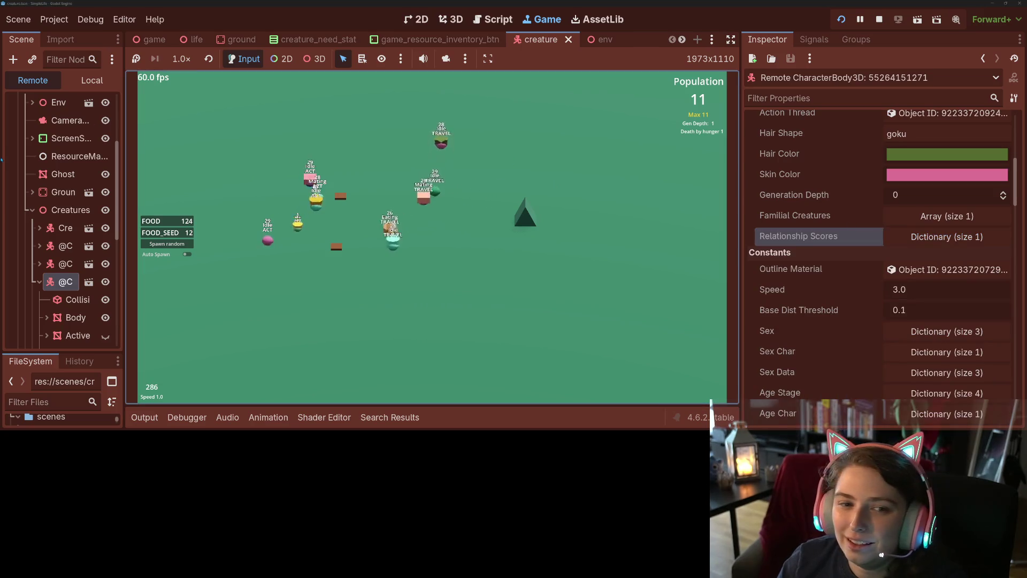
scroll(42, 159, "up", 5)
Show the GlobalSettings properties in the Remote tree and toggle the simulation between 4.0 and normal speed
left_click(59, 140)
left_click(517, 342)
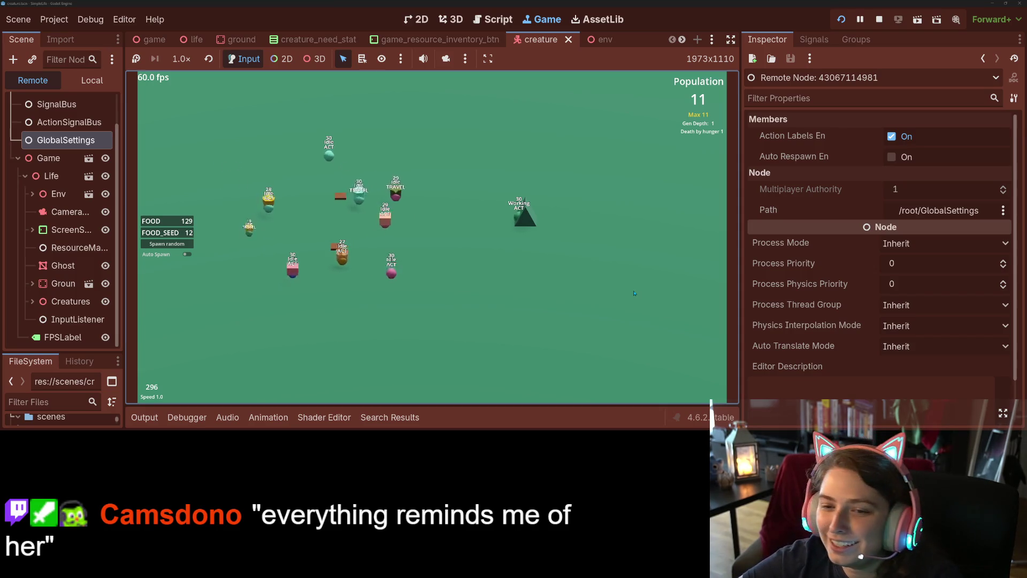
key("4")
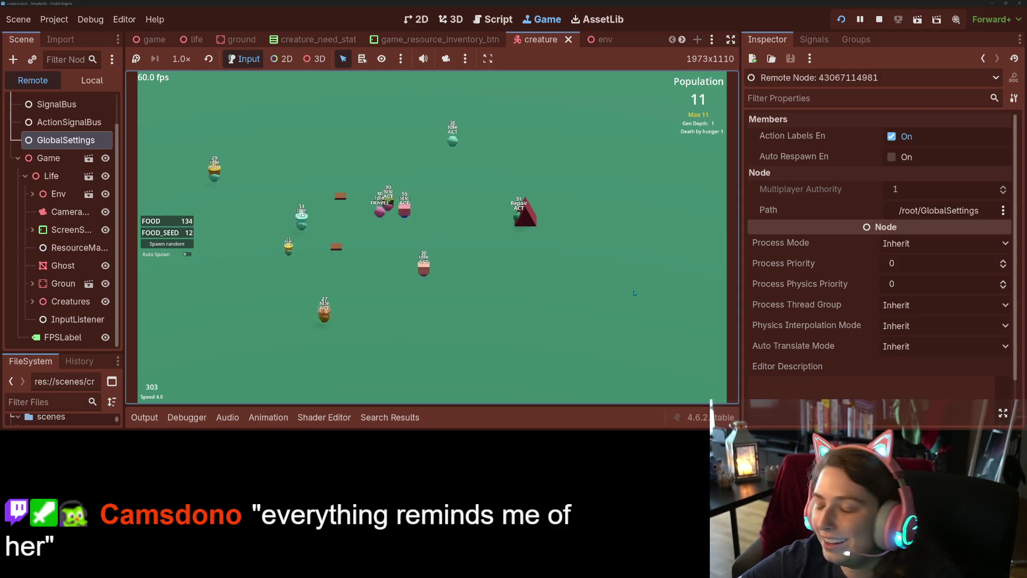
key("1")
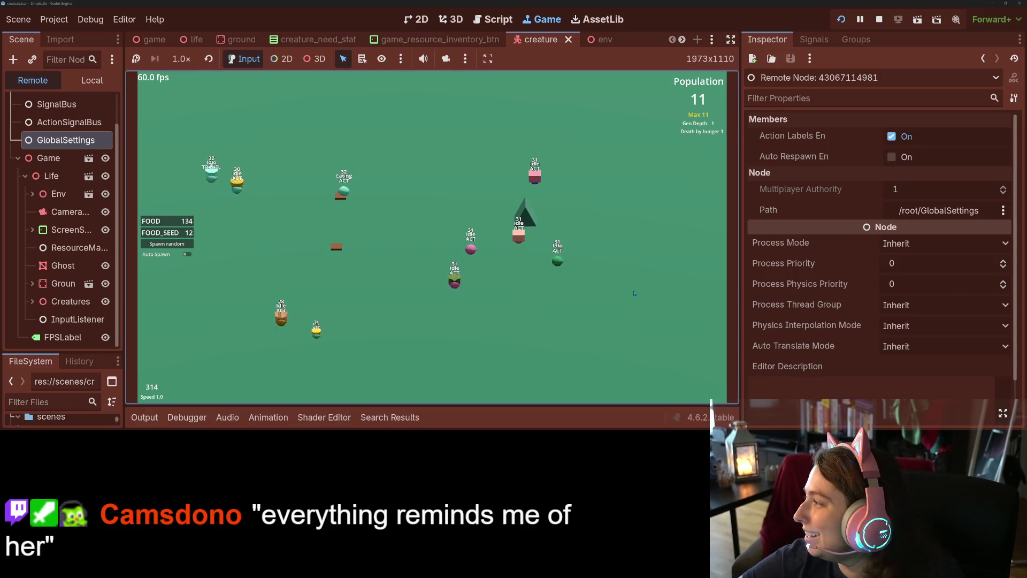
key("4")
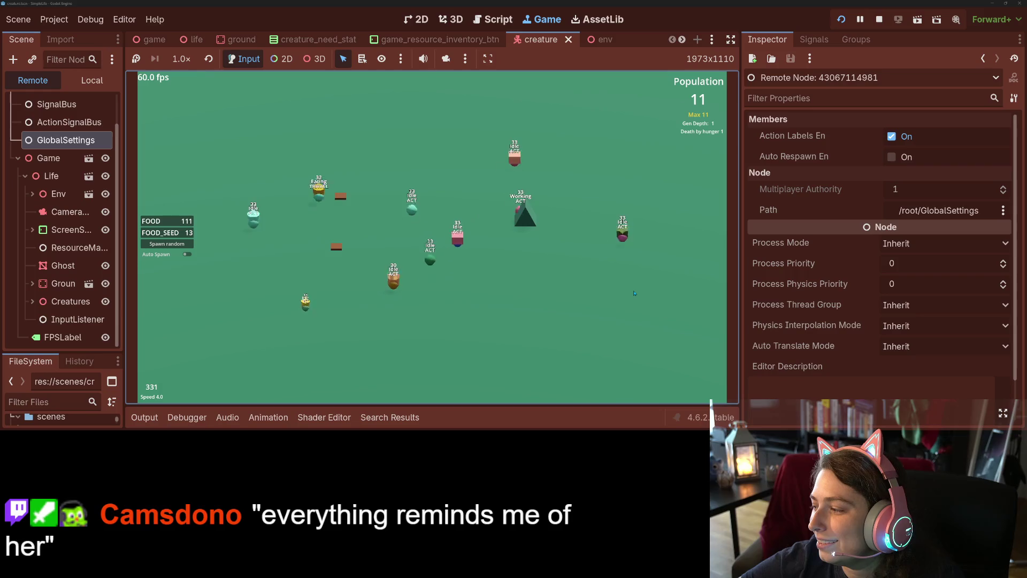
key("1")
key("4")
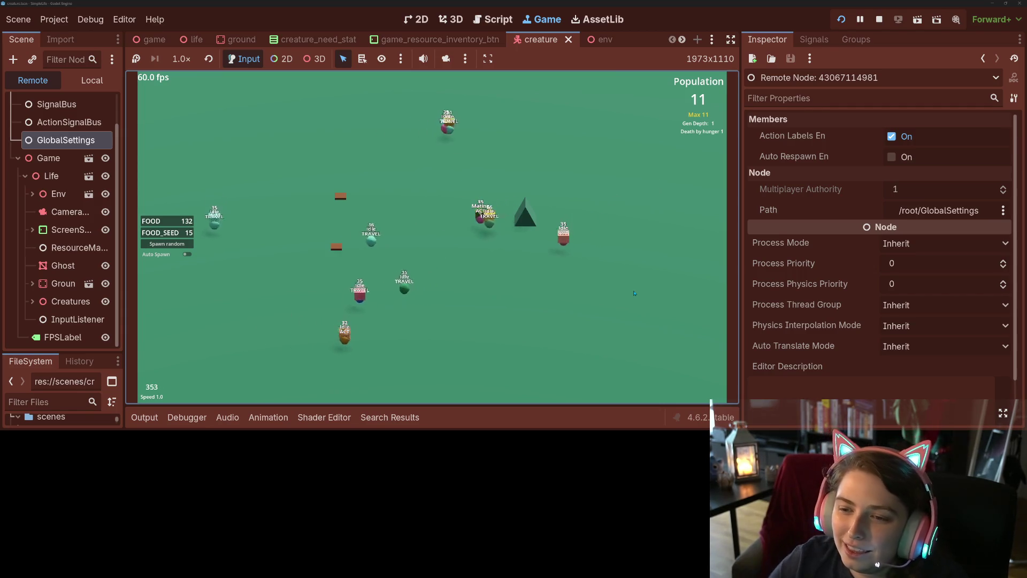
Select a creature to view its info while alternating the simulation between 4.0 and 1.0 speed
left_click(452, 241)
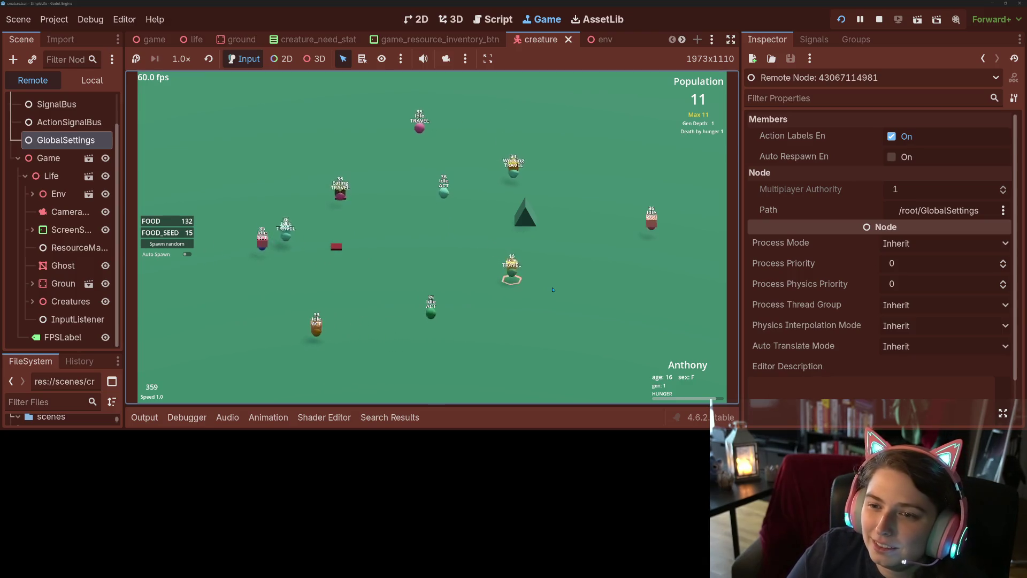
key("4")
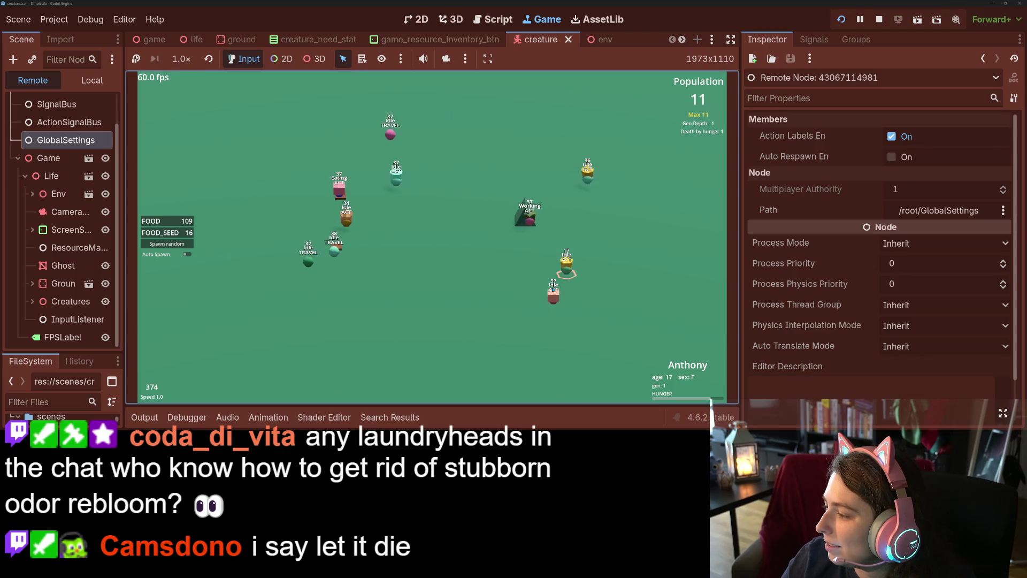
key("4")
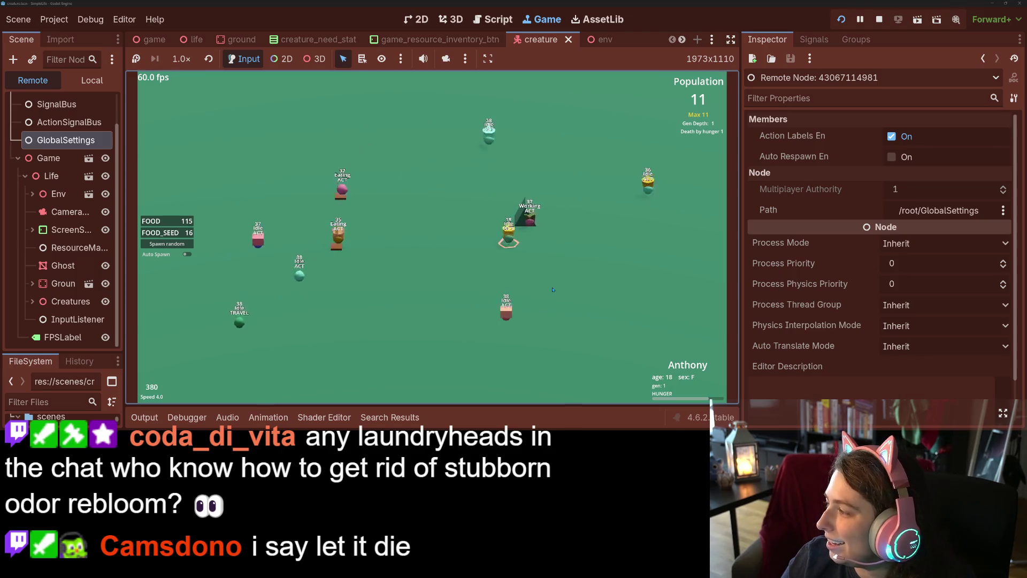
key("1")
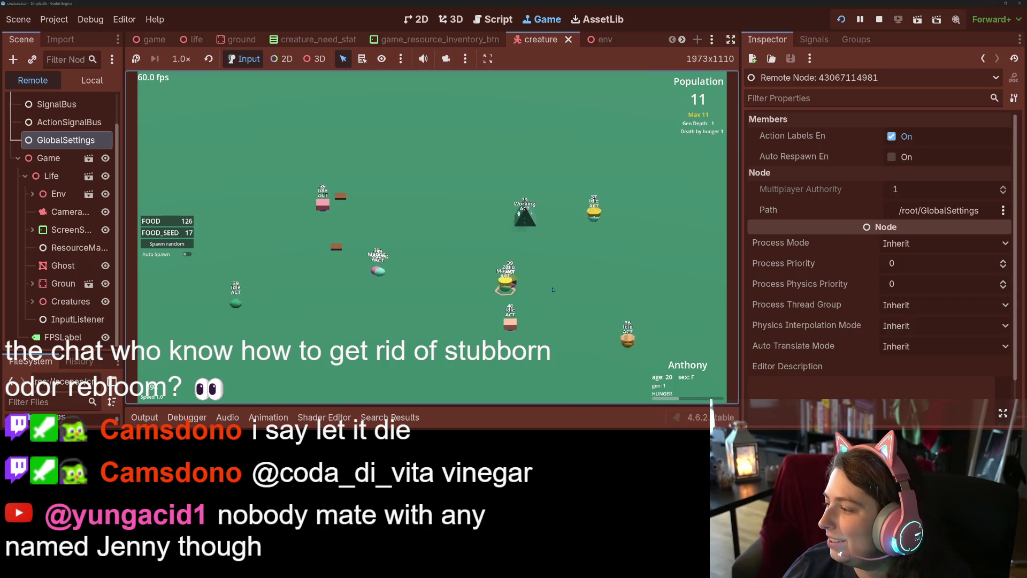
key("4")
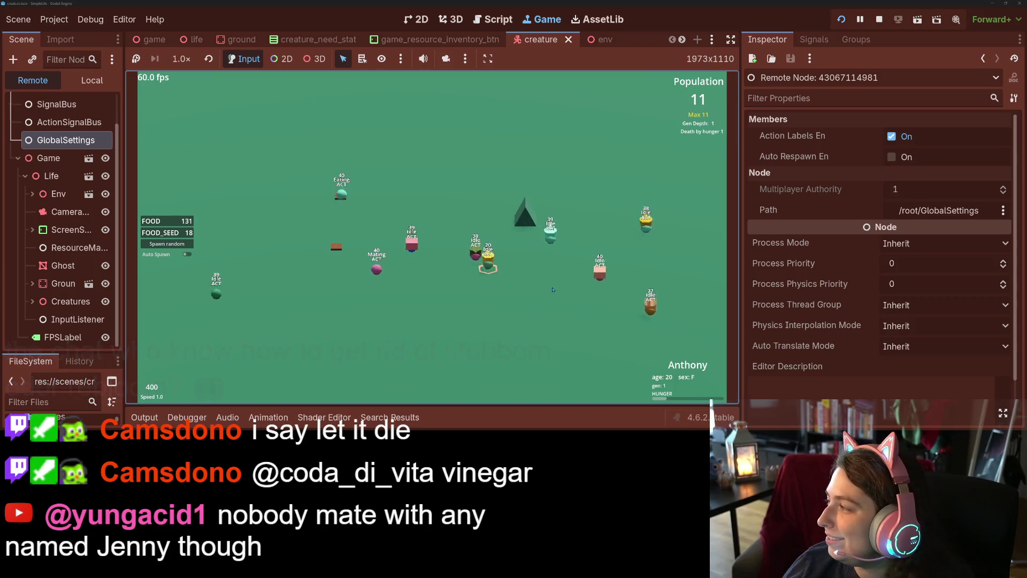
key("1")
key("4")
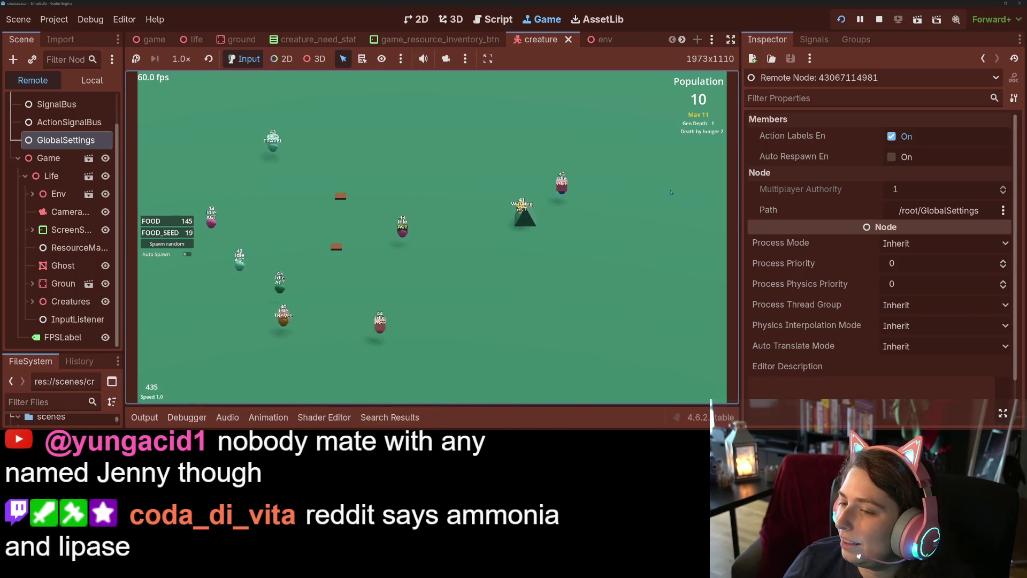
key("4")
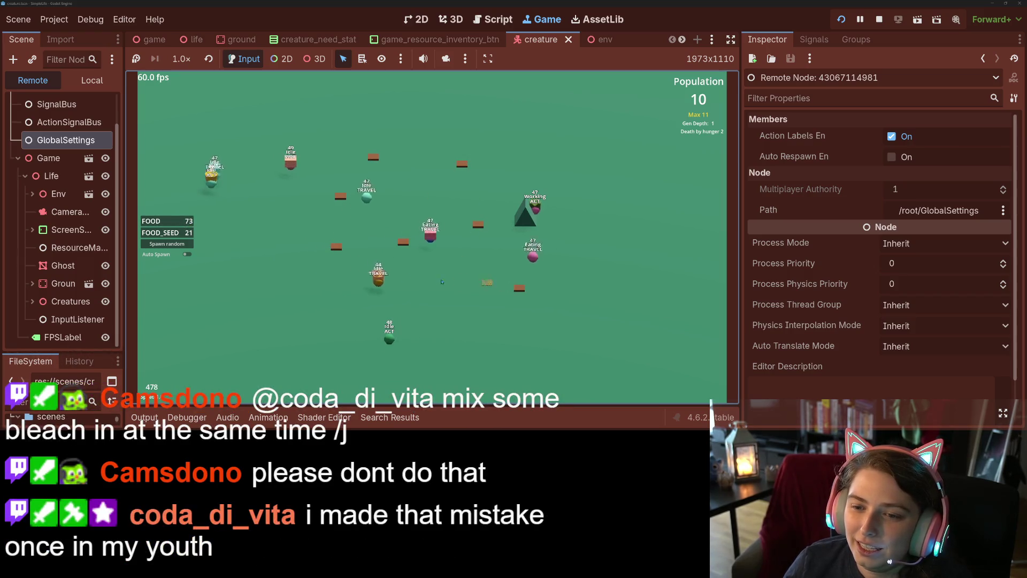
Plant a new tree in the world, run briefly at 4.0, then return to normal speed
left_click(184, 244)
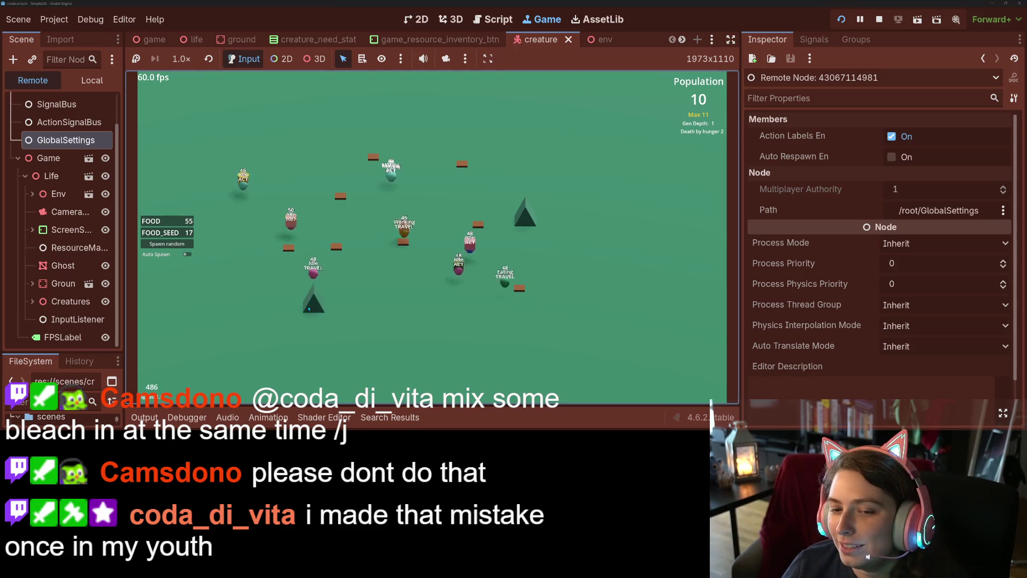
left_click(280, 149)
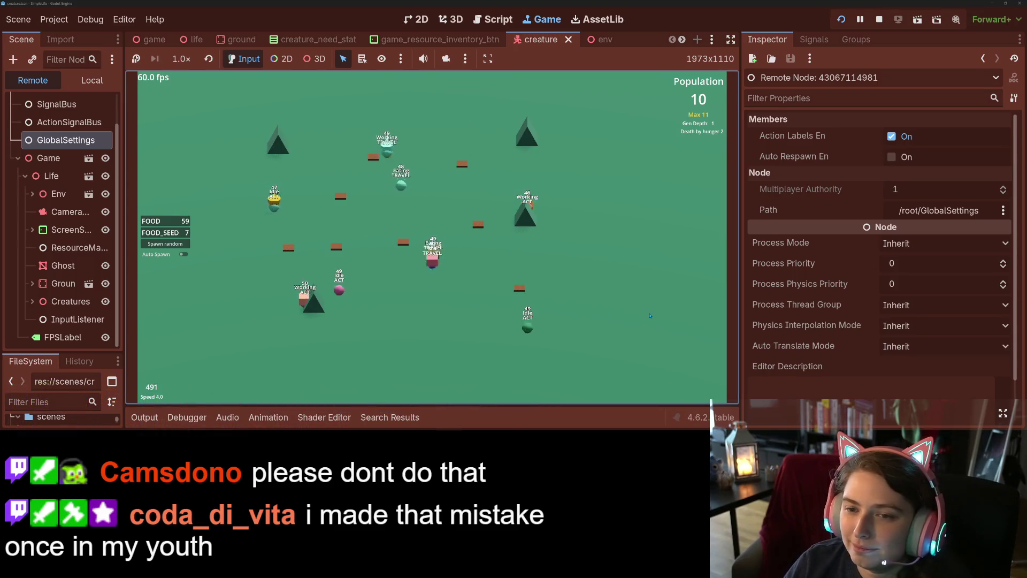
key("4")
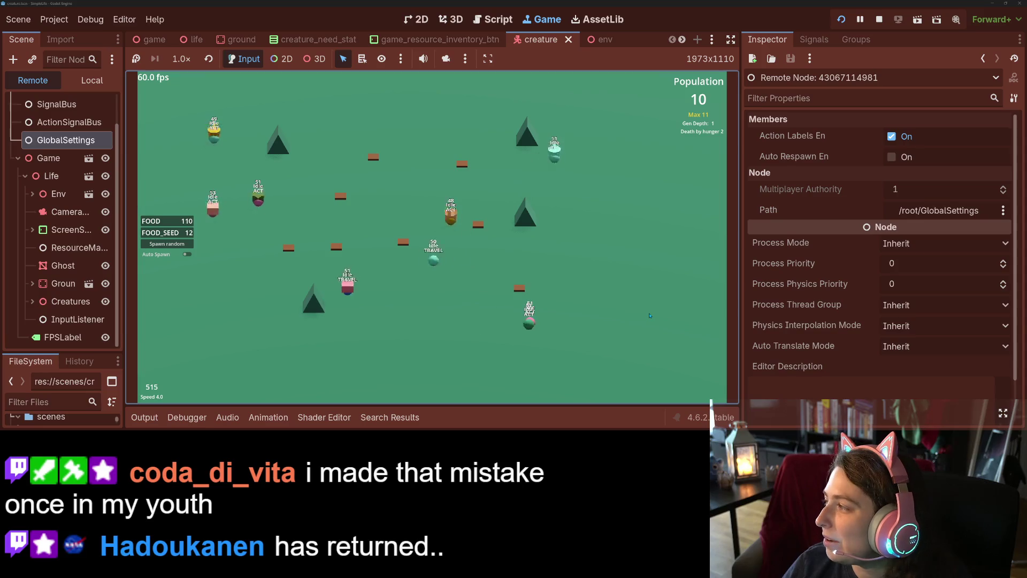
key("1")
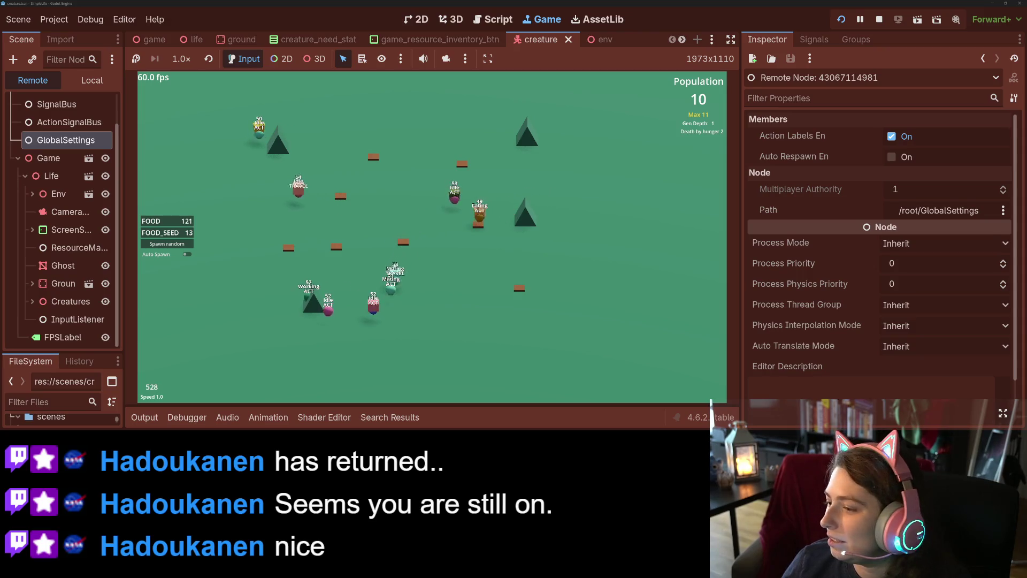
left_click(872, 387)
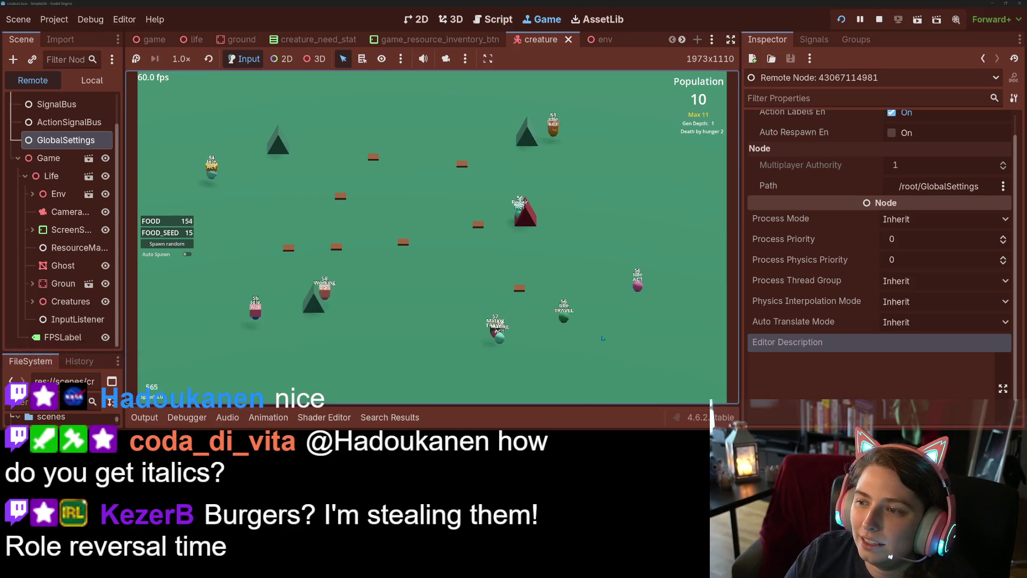
key("1")
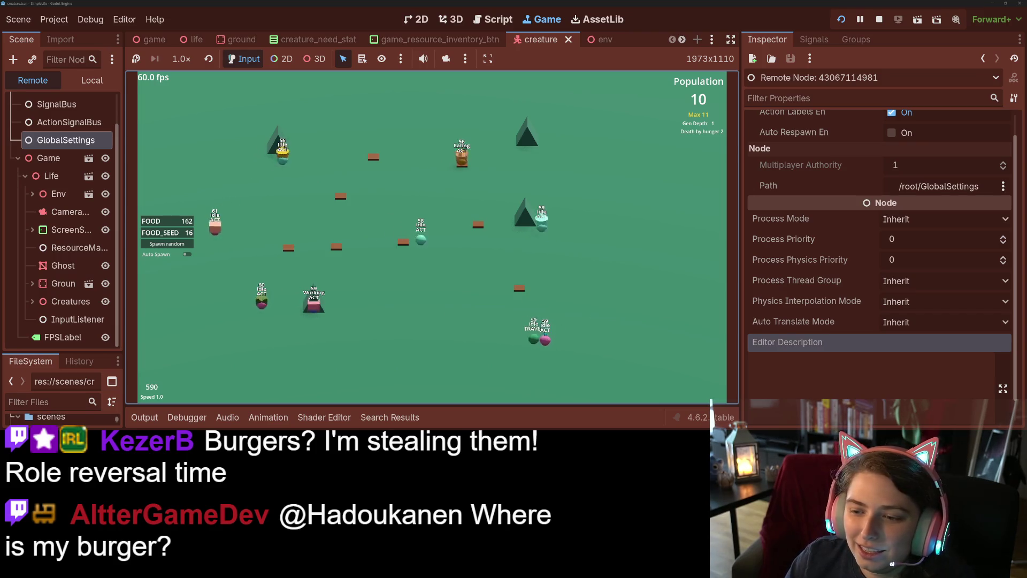
Select one creature in the game view, then switch to another creature's info panel
left_click(544, 338)
left_click(576, 347)
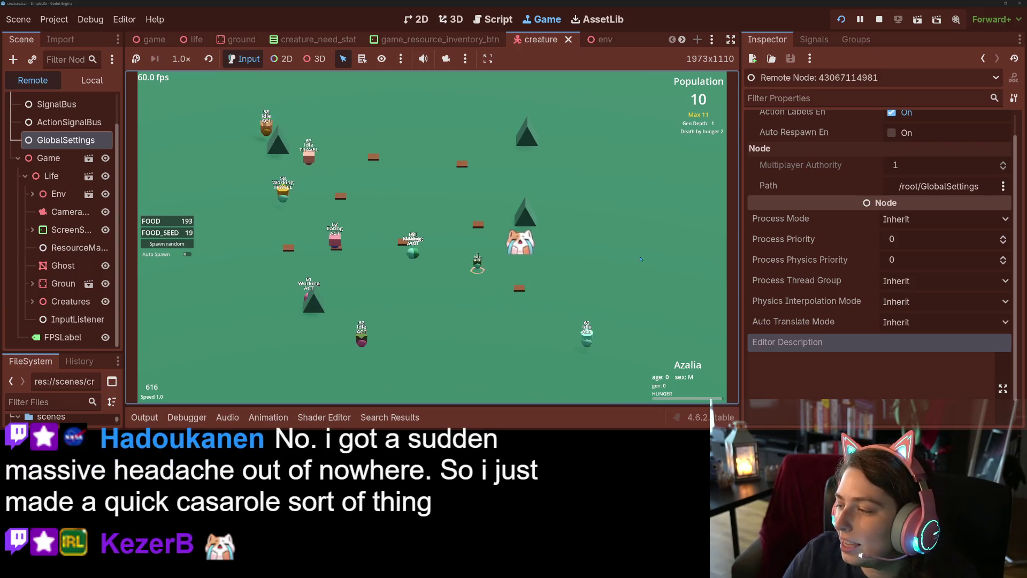
Spawn a new creature at a random spot and run the simulation at 4.0 and 8.0 before returning to 1.0
key("4")
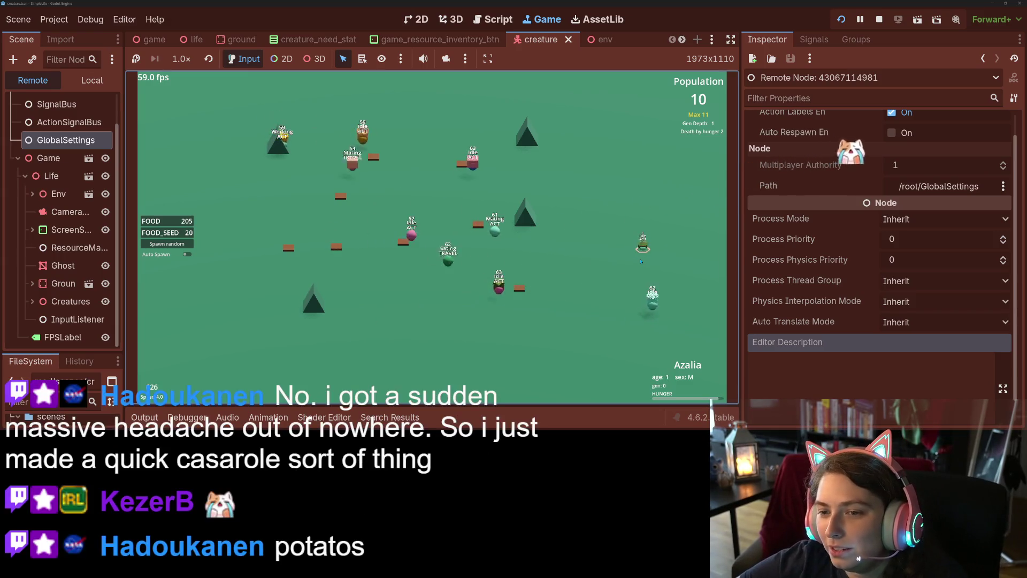
key("1")
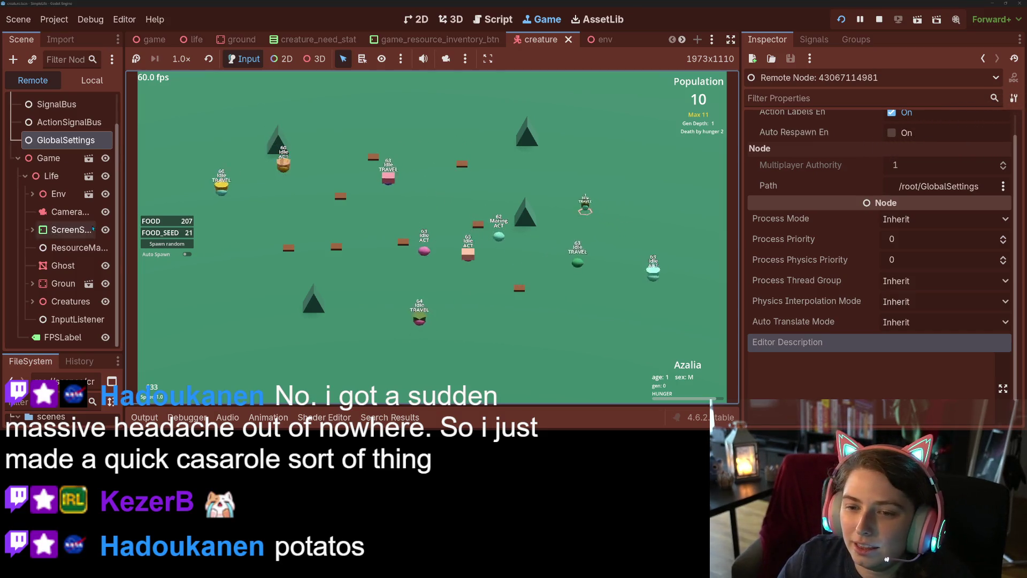
left_click(167, 244)
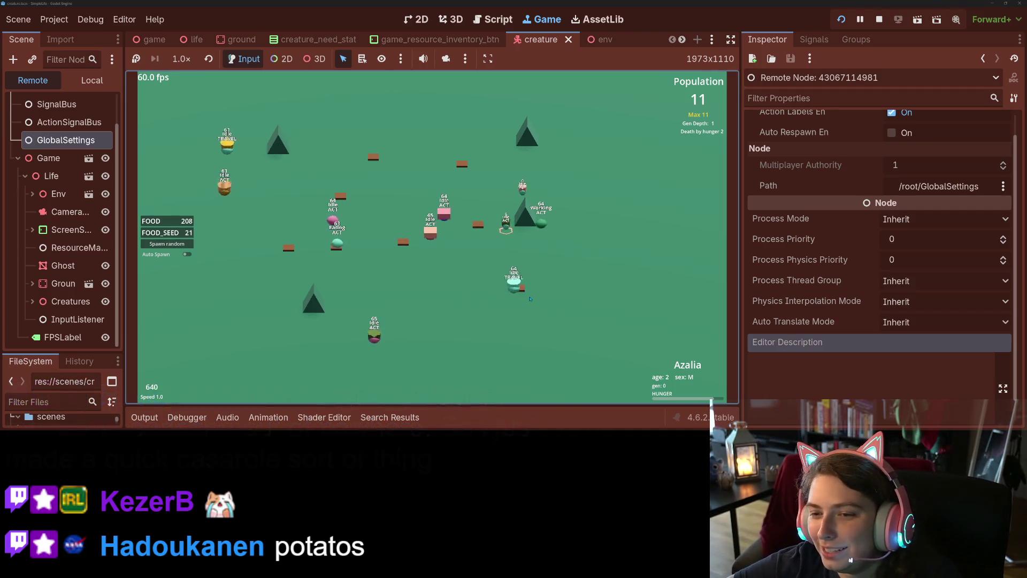
key("4")
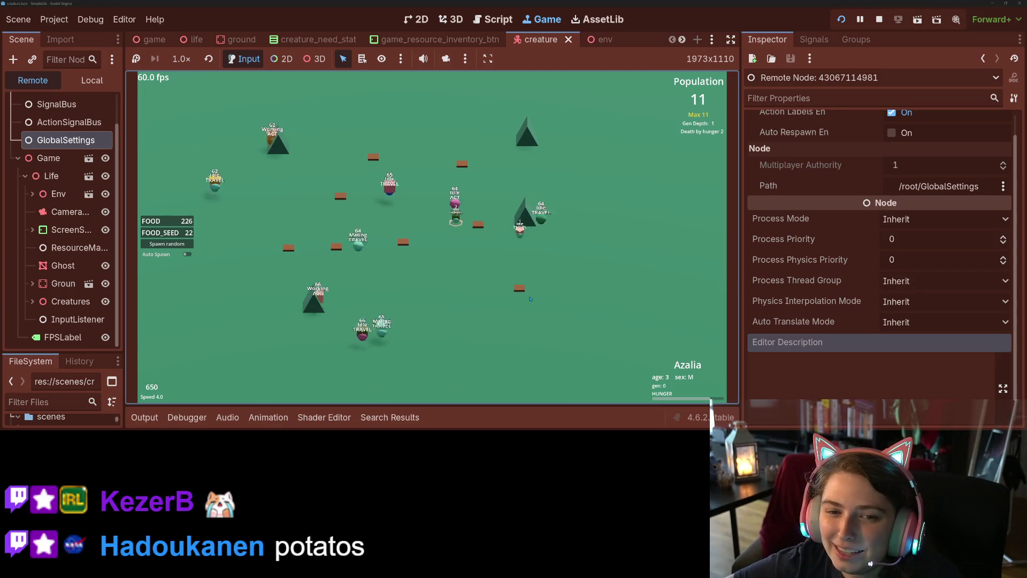
key("1")
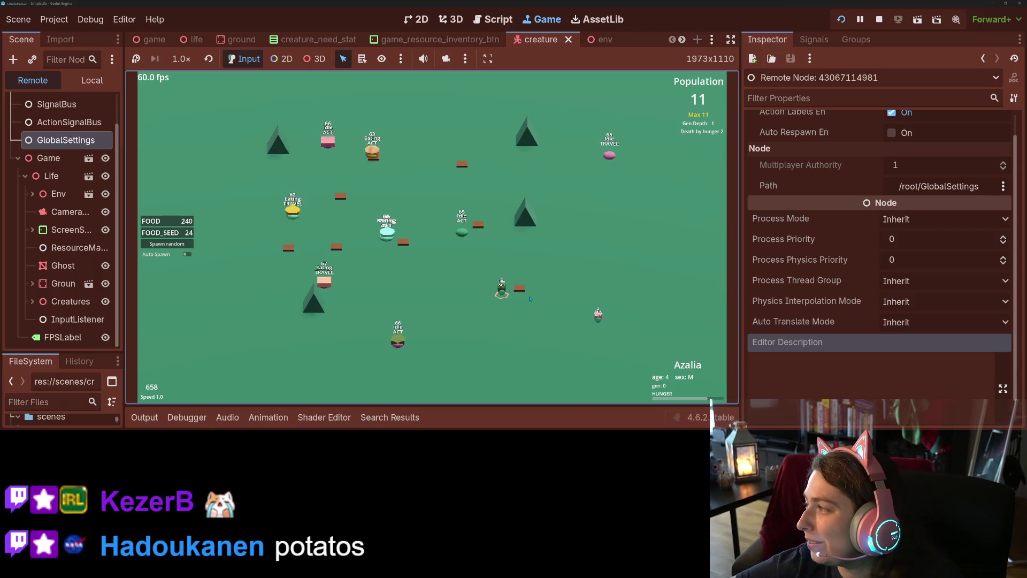
key("4")
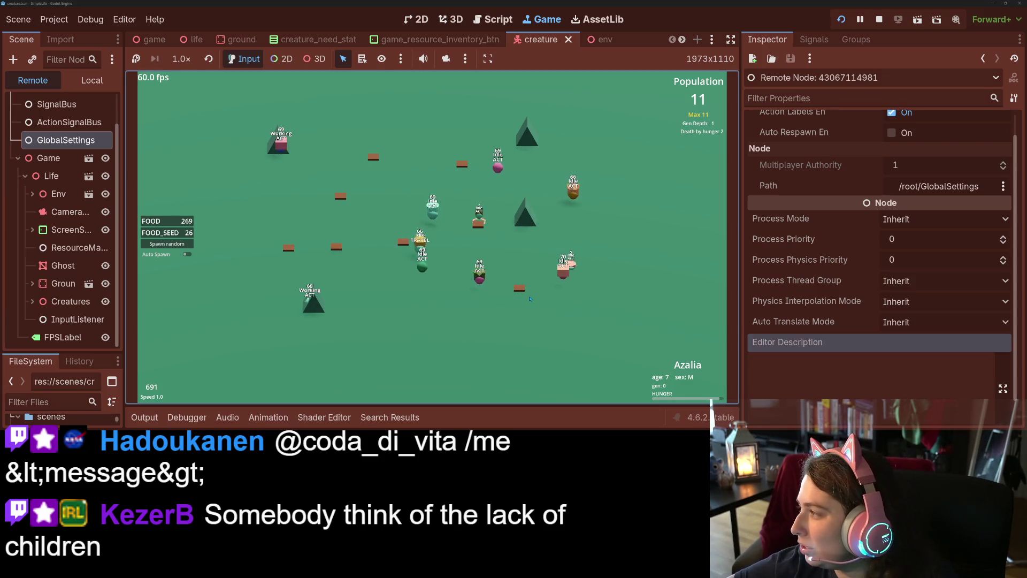
key("4")
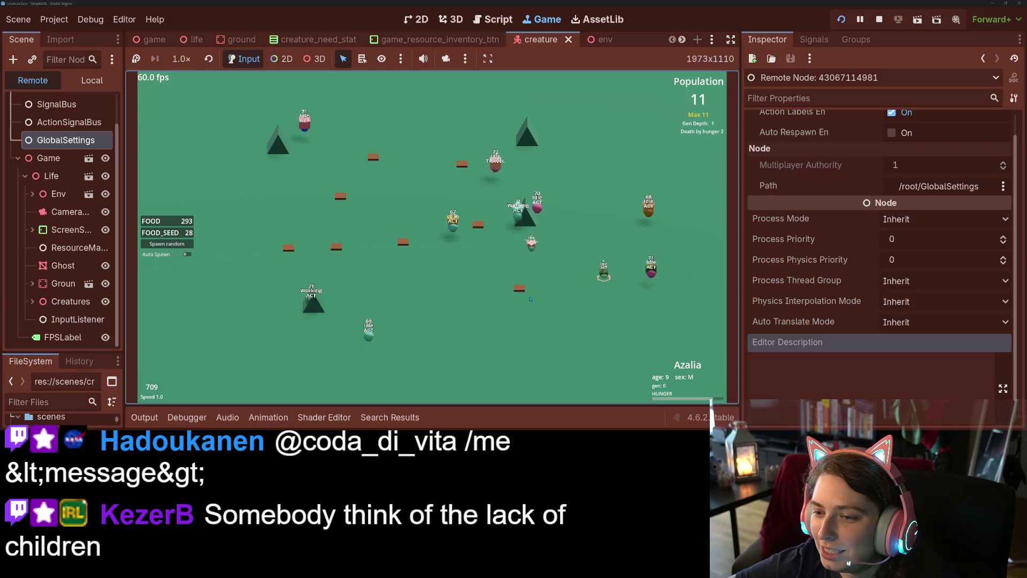
key("8")
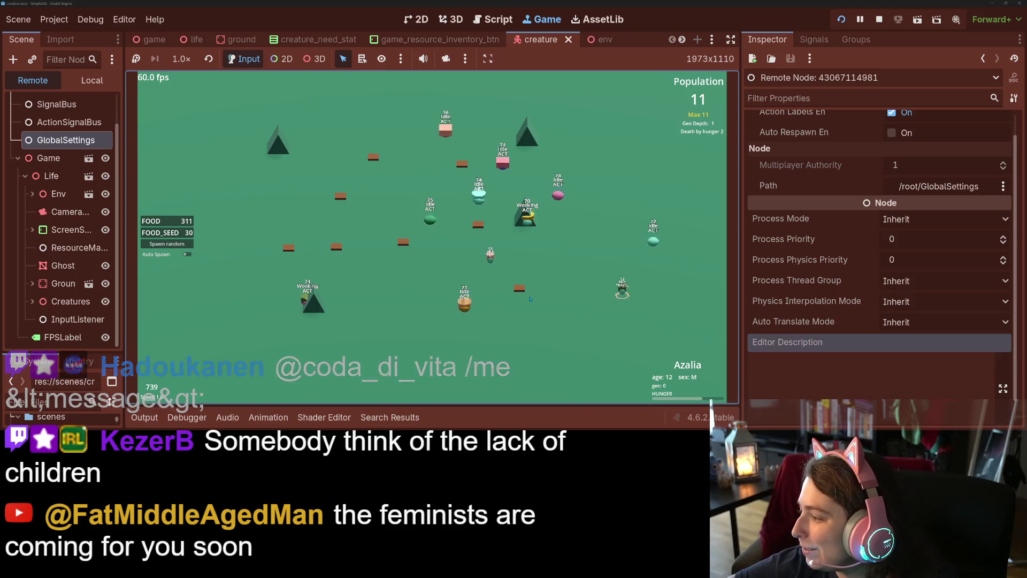
key("4")
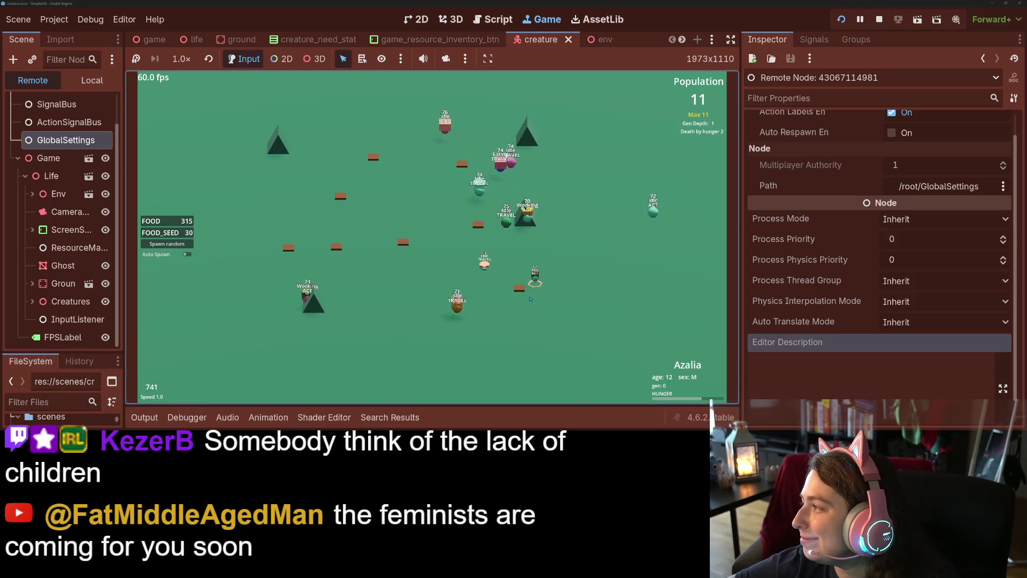
key("1")
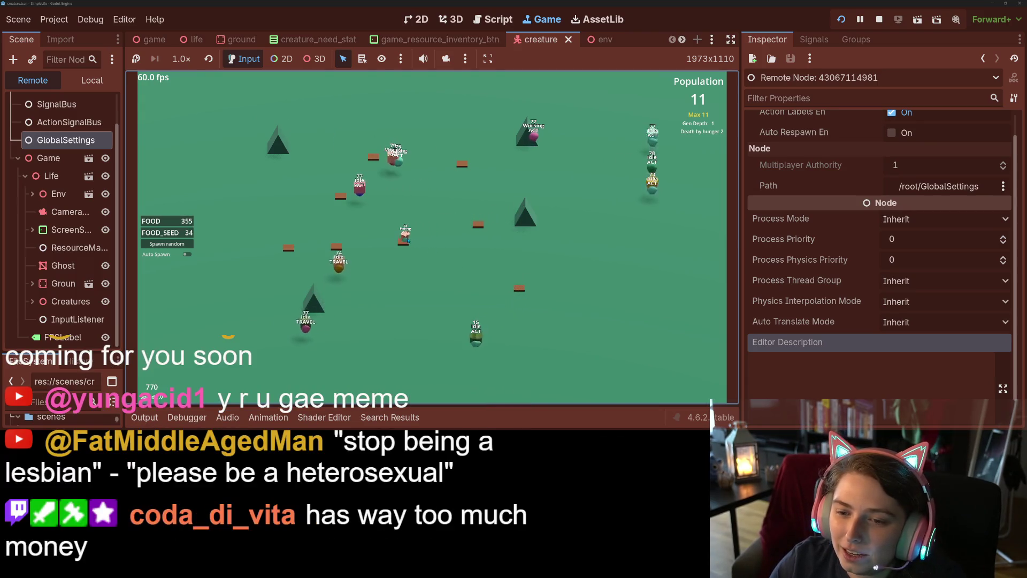
Show the creature Azalia's info panel, run briefly at 4x, then return to normal speed
left_click(406, 236)
left_click(473, 336)
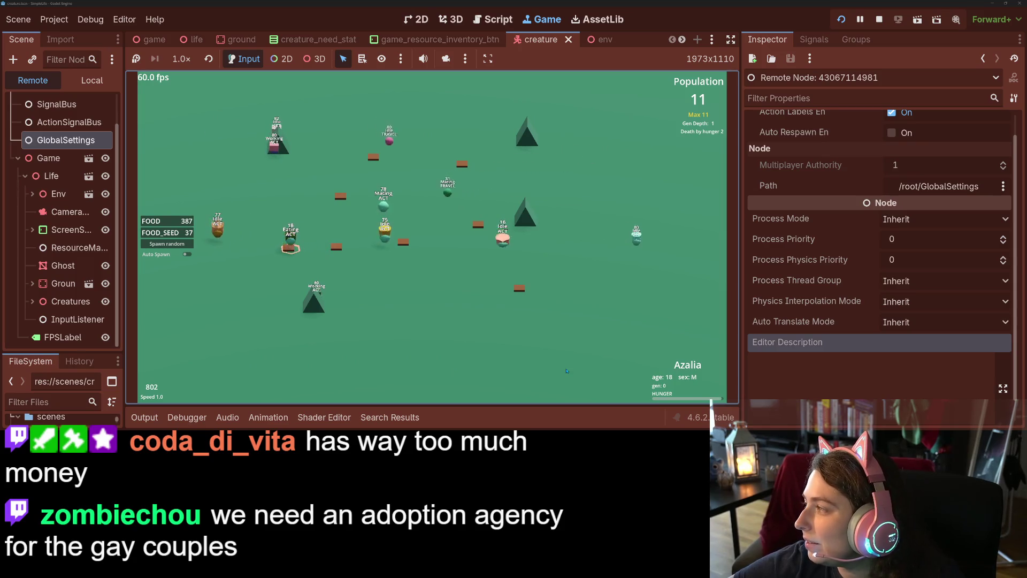
key("4")
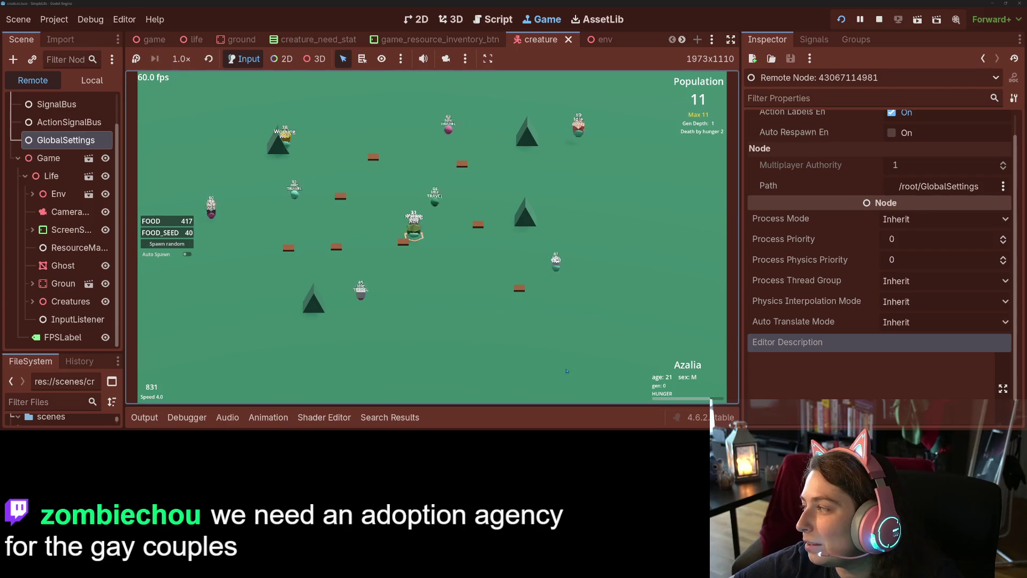
key("1")
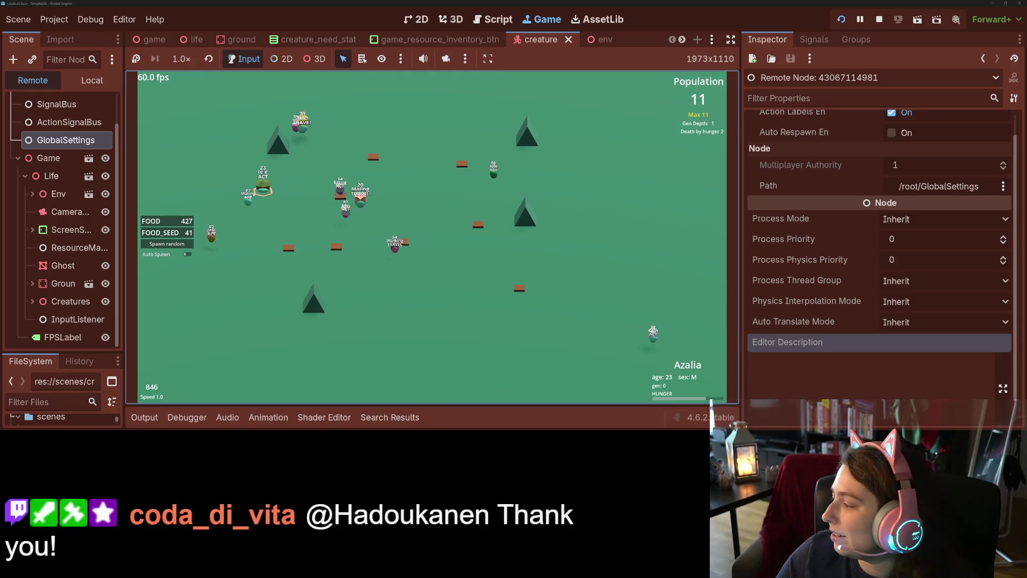
key("alt+Tab")
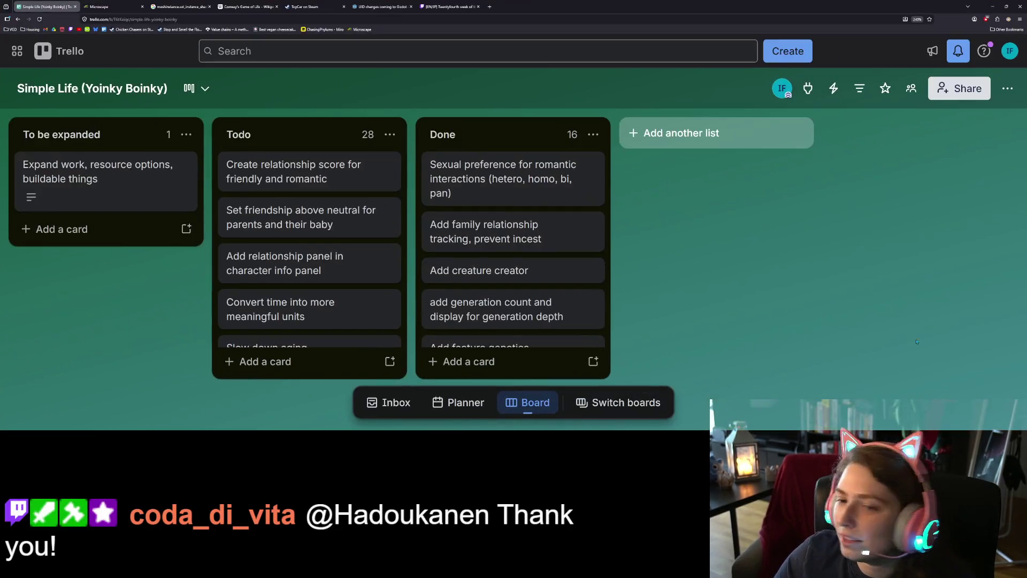
Add an 'Add intentional adoption' card to the Todo list
left_click(251, 360)
type("Add intentional adoption")
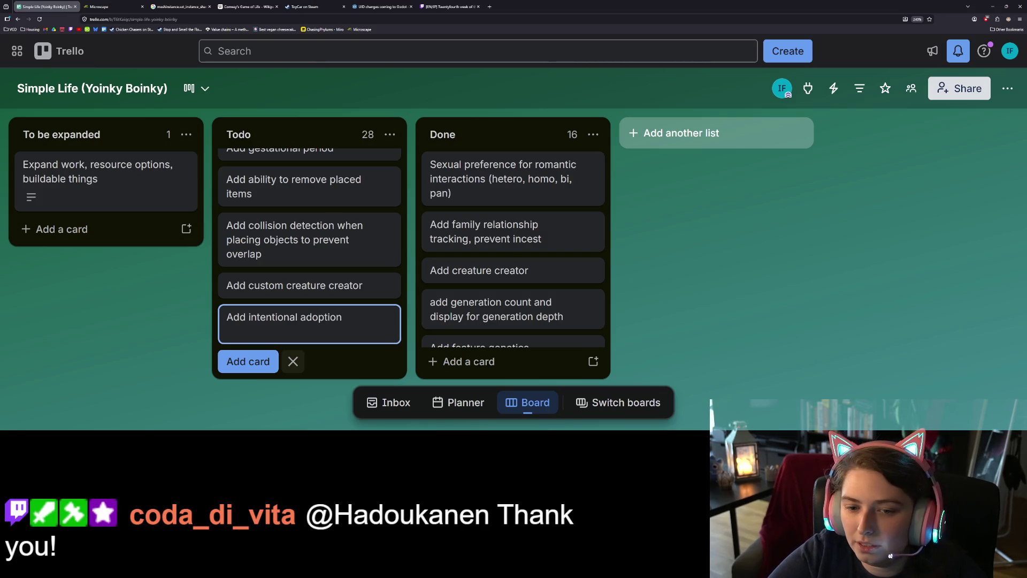
key("Return")
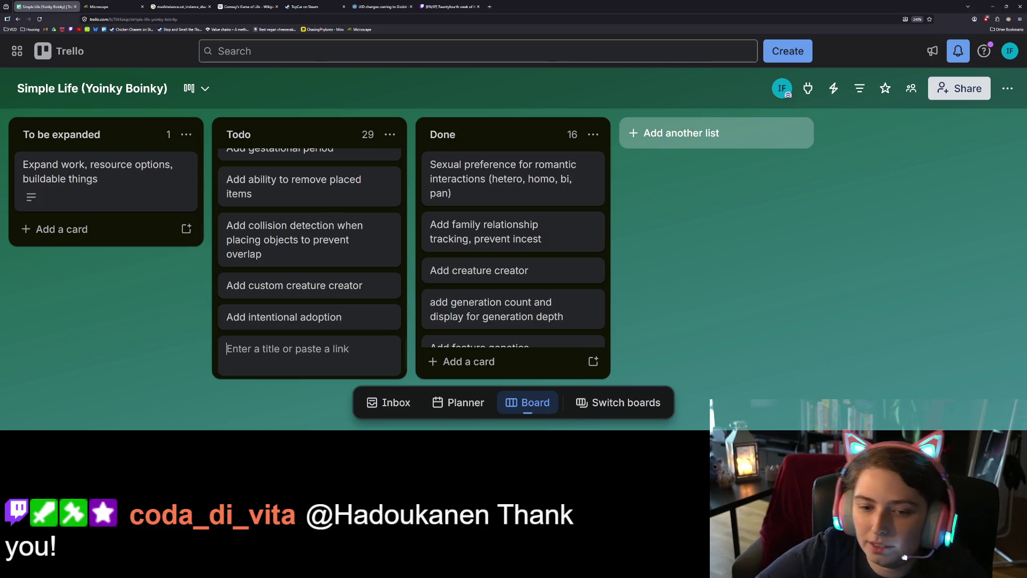
key("Escape")
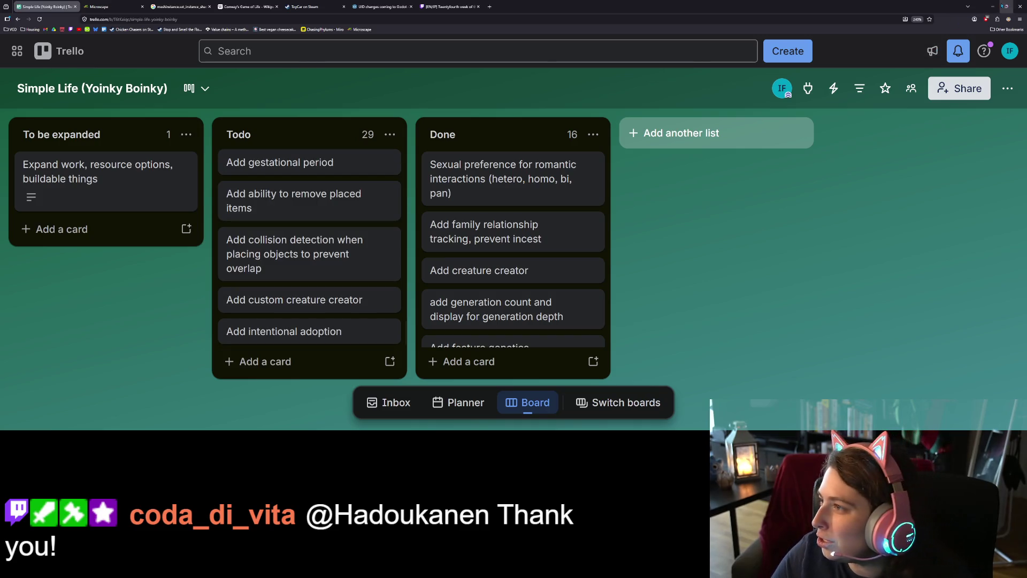
left_click(993, 6)
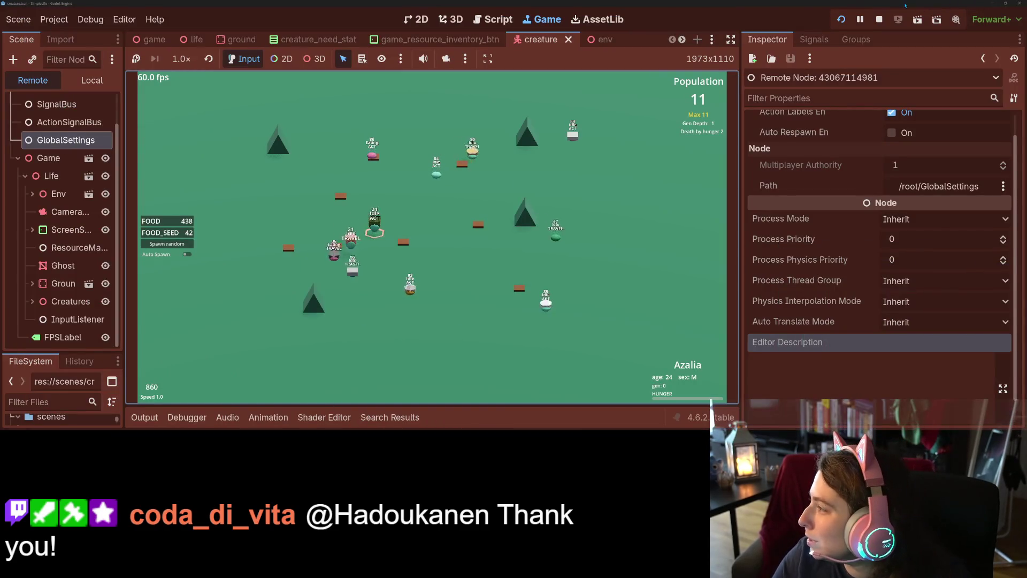
key("alt+Tab")
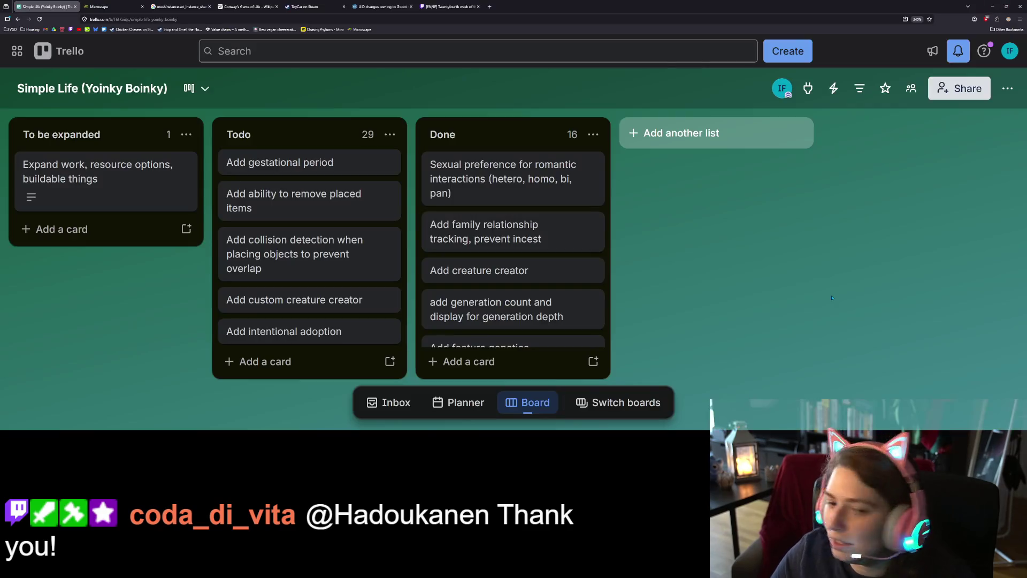
Describe the card as a way to spawn new creatures, especially non-reproducing ones, and save it
left_click(300, 331)
left_click(325, 282)
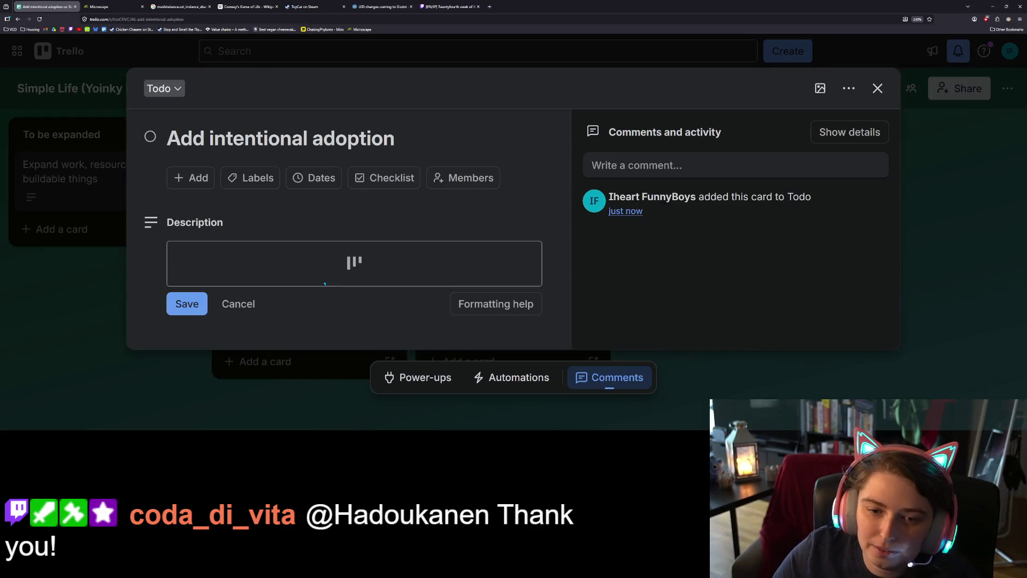
type("Can be a way to spaw")
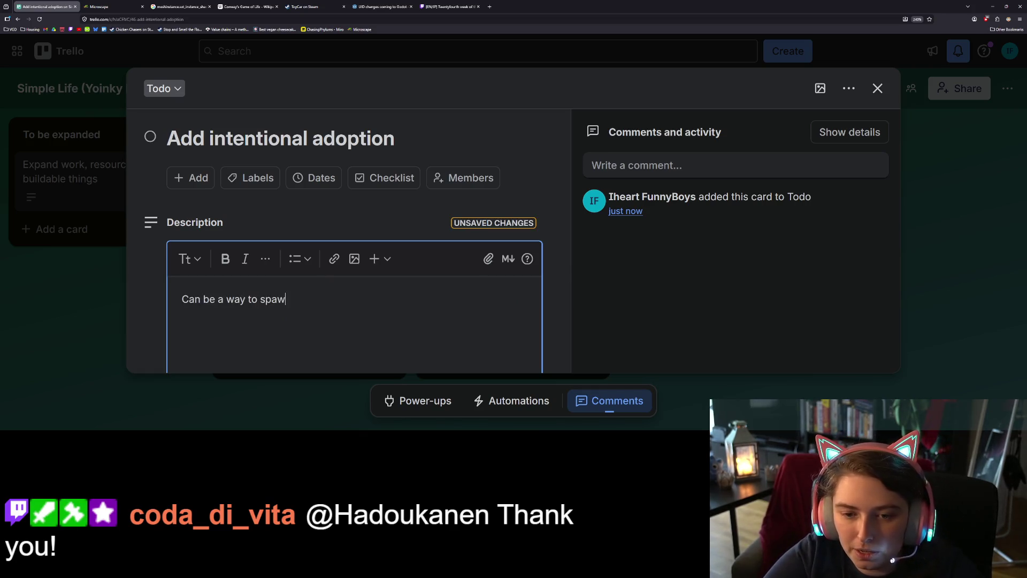
type("n in new")
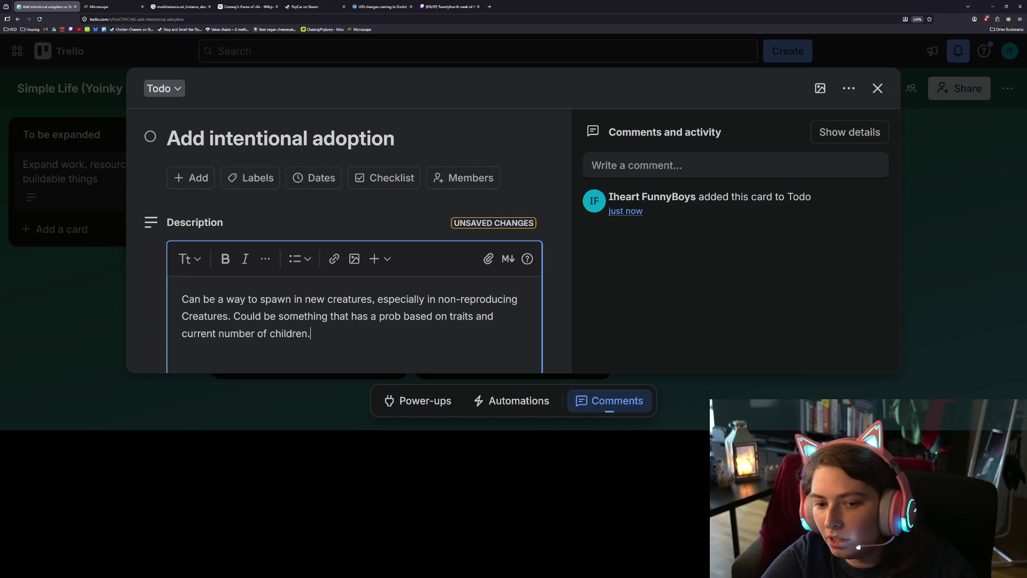
scroll(313, 275, "down", 3)
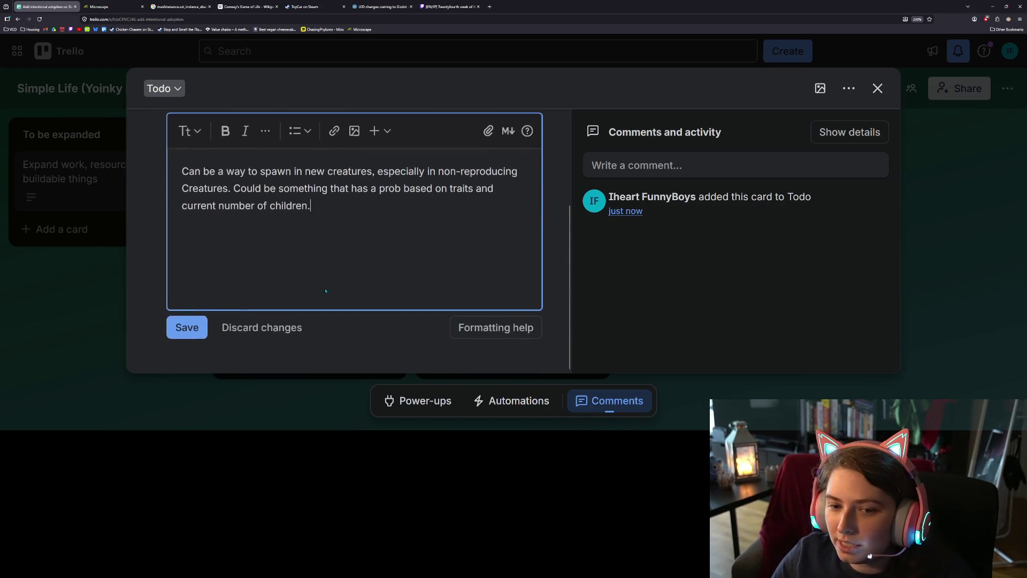
left_click(186, 324)
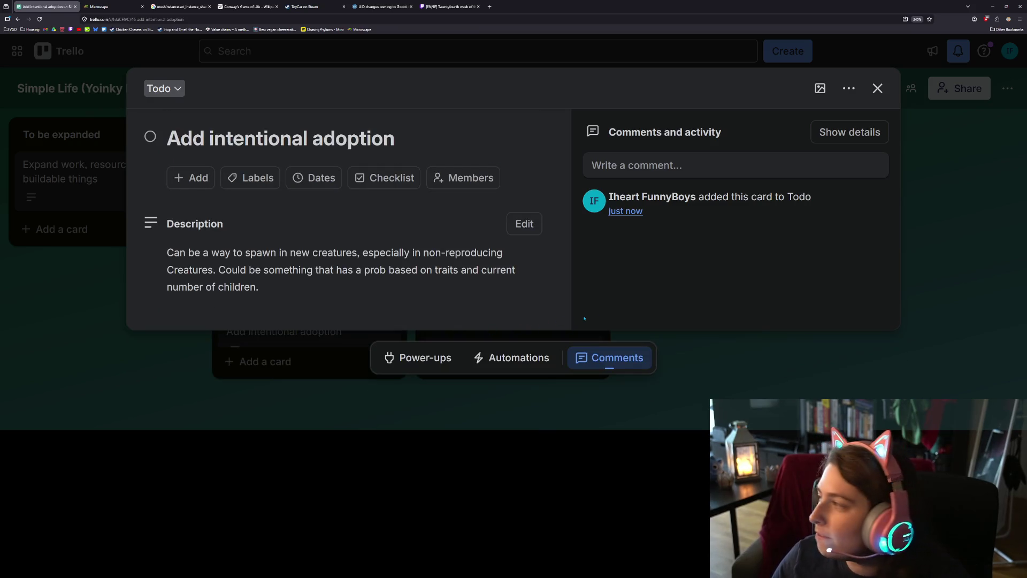
left_click(754, 387)
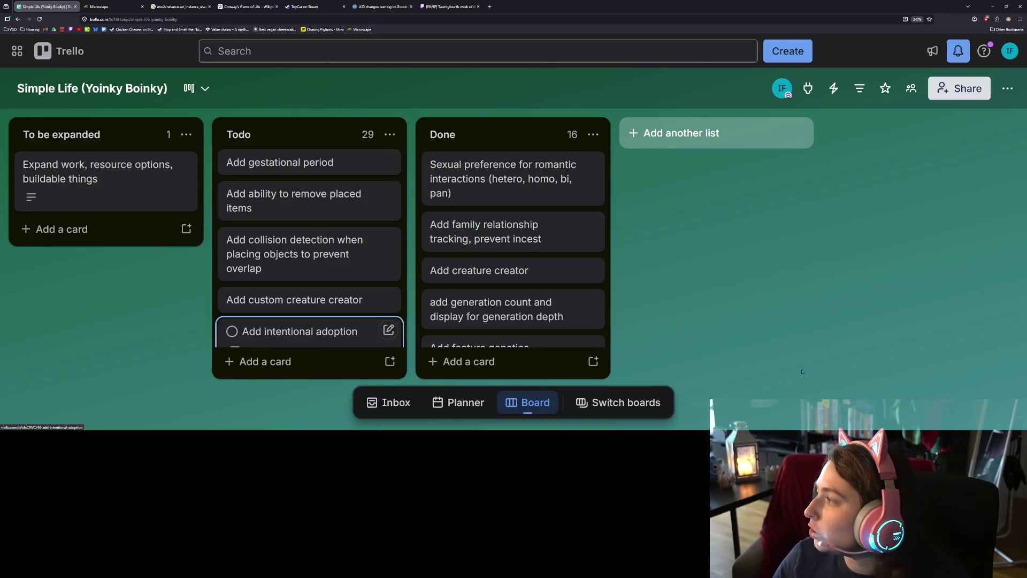
left_click(993, 6)
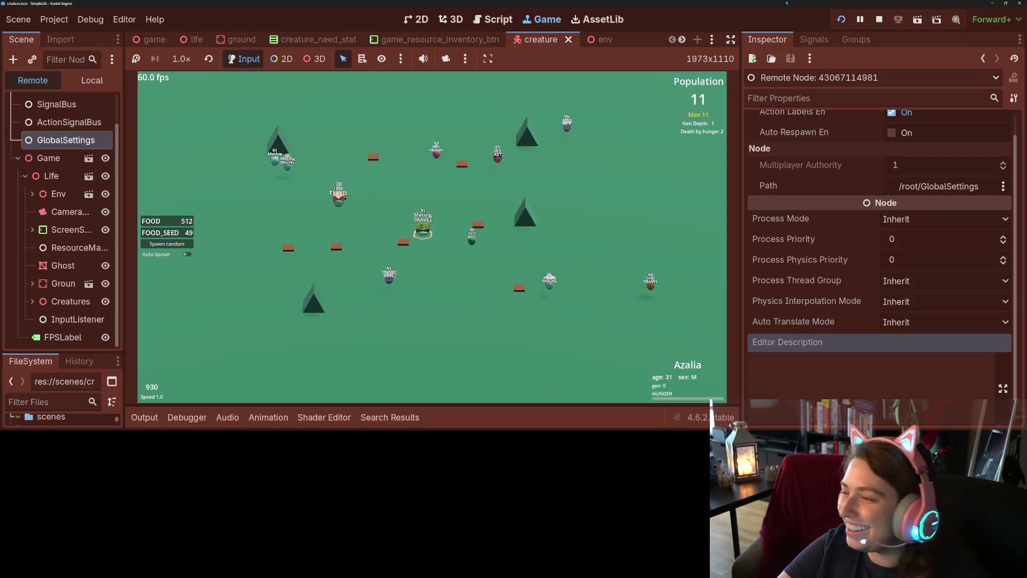
Focus the game view and set the simulation speed to 4x, then down to 2x
left_click(478, 237)
key("4")
key("2")
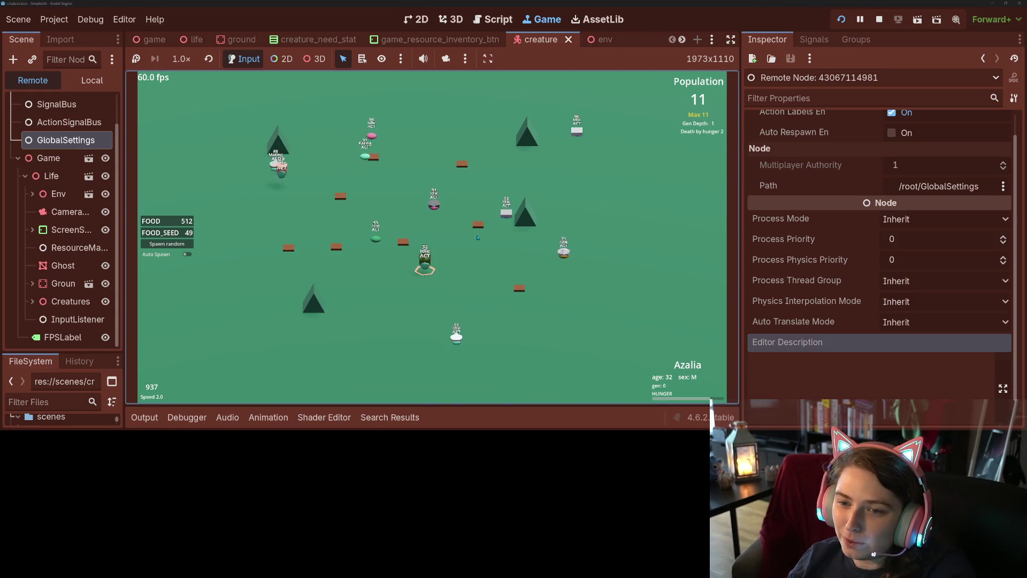
Set the simulation back to speed 1.0 and click empty ground to deselect Azalia
key("1")
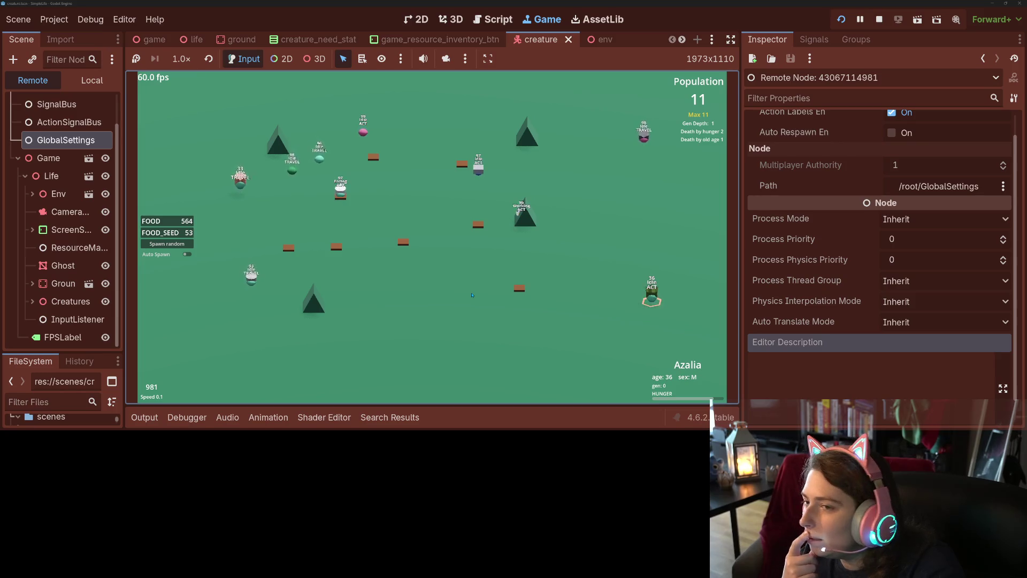
key("1")
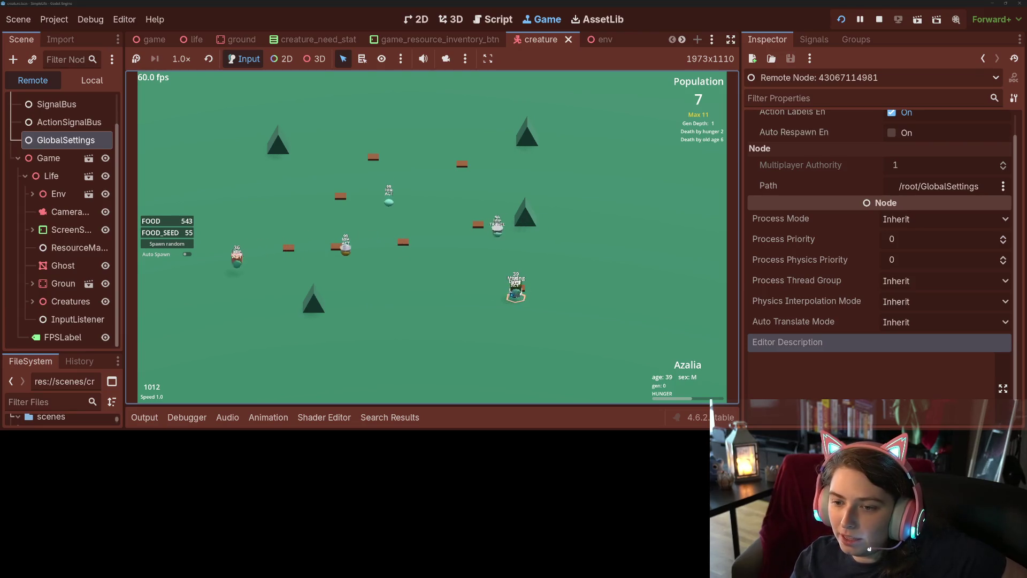
left_click(516, 295)
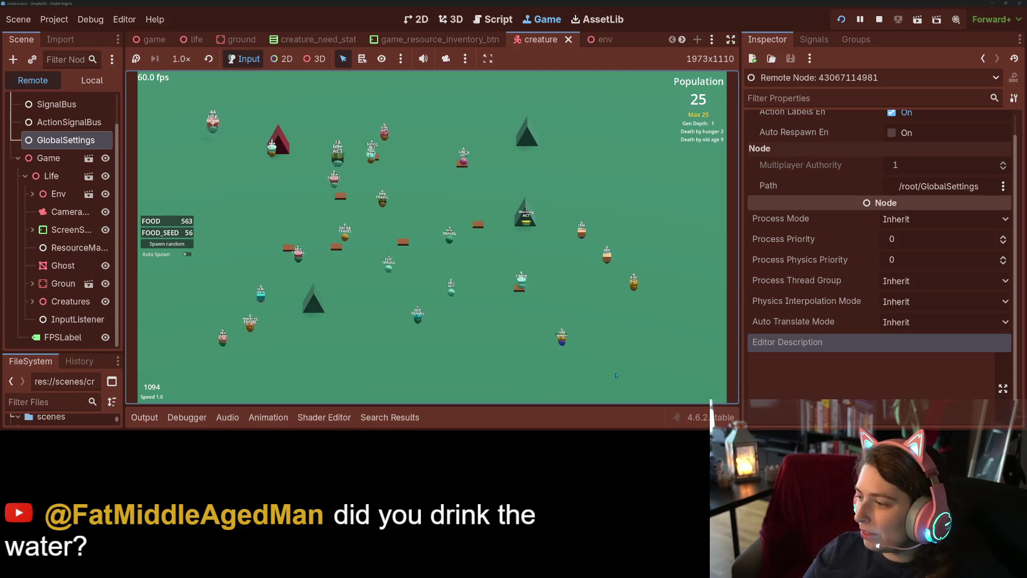
Alternate the simulation between 4x, 8x and normal speed, refocusing the game view midway
key("4")
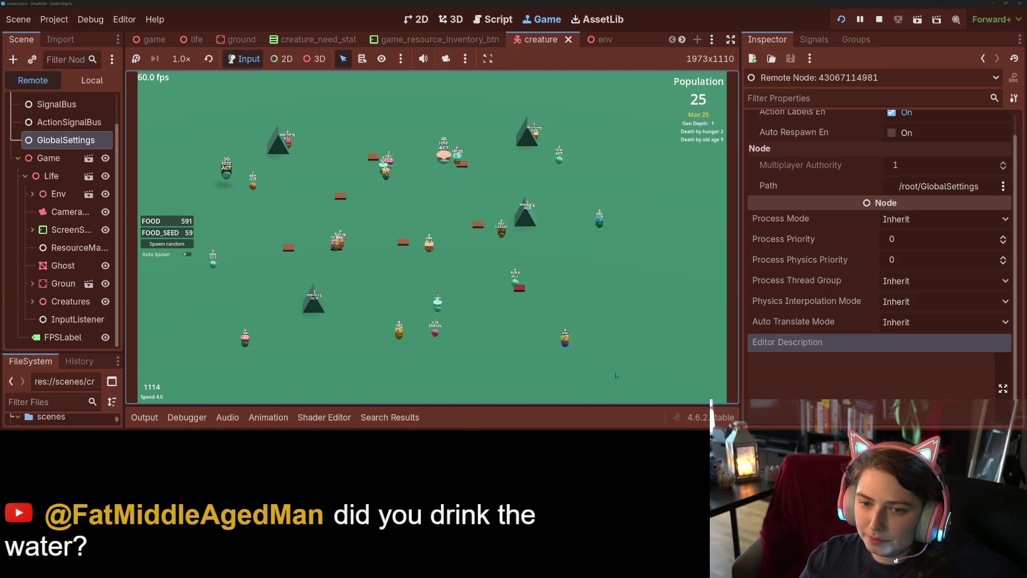
key("8")
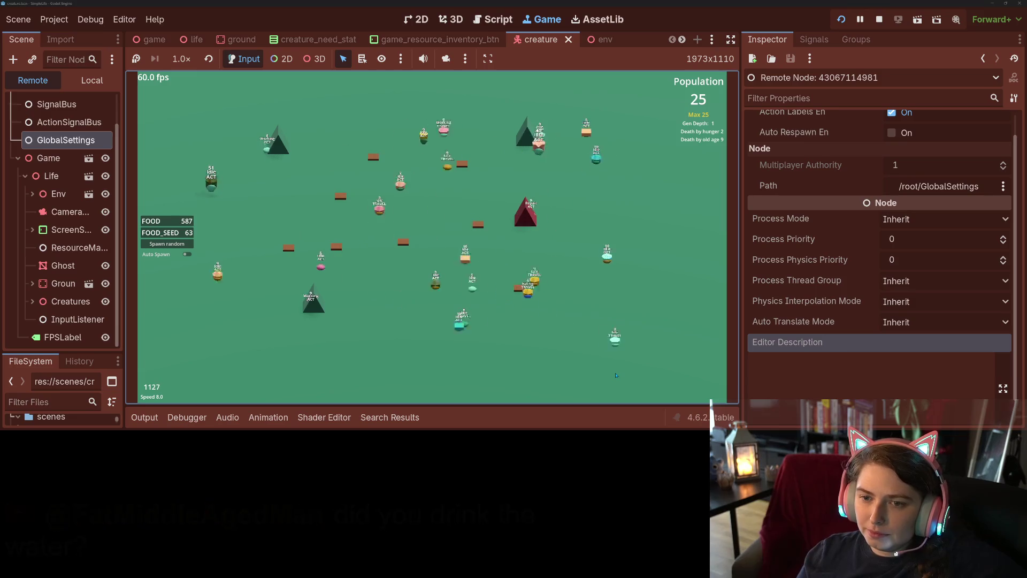
key("1")
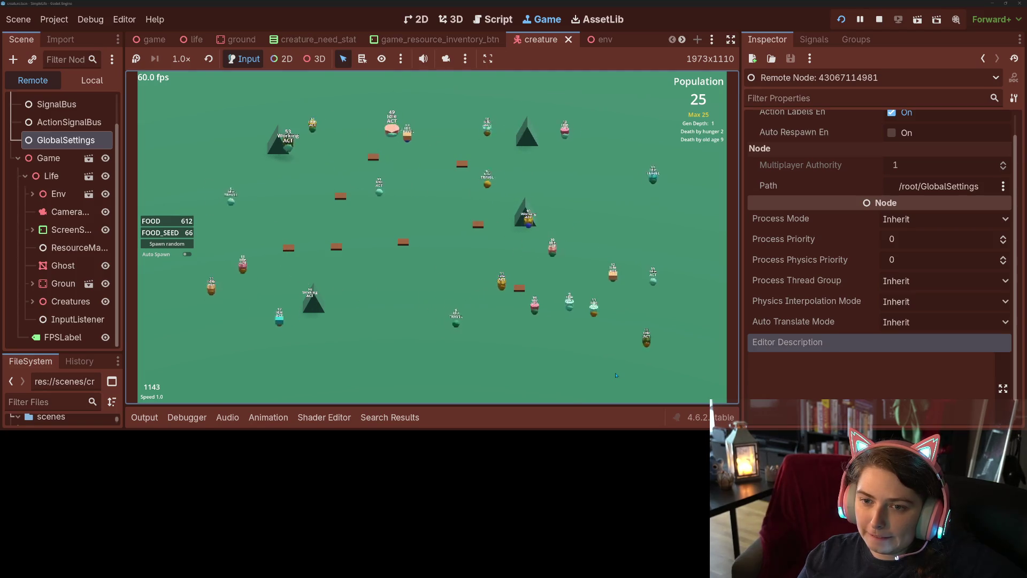
key("4")
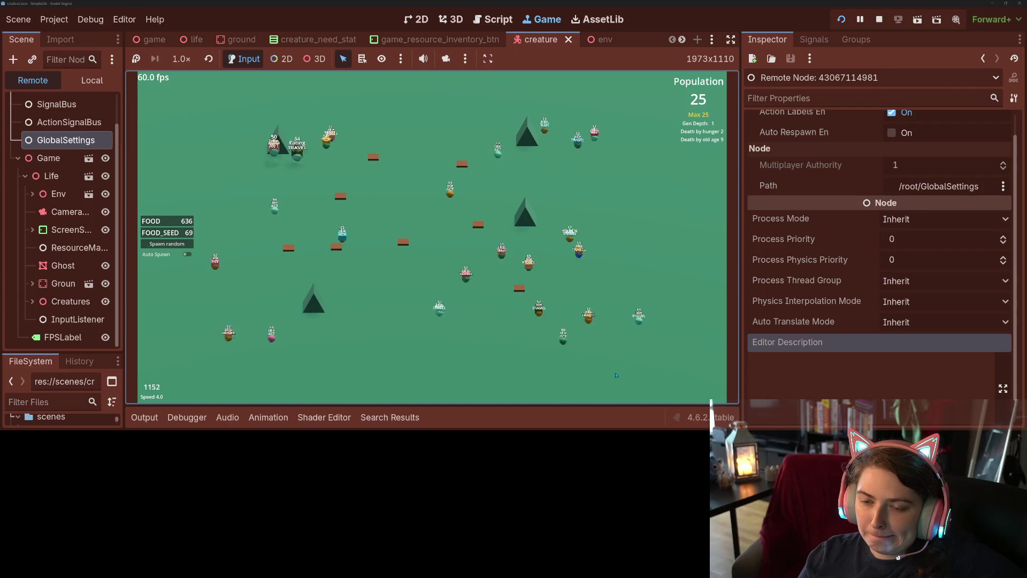
key("1")
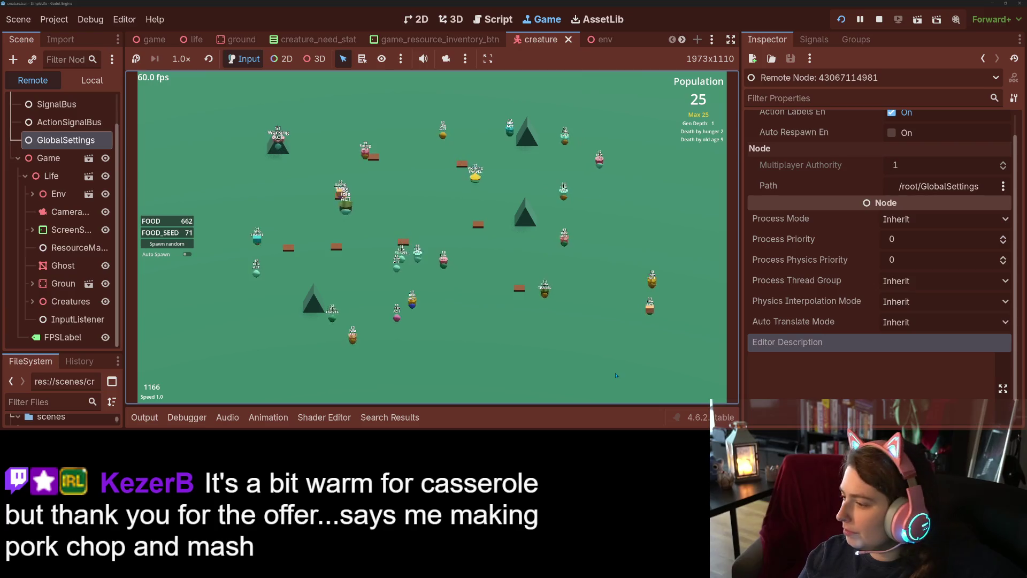
key("4")
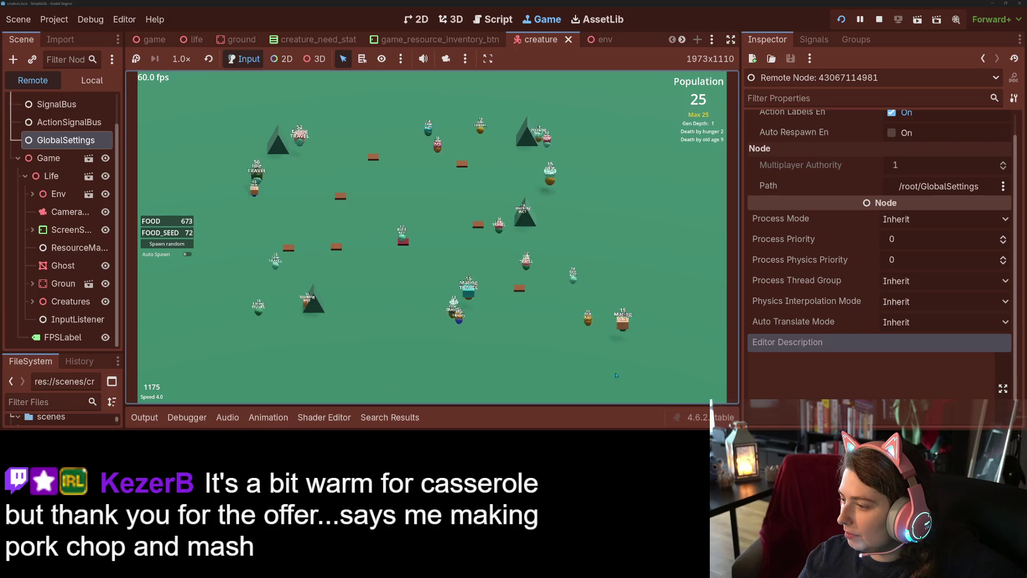
key("1")
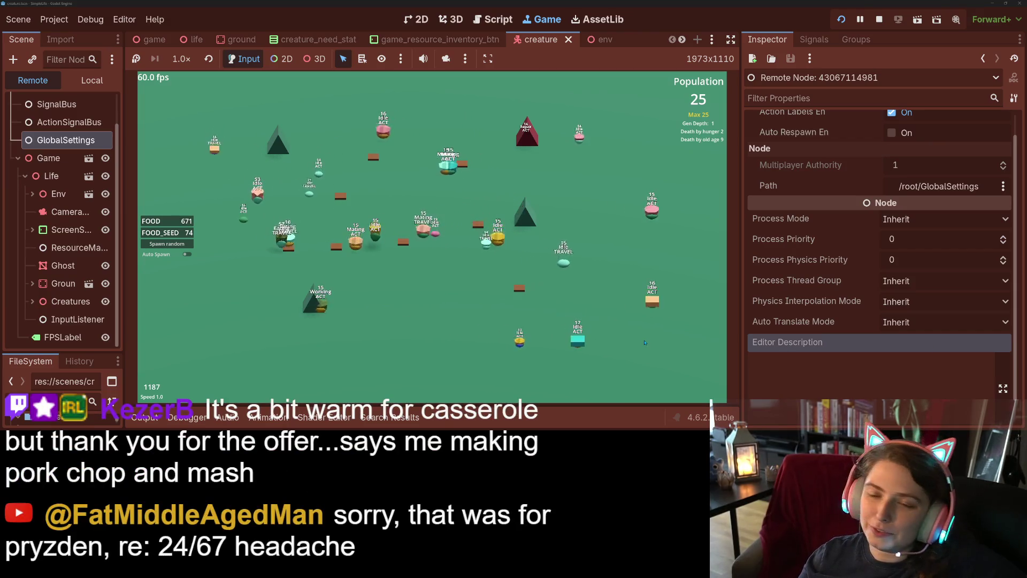
left_click(466, 321)
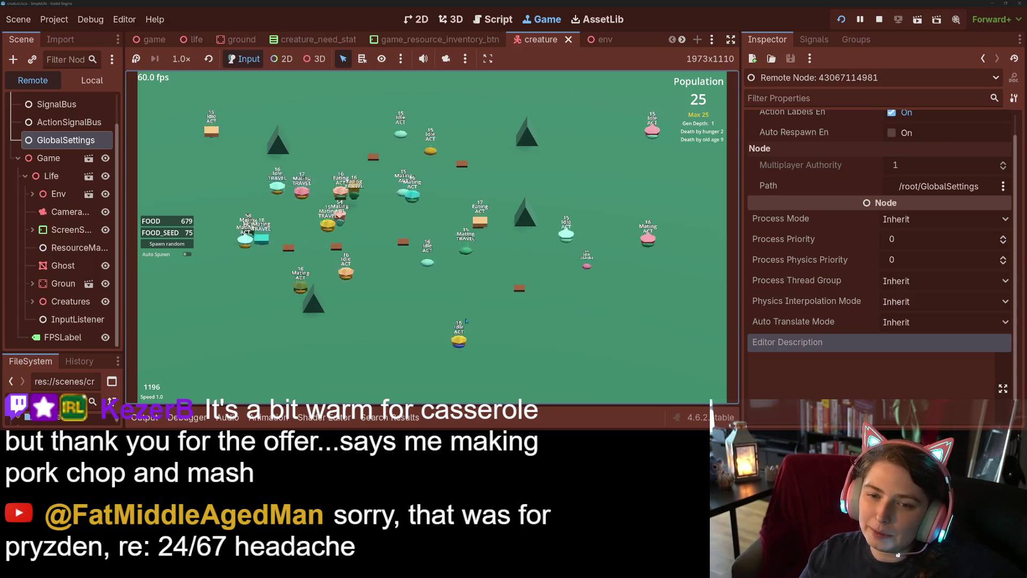
key("4")
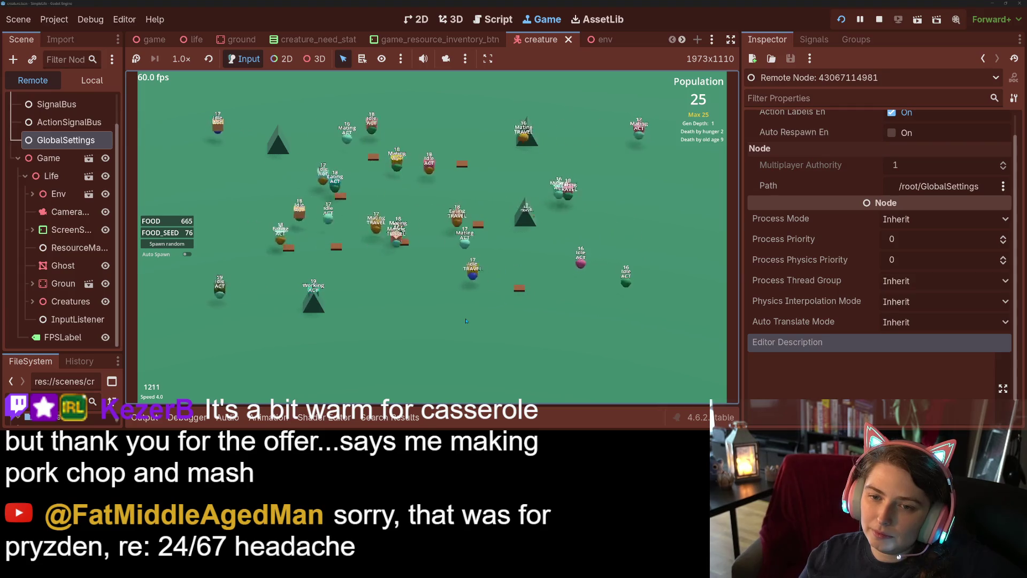
key("1")
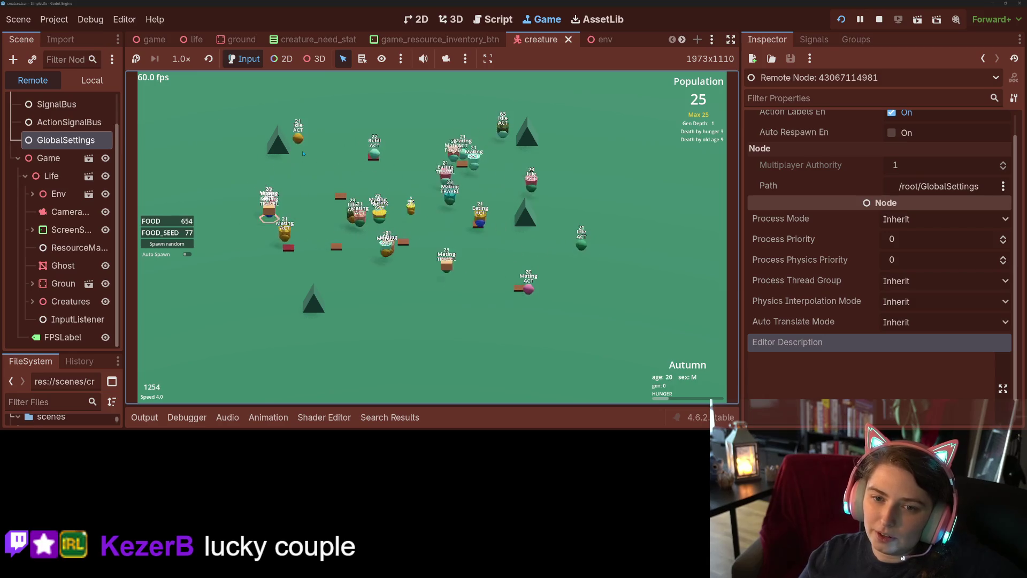
Step the game speed from 1.0 to 4.0 and then up to 32.0
key("1")
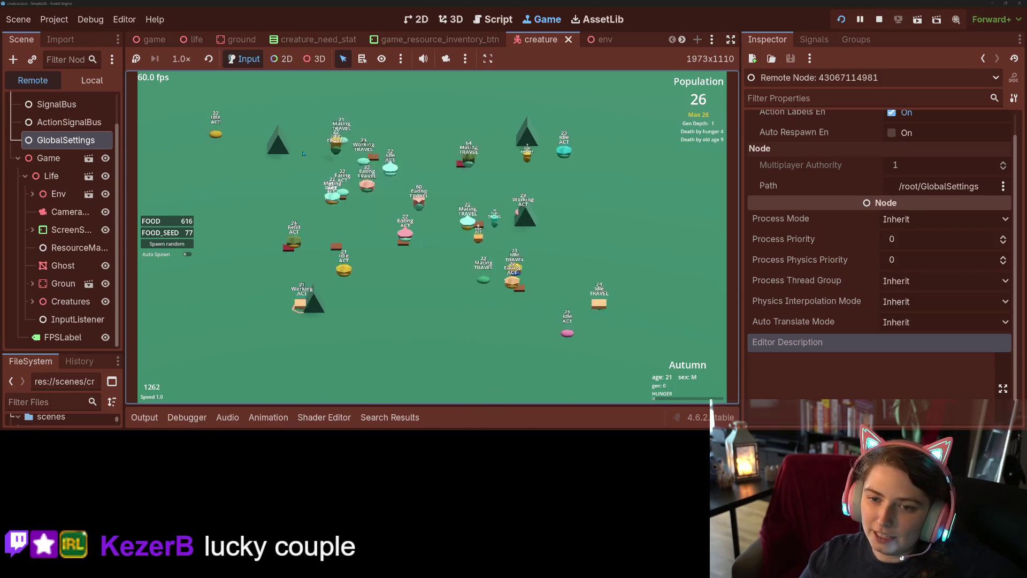
key("4")
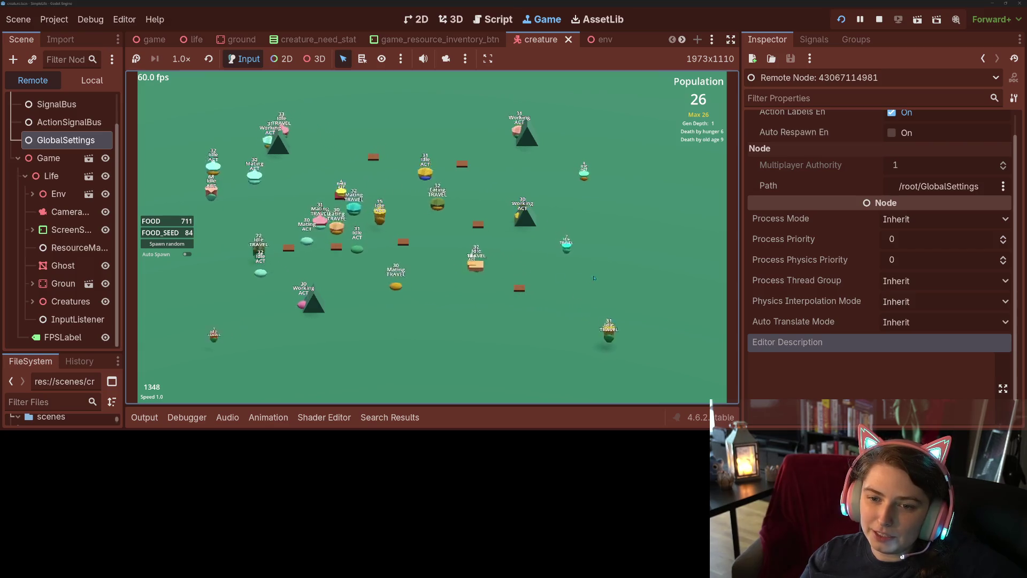
key("4")
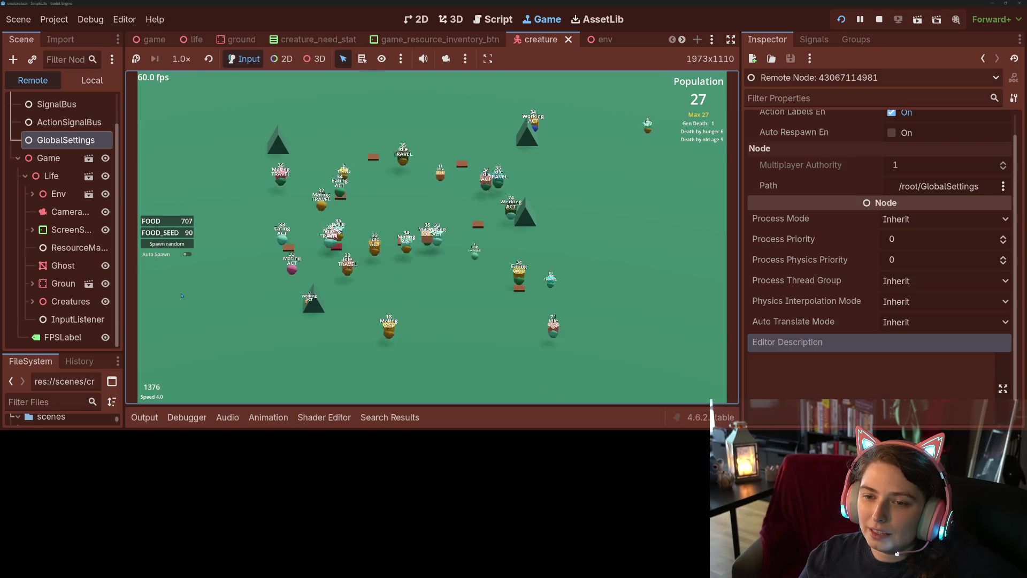
key("5")
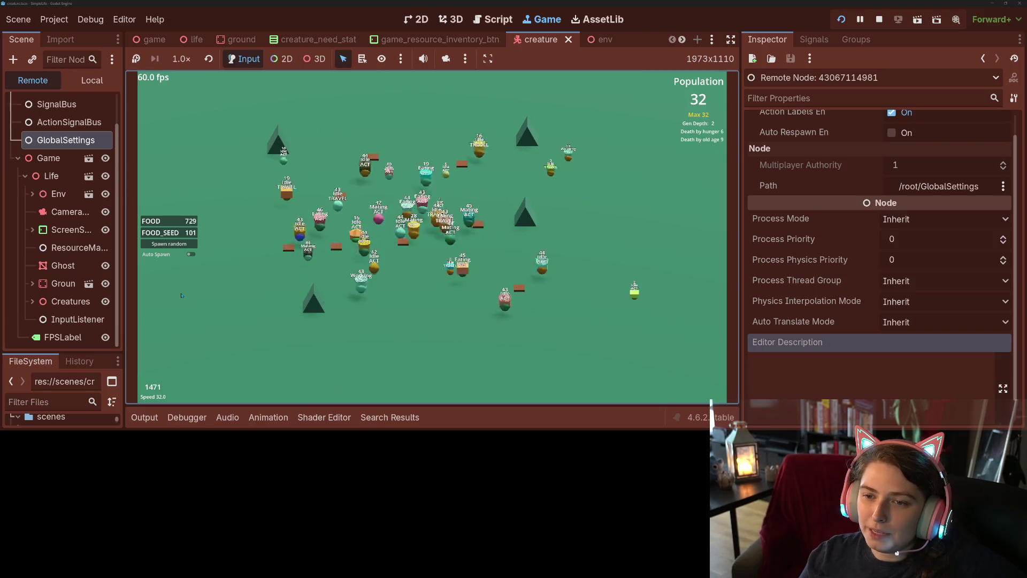
Toggle the simulation between normal, 4x and 2x speed, then stop the running game
key("1")
key("3")
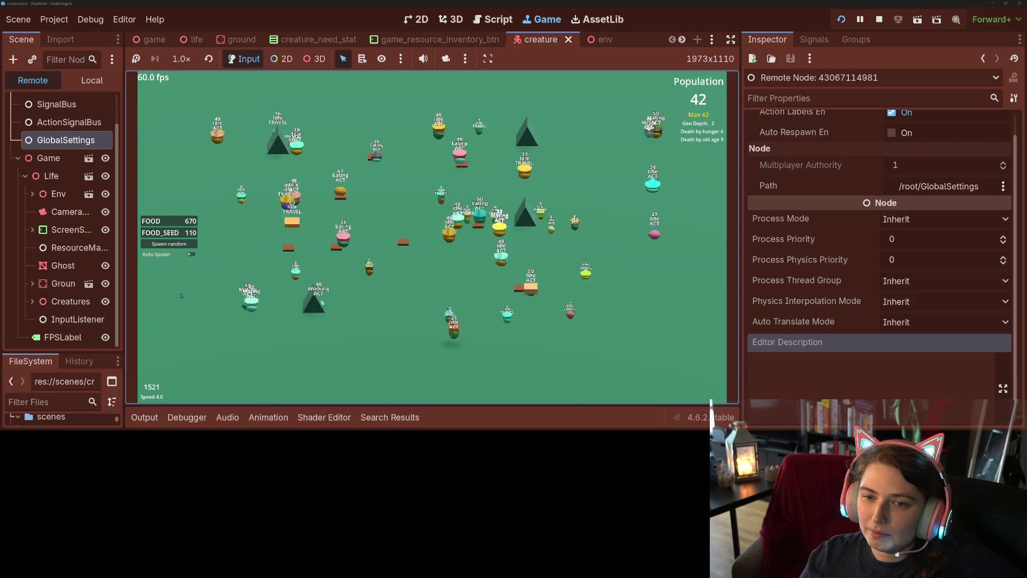
key("1")
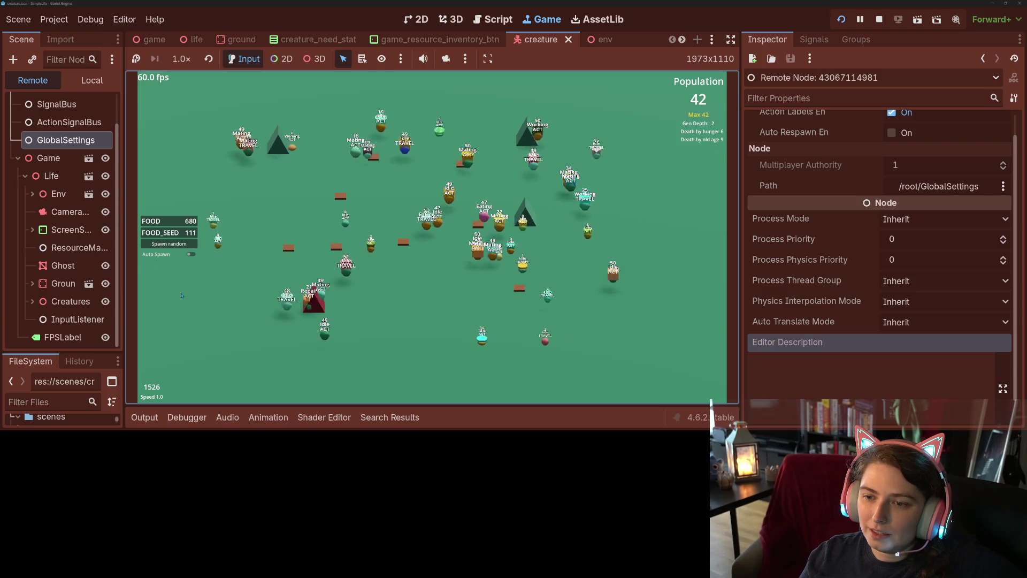
key("2")
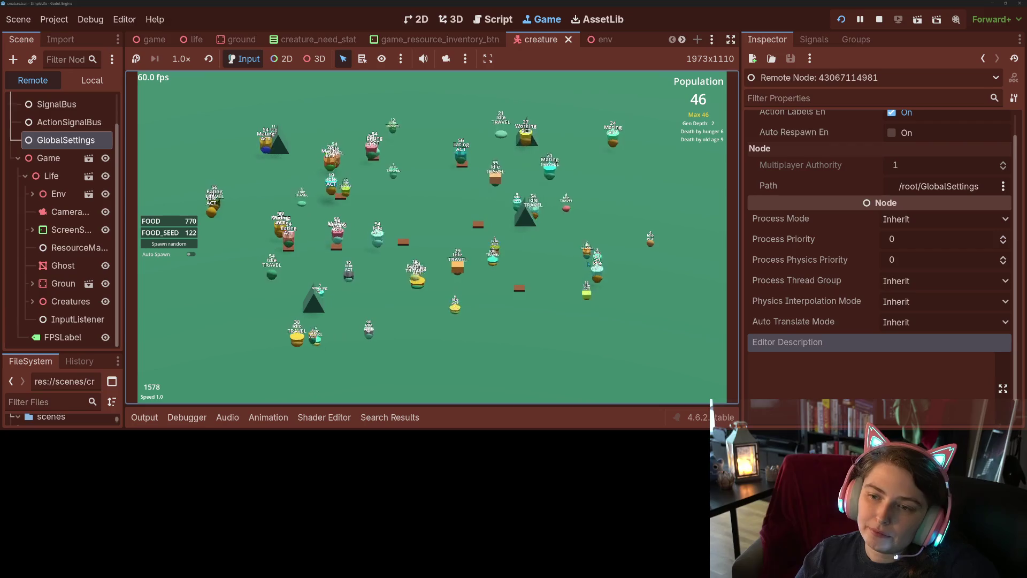
left_click(880, 20)
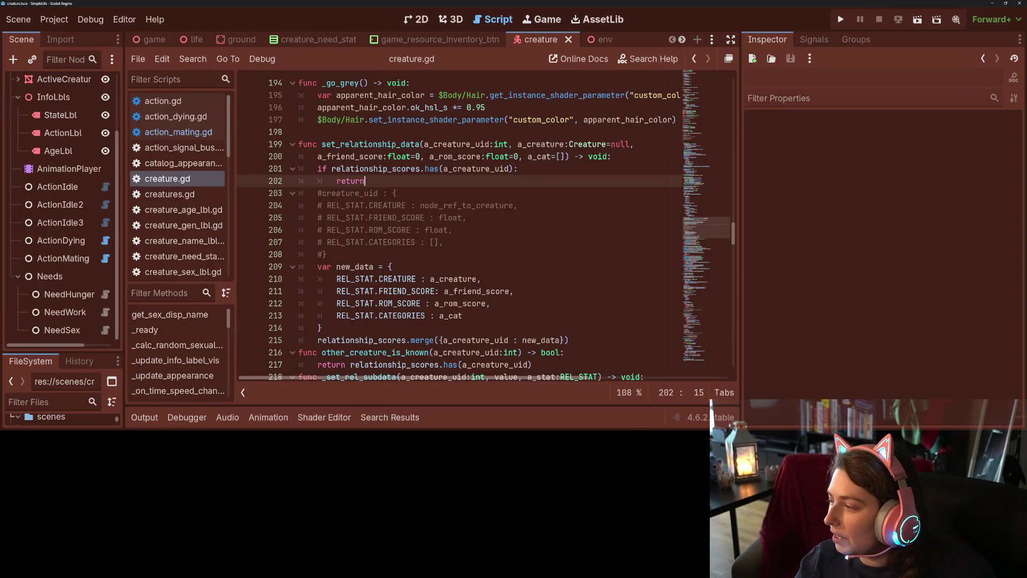
key("alt+Tab")
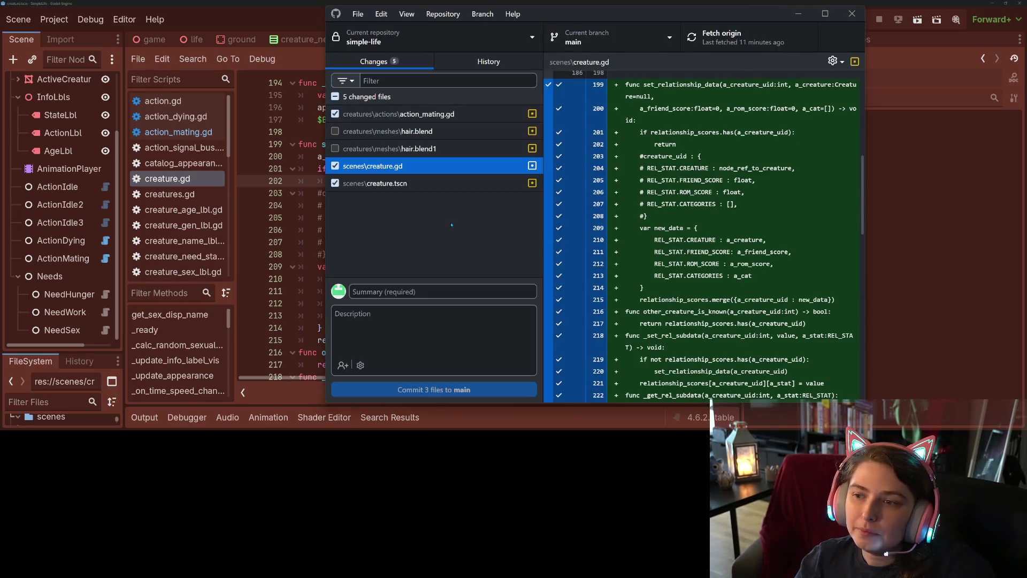
Review the creature.gd diff and uncheck creature.tscn to exclude it from the commit
scroll(627, 346, "down", 10)
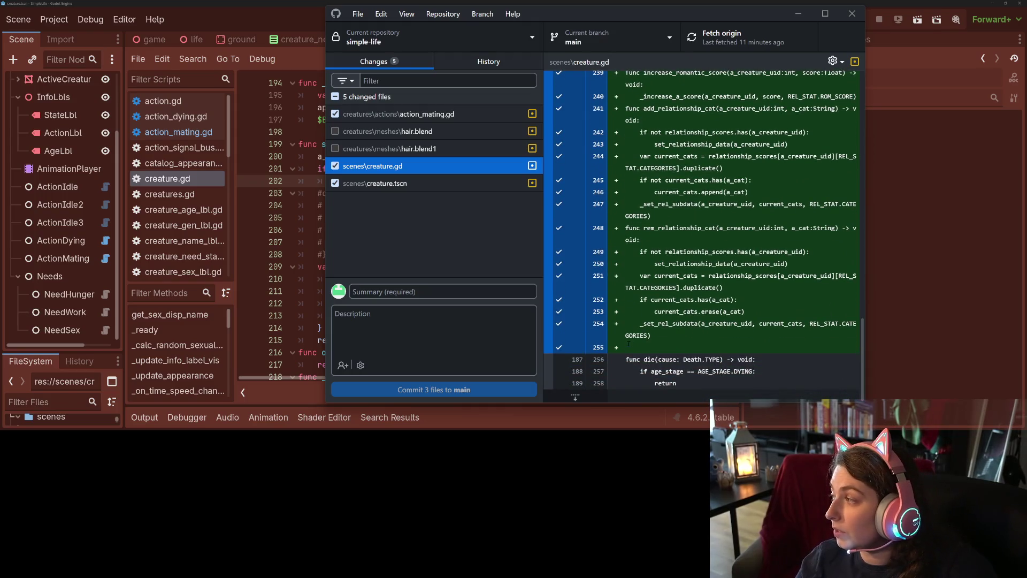
scroll(628, 343, "up", 15)
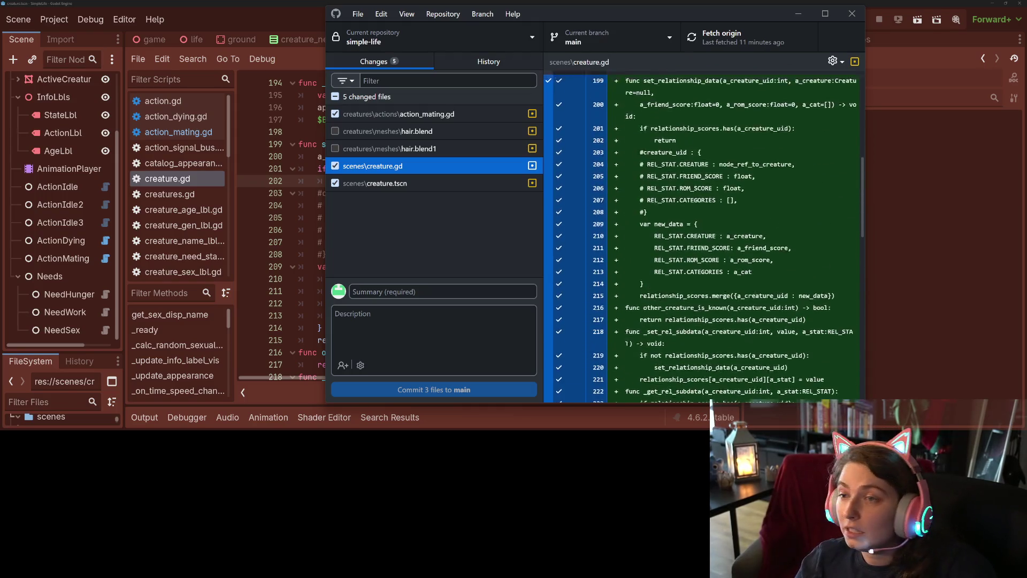
scroll(629, 343, "up", 3)
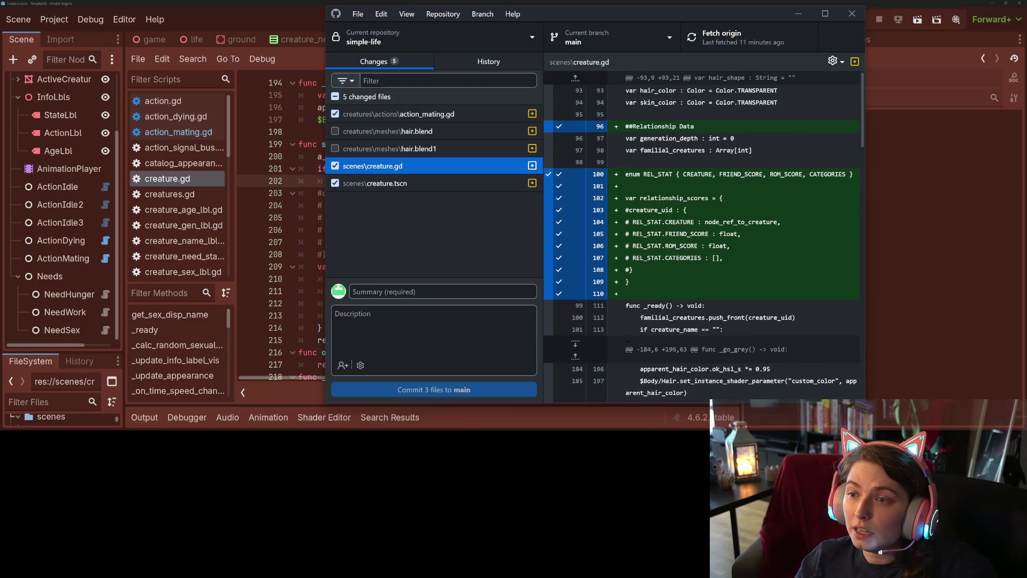
left_click(385, 187)
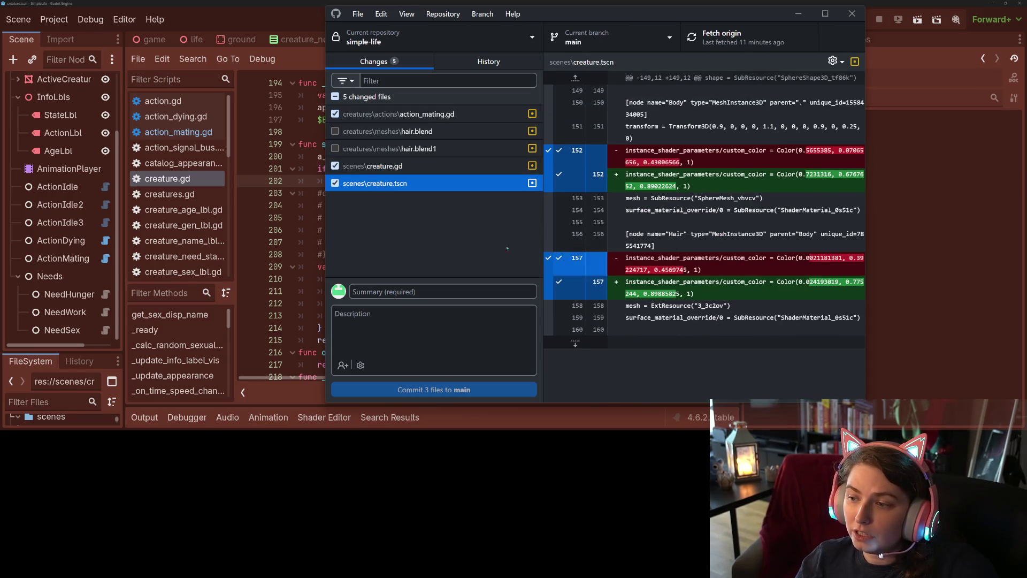
left_click(335, 183)
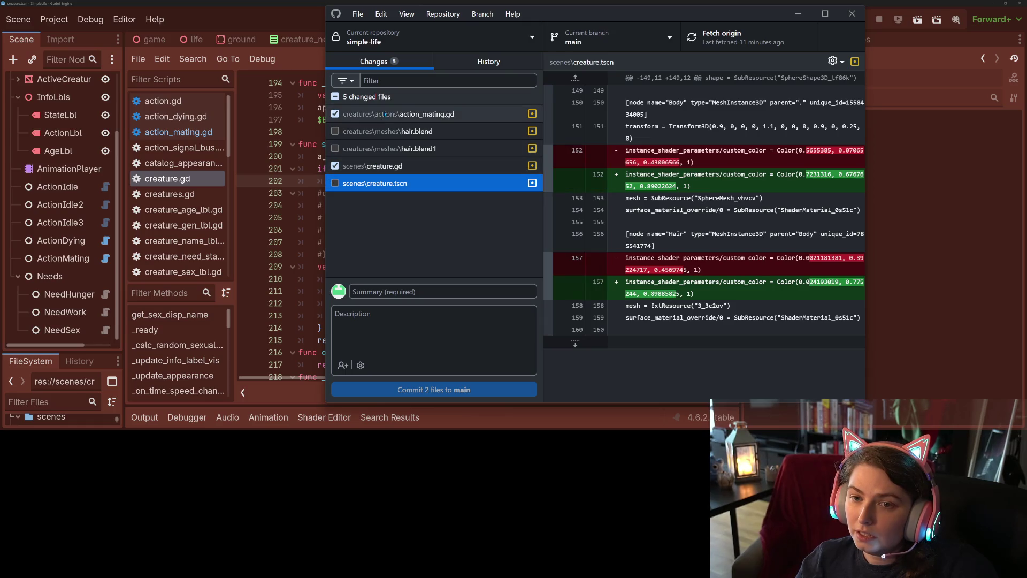
Review the action_mating.gd changes and move into the commit Summary field
left_click(399, 114)
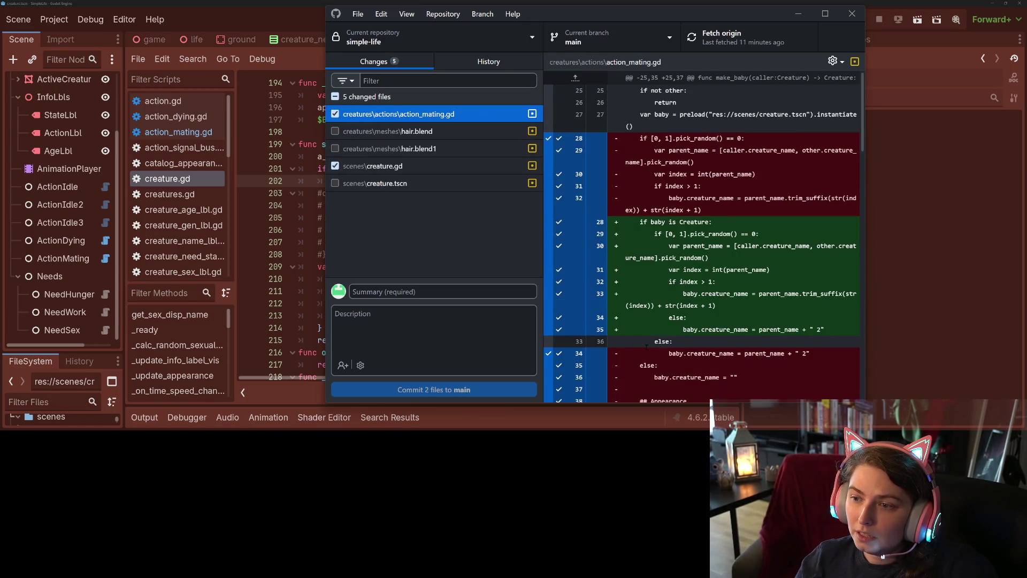
scroll(701, 236, "down", 3)
scroll(703, 236, "down", 8)
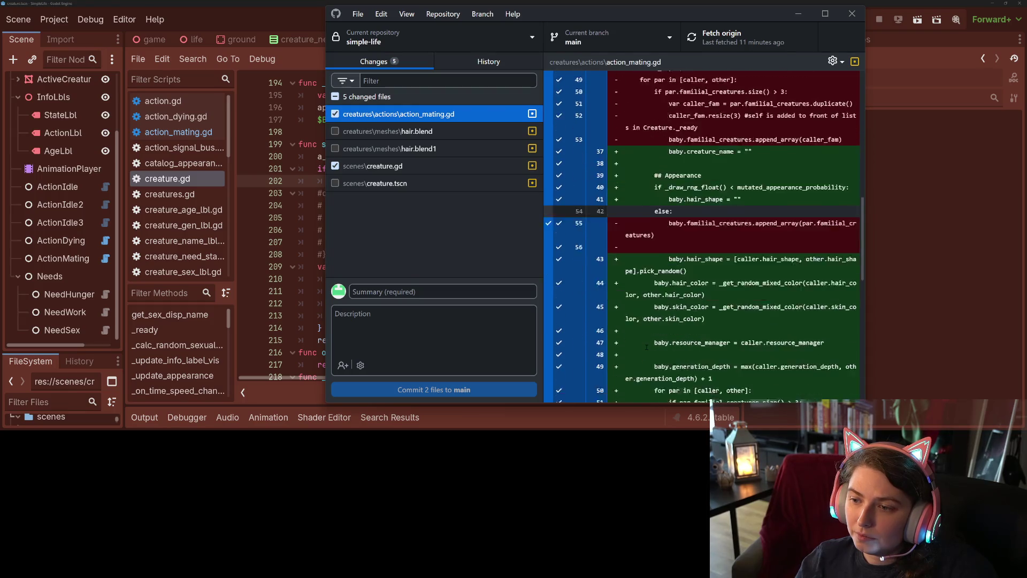
left_click(468, 313)
left_click(471, 293)
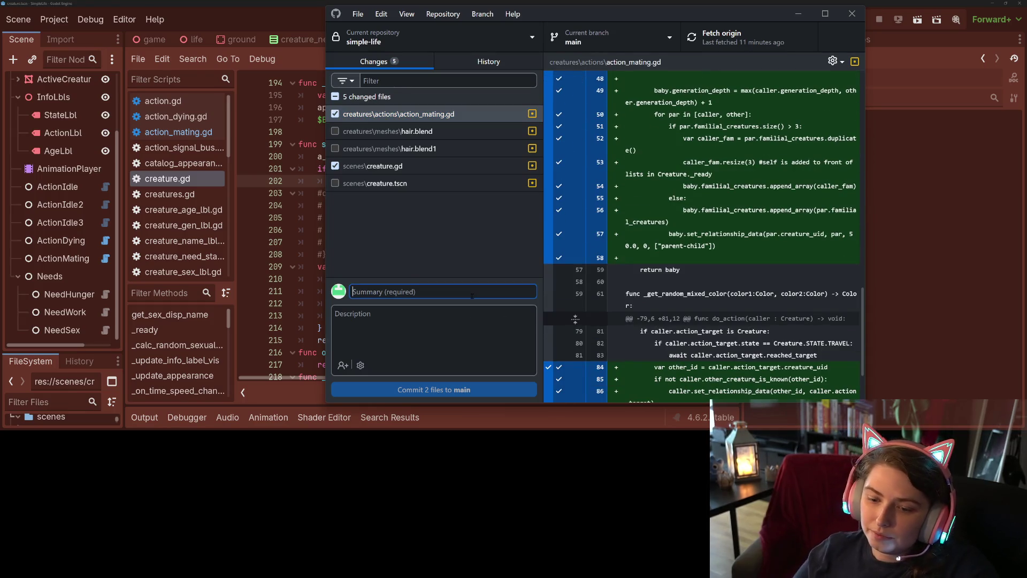
Commit both files to main as 'adds relationship score data and sets it for parents of child and mating couples'
type("adds relationship data and")
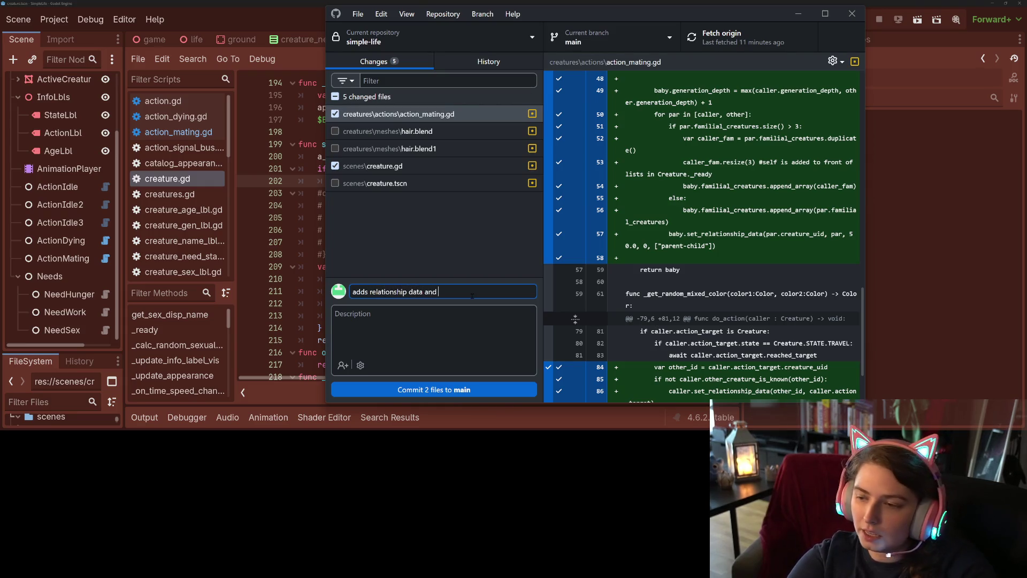
type("sets it for parents of")
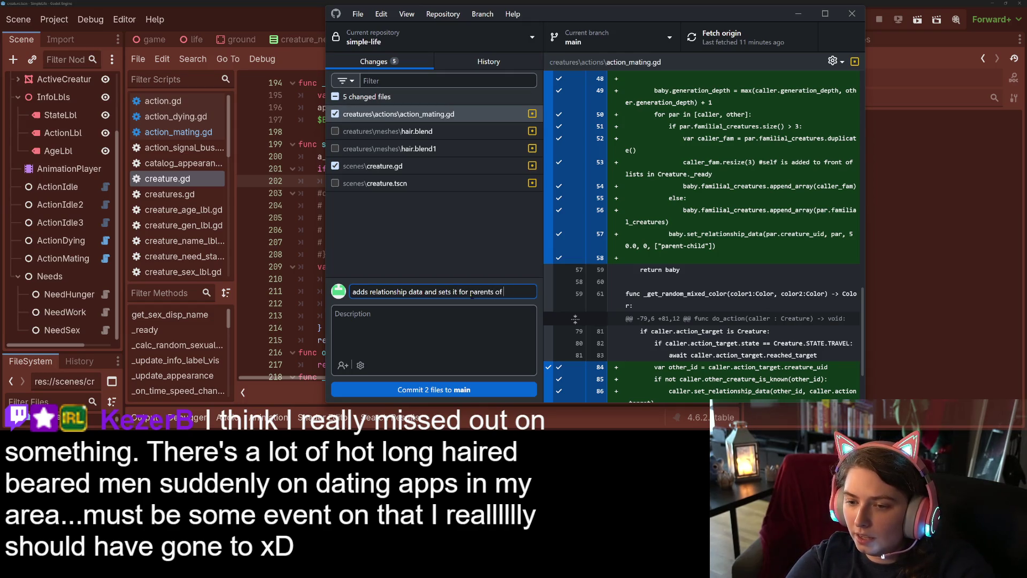
type(" and")
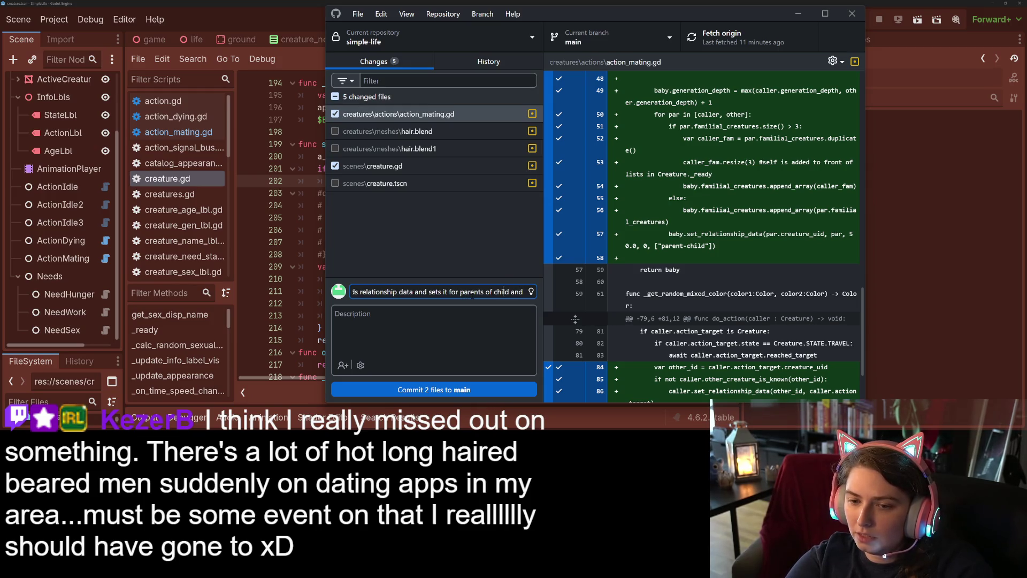
type("score")
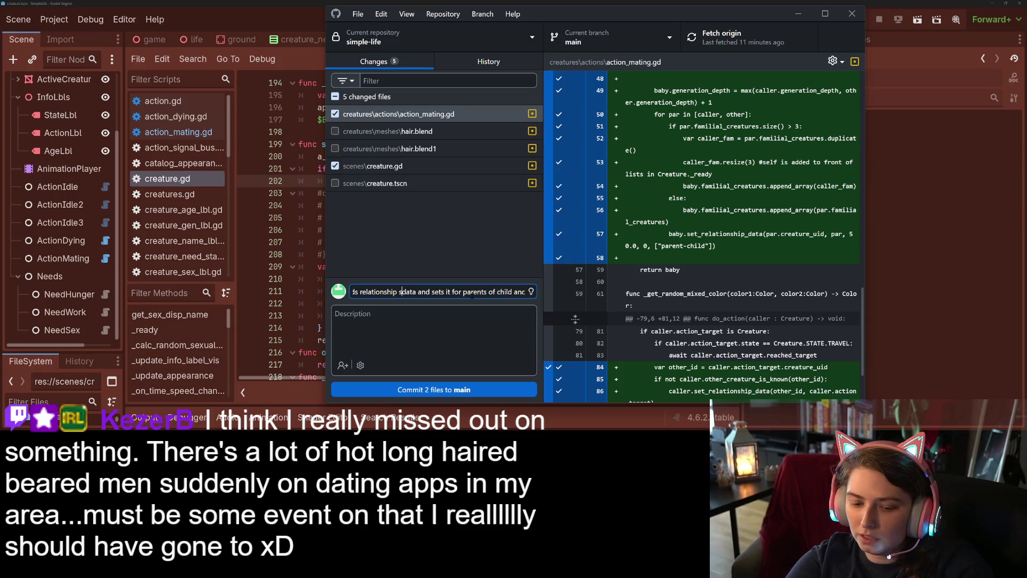
key("End")
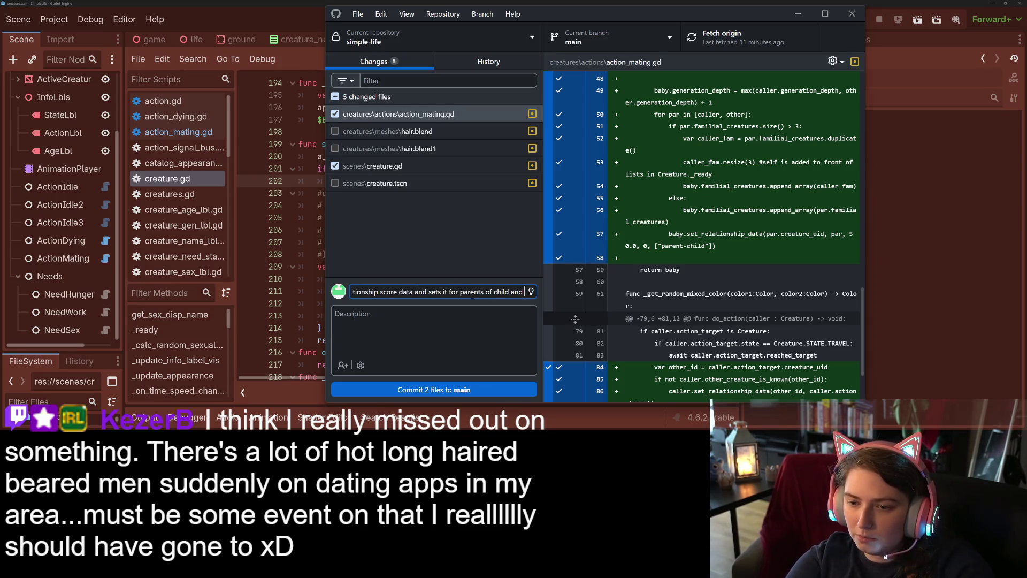
type("mating")
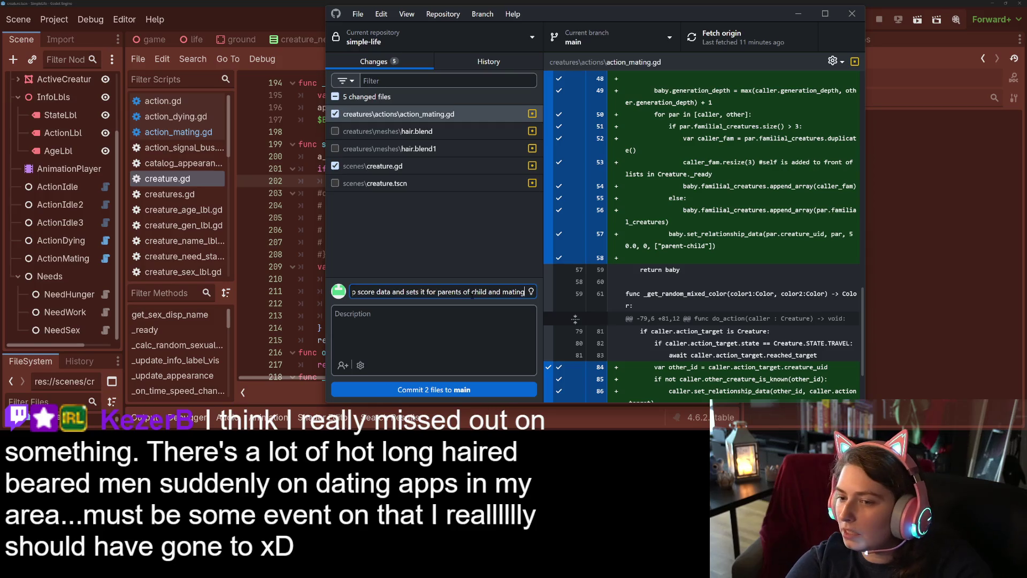
type(" couples")
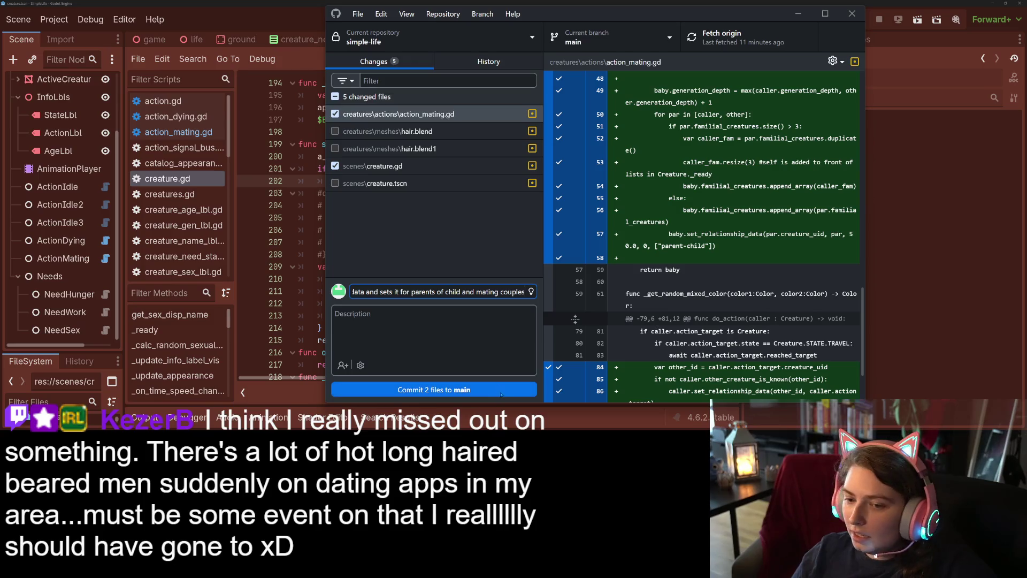
left_click(503, 392)
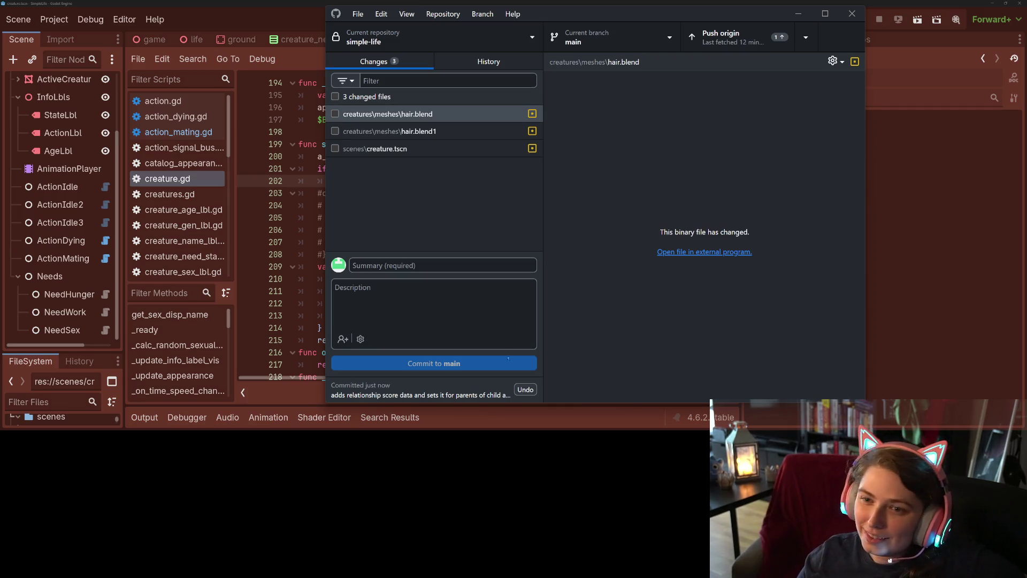
Commit creature.tscn alone to main as 'changes default creature hair and body colors'
left_click(452, 149)
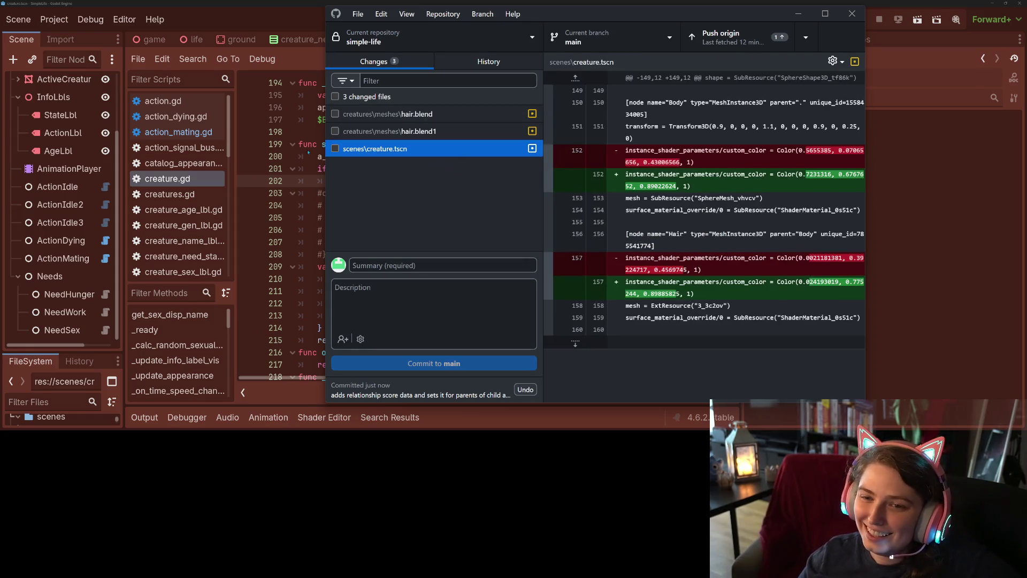
left_click(335, 149)
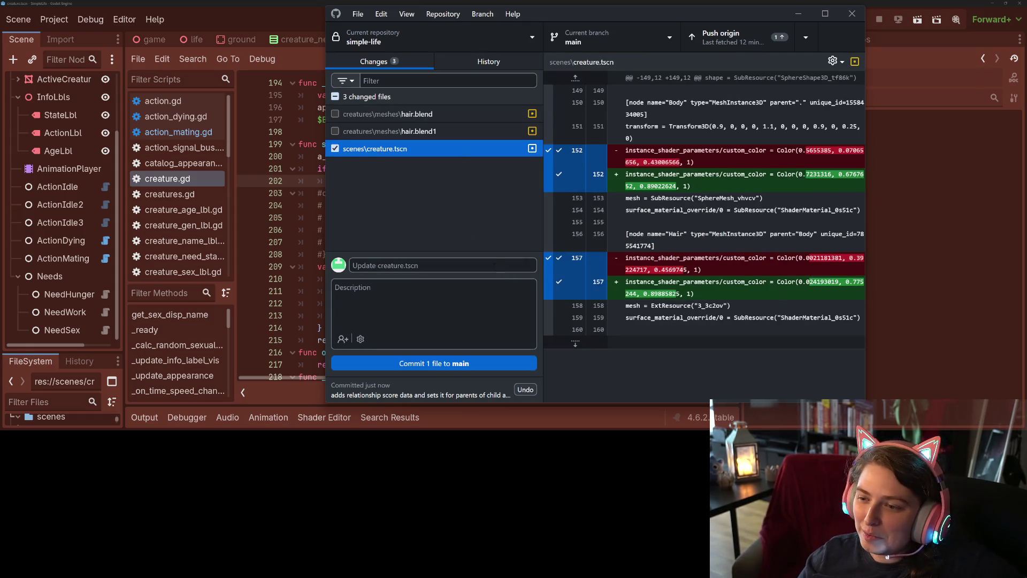
left_click(489, 262)
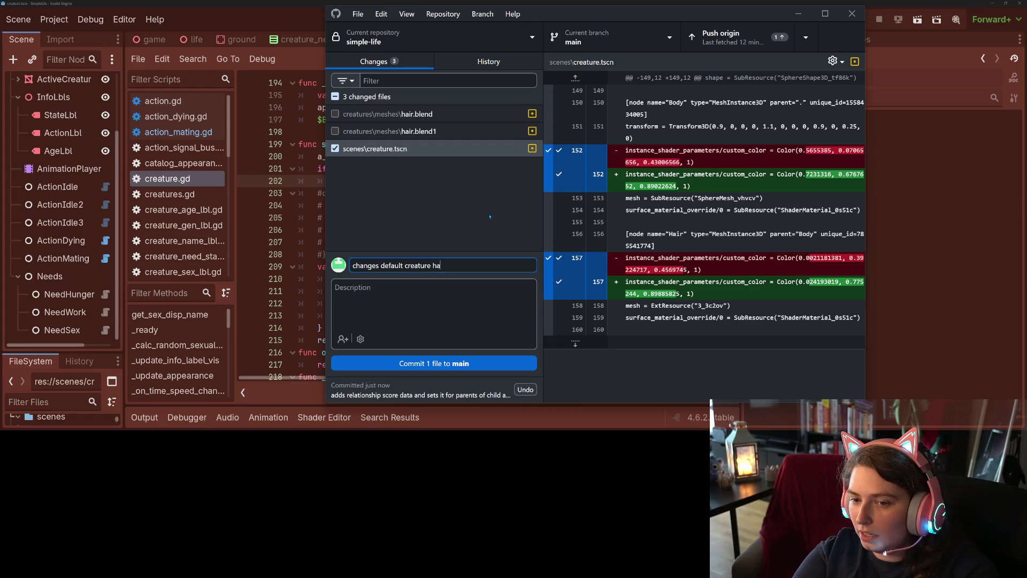
type("changes default creature hair and body colors")
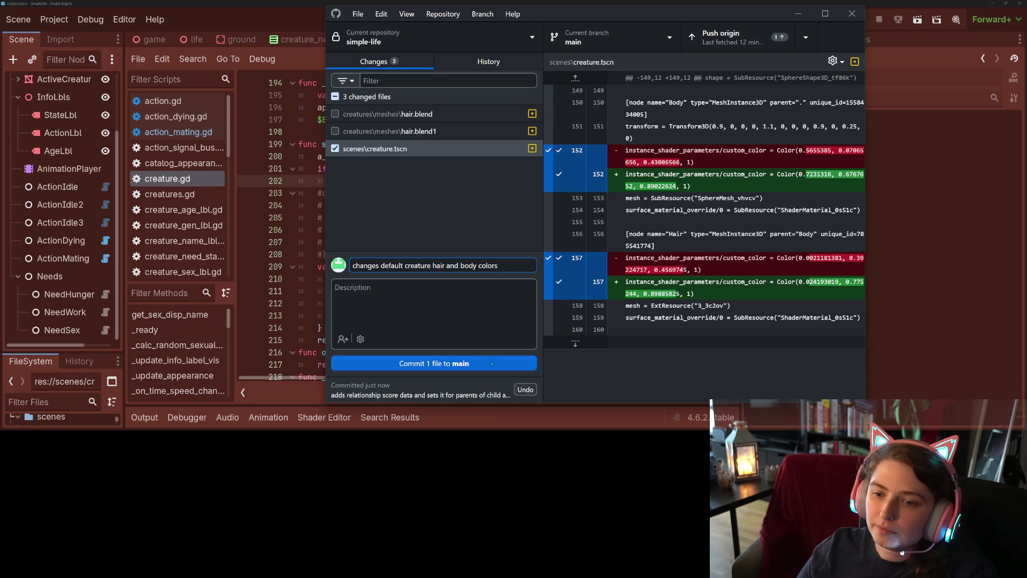
left_click(491, 363)
Push the new commits to origin and bring up the Simple Life Trello board
key("ctrl+p")
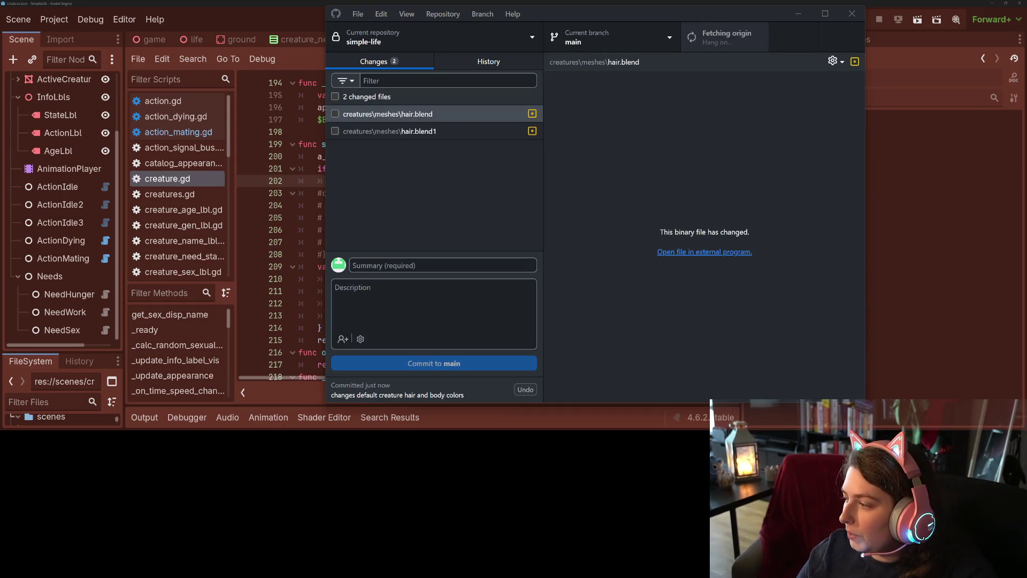
key("alt+Tab")
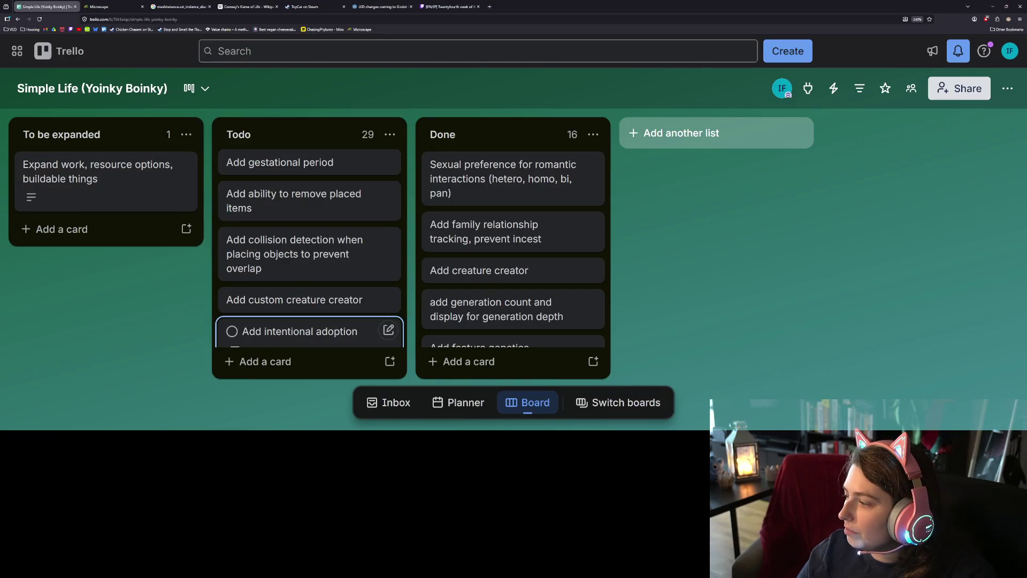
key("alt+Tab")
key("alt+Tab")
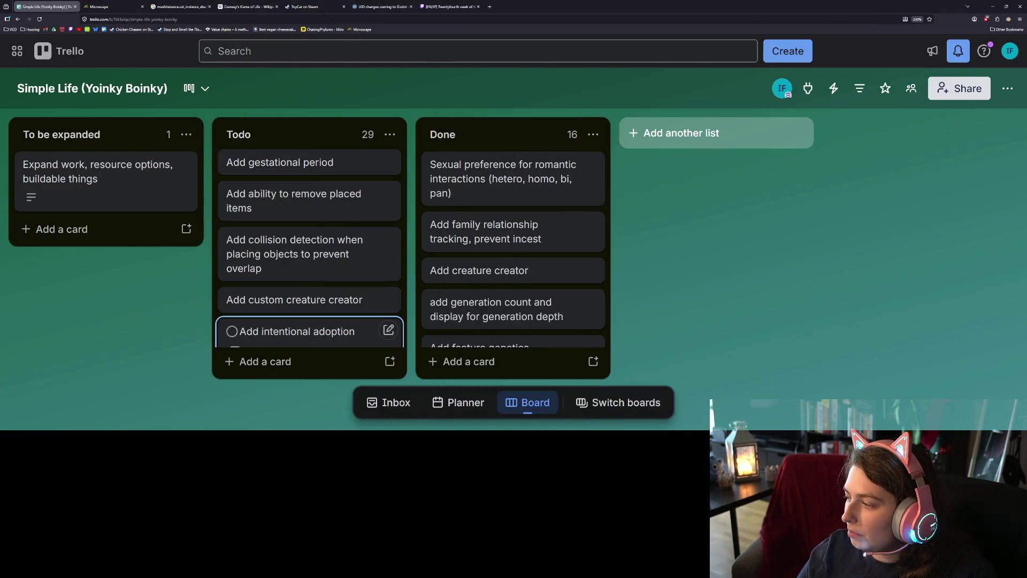
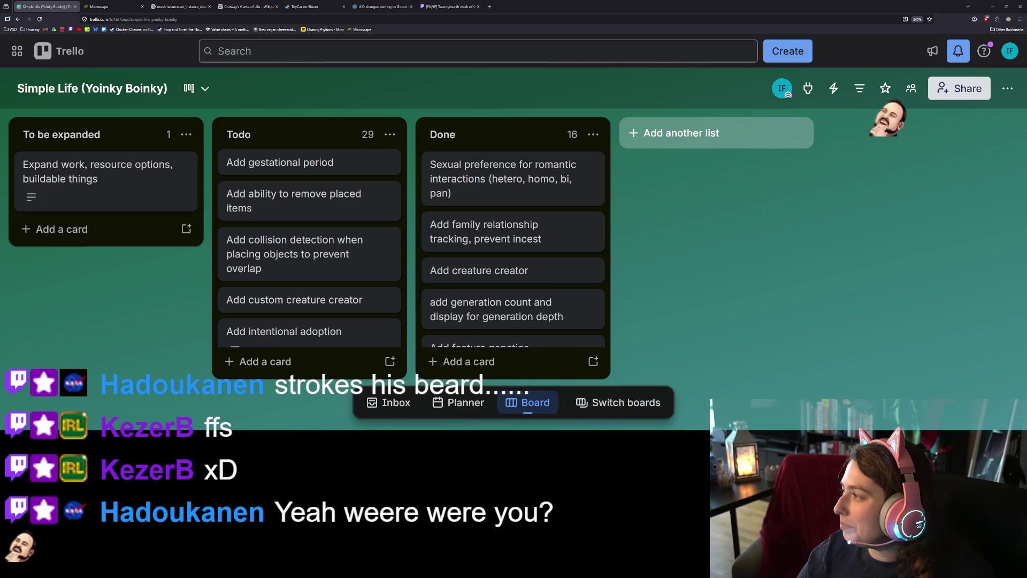
Return to Godot and look over creature.gd's setup code around the _ready function
key("alt+Tab")
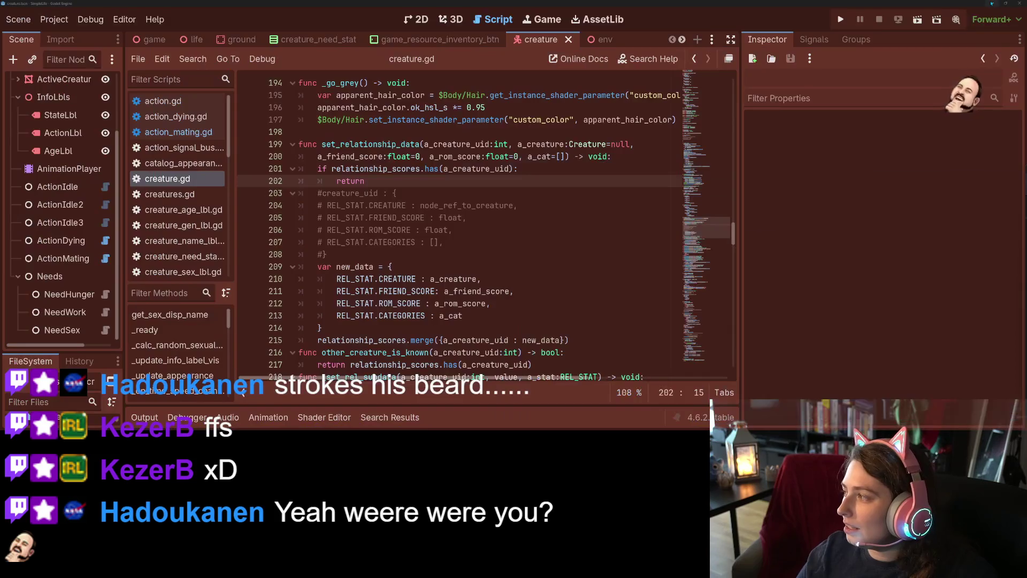
left_click(512, 315)
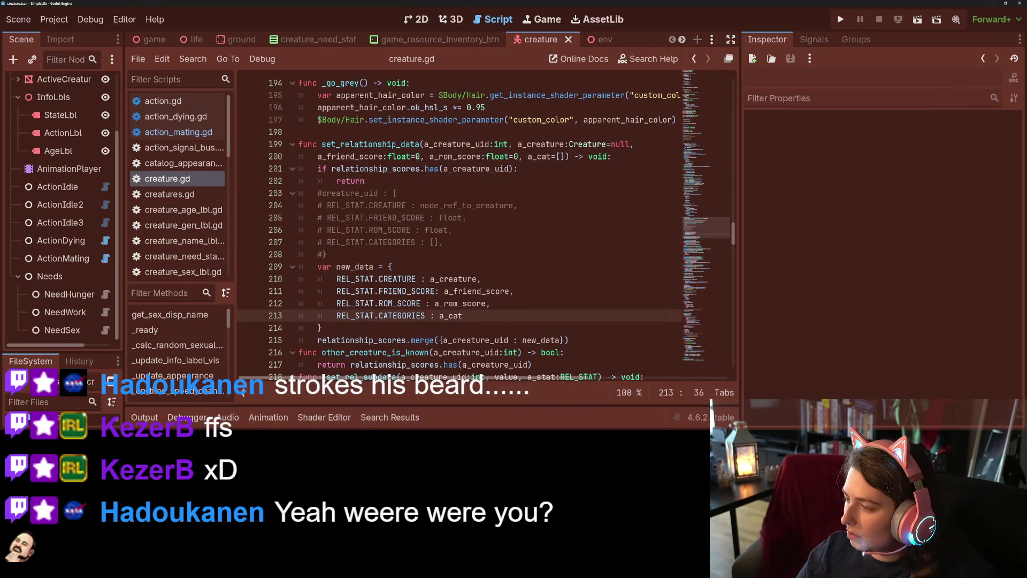
scroll(390, 257, "up", 18)
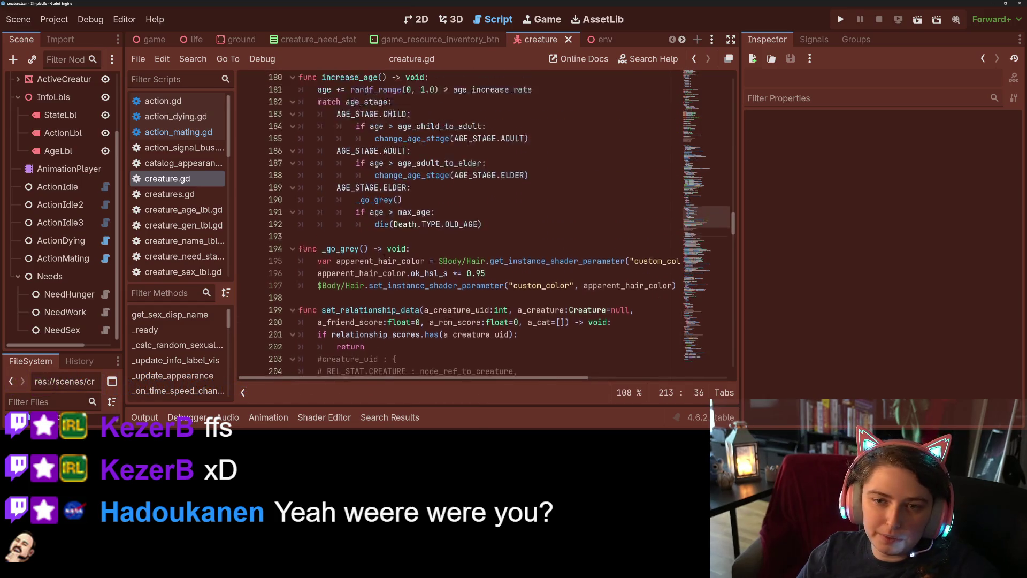
scroll(390, 258, "up", 10)
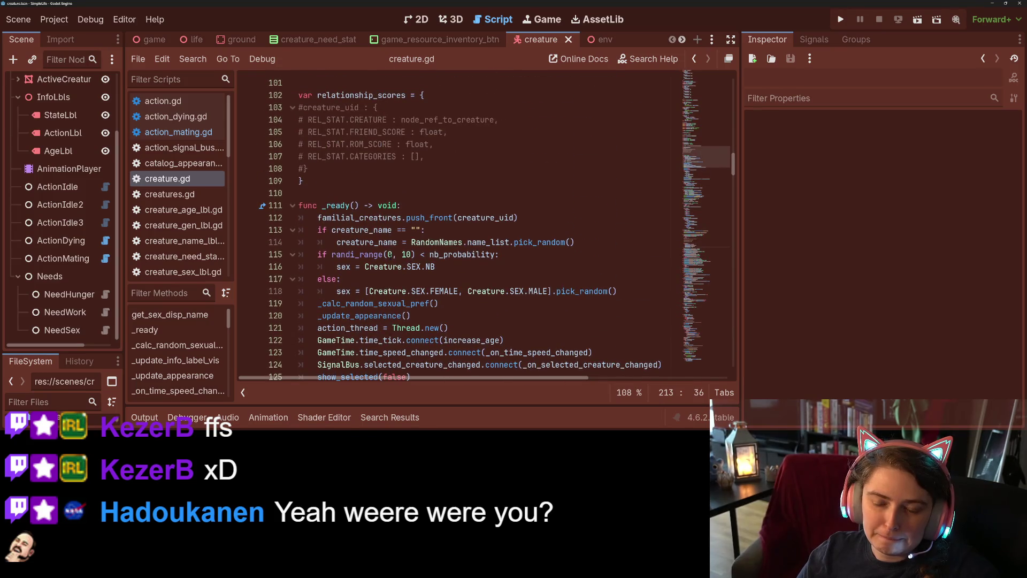
scroll(390, 258, "up", 5)
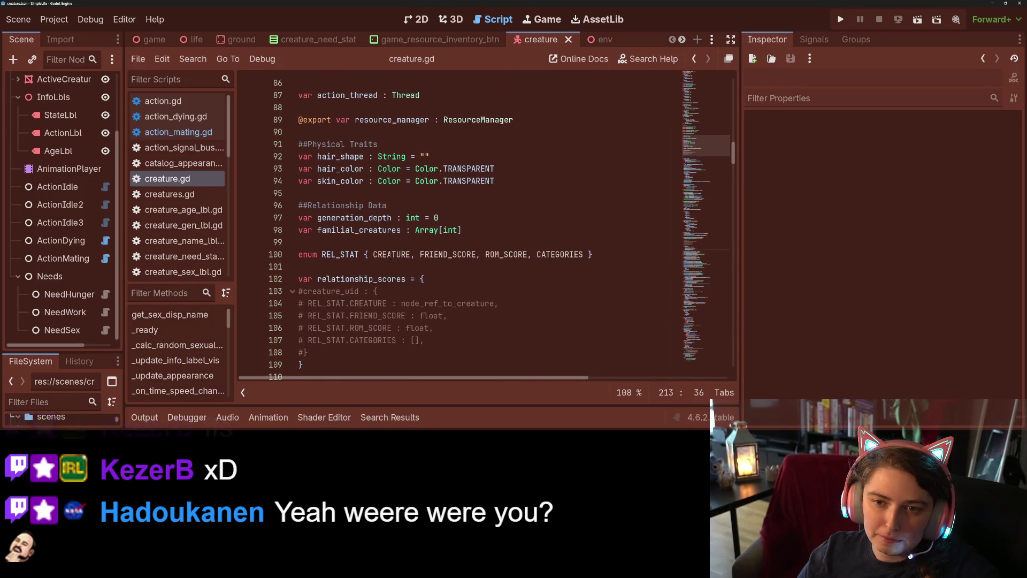
scroll(390, 257, "up", 2)
scroll(390, 257, "down", 4)
scroll(390, 256, "down", 9)
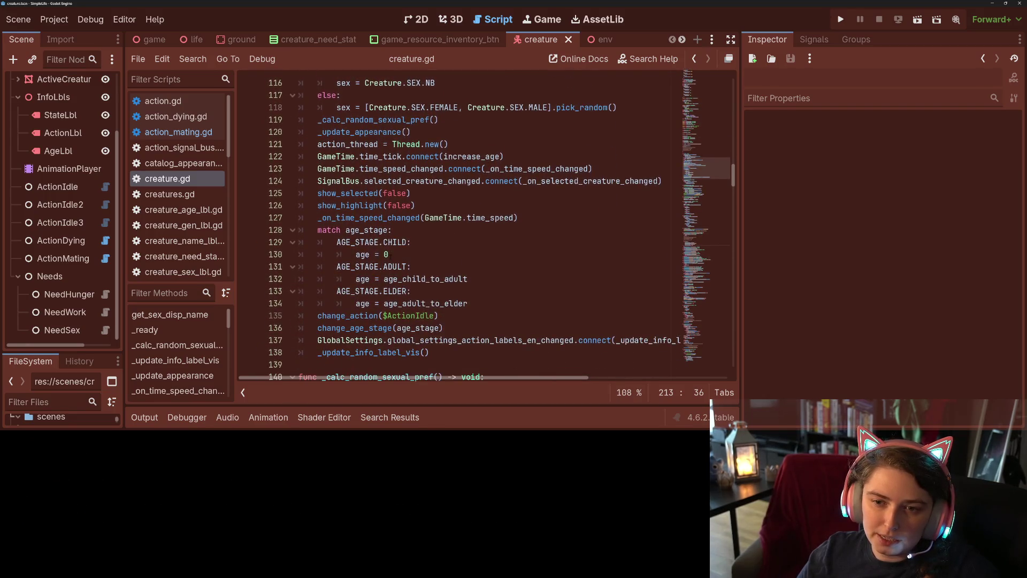
scroll(390, 256, "up", 4)
double_click(339, 169)
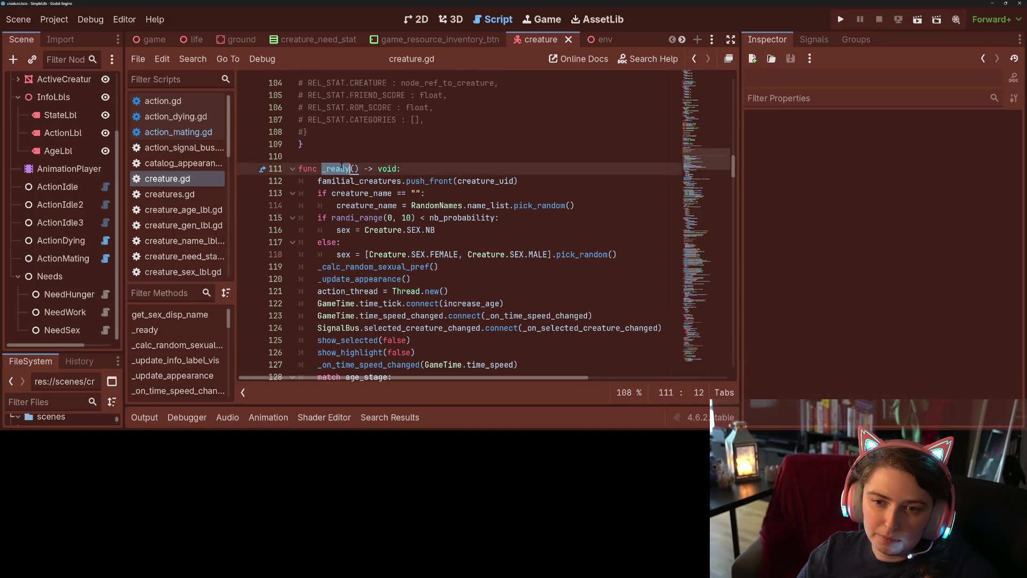
Open creatures.gd and scroll down to its population-count and auto-spawn functions
left_click(178, 194)
scroll(407, 267, "down", 3)
scroll(406, 267, "down", 10)
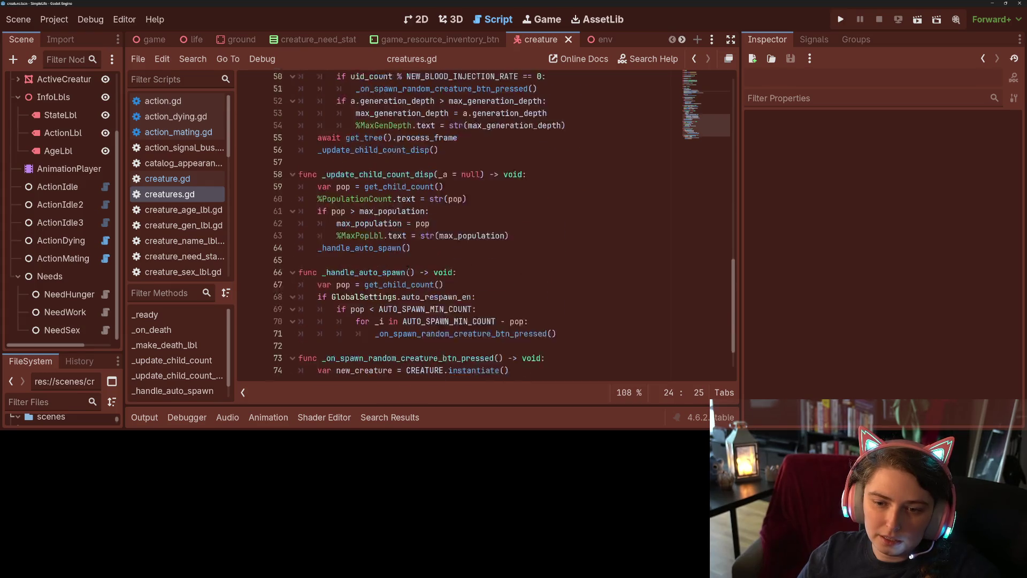
Insert 'new_creature.age_stage = Creature.AGE_STAGE' above add_child(new_creature) in the spawn function
left_click(437, 321)
double_click(436, 308)
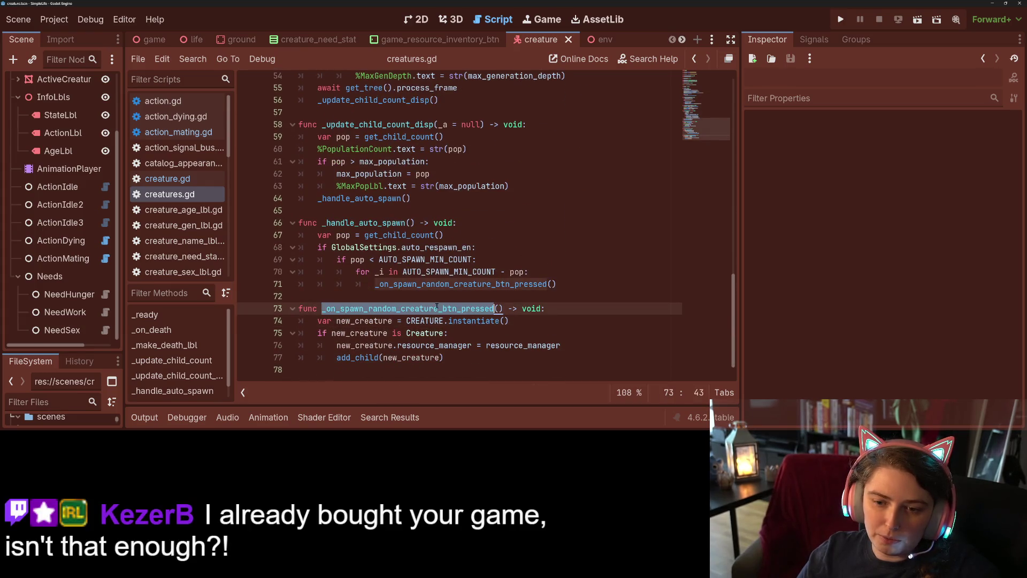
left_click(457, 357)
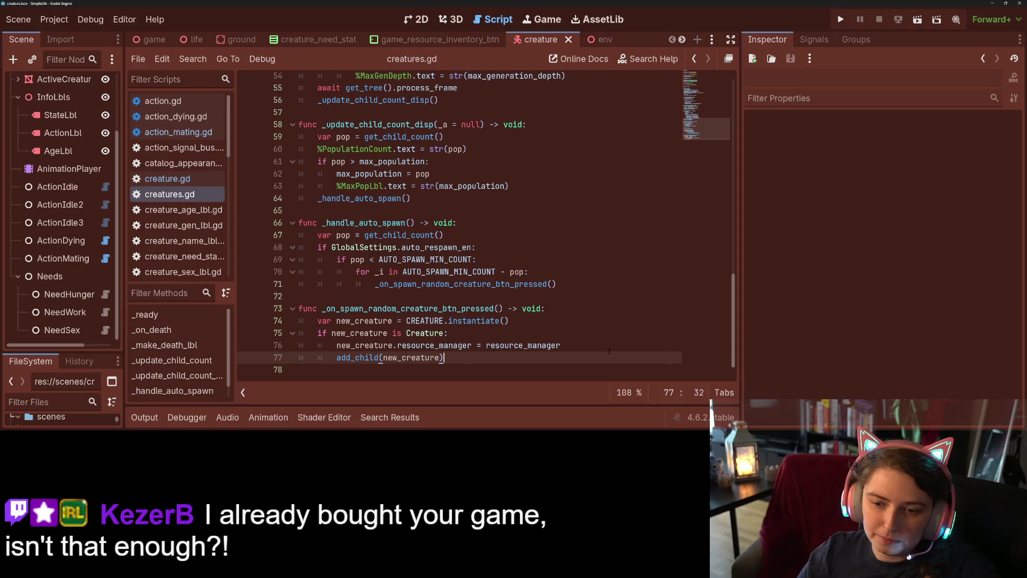
key("Home")
key("Return")
key("Up")
type("new_creature.age = ")
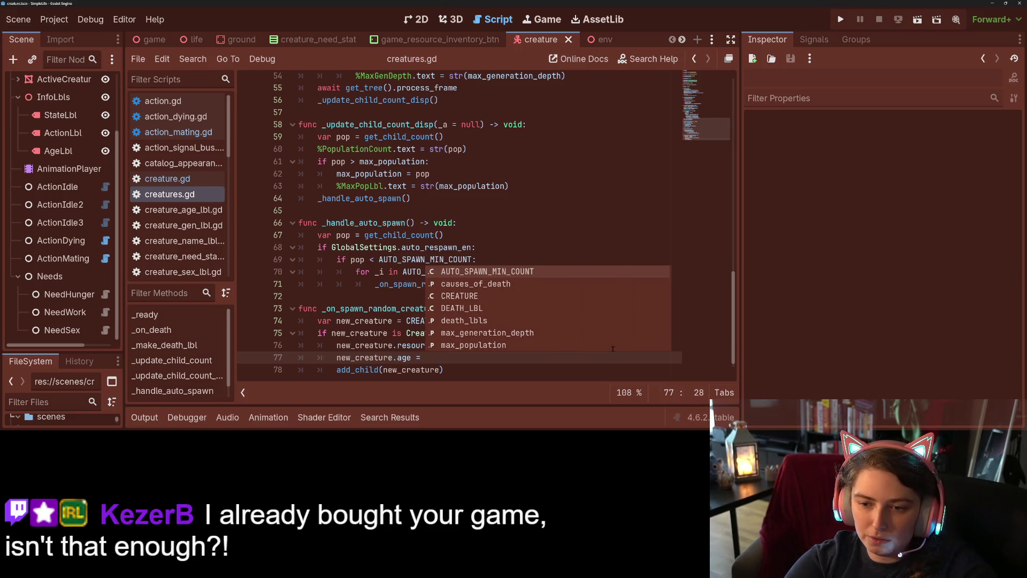
type("C")
type("reature.A")
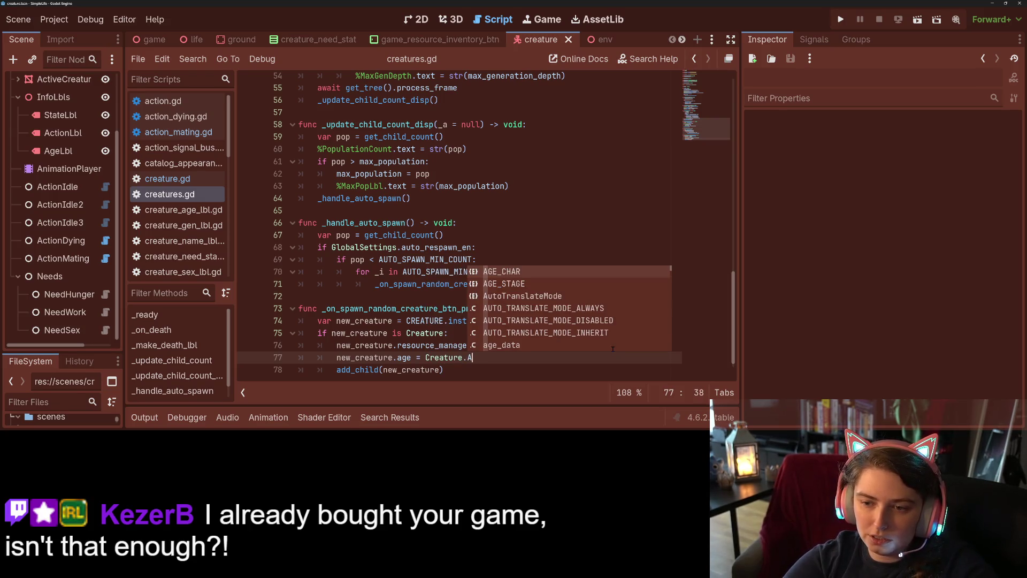
key("Down")
key("Return")
key("Left")
key("Left")
key("Left")
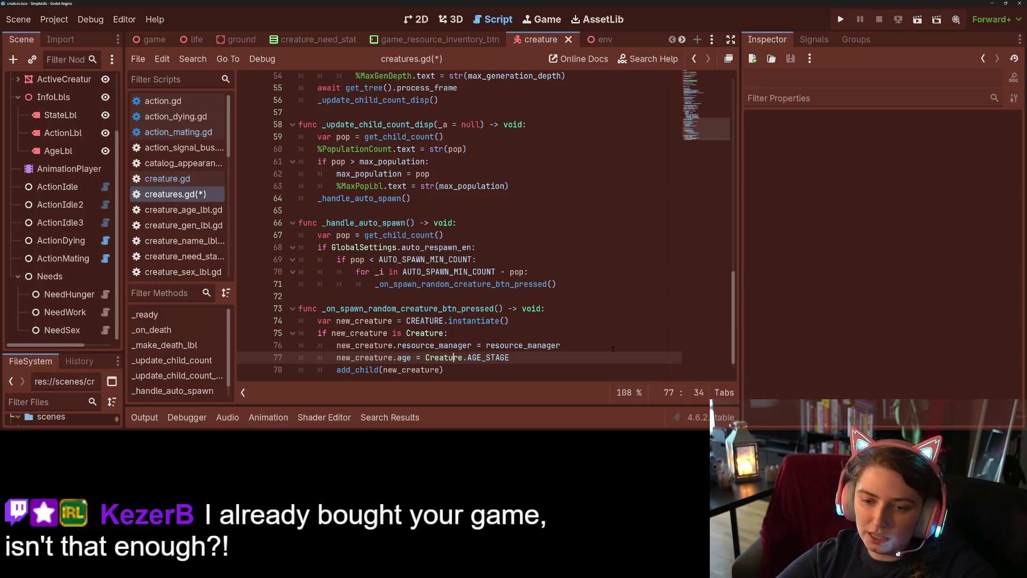
type("_stage")
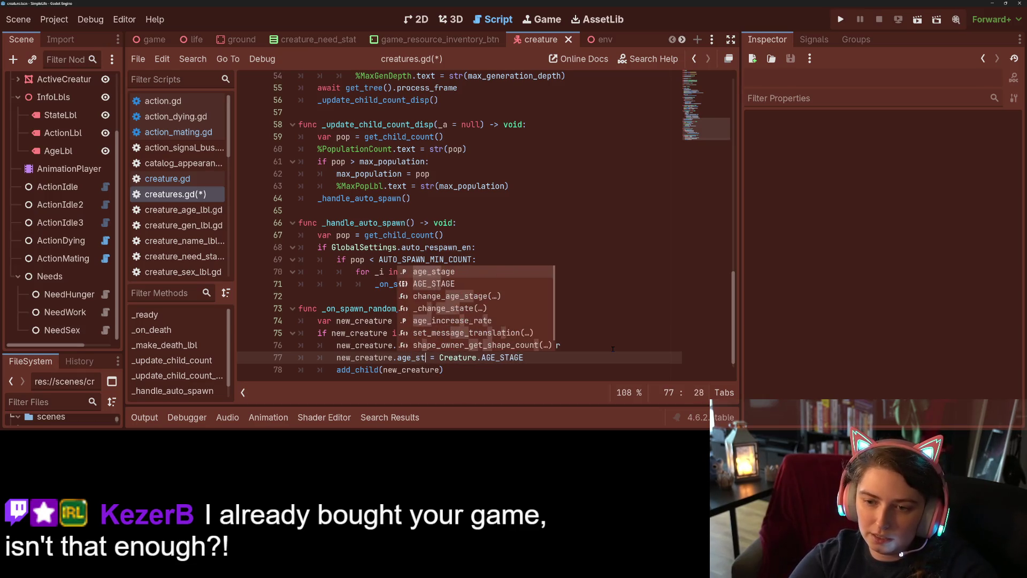
Complete the line with .keys().pick_random() and save creatures.gd
key("End")
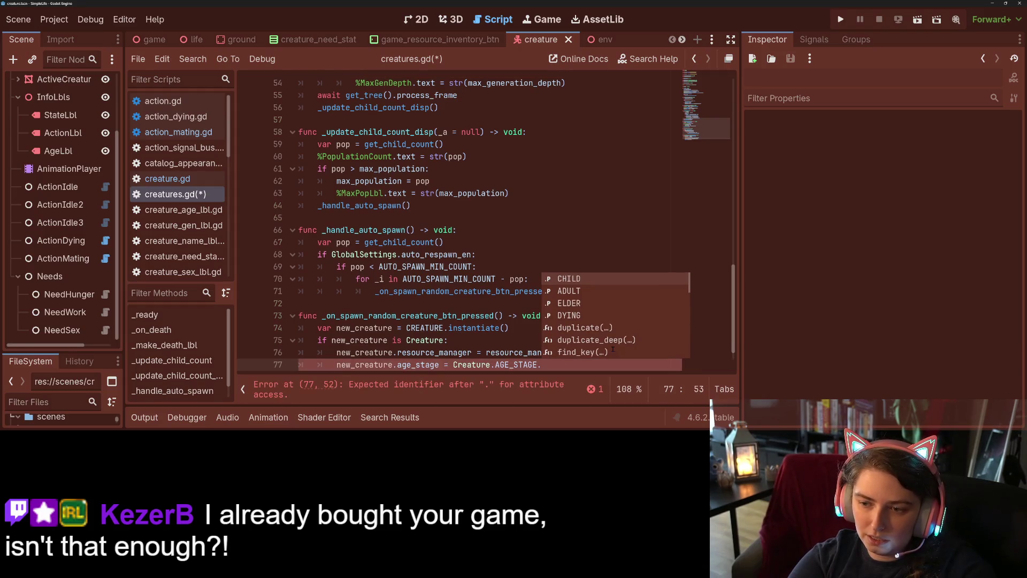
key("BackSpace")
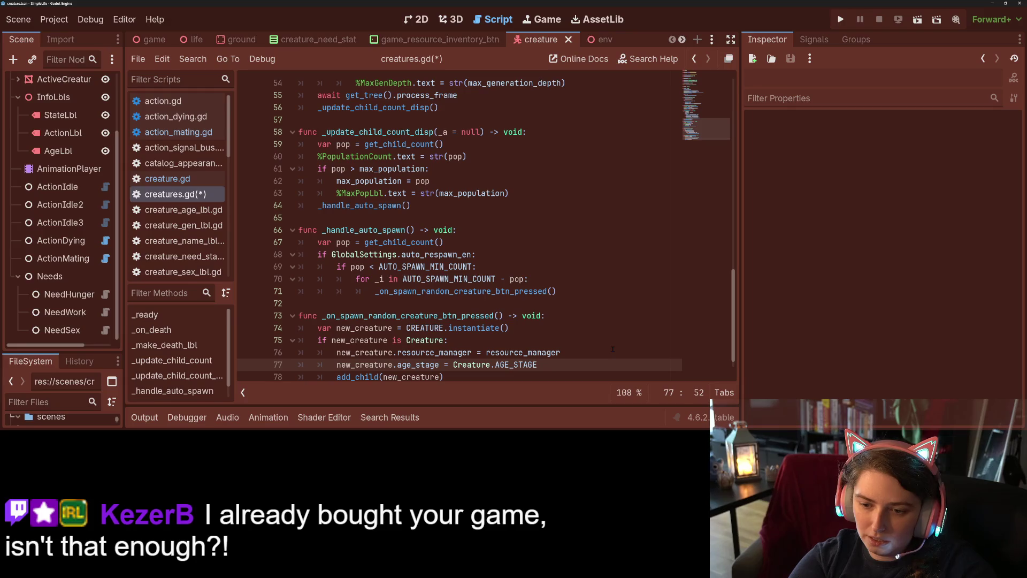
type(".keys().pc")
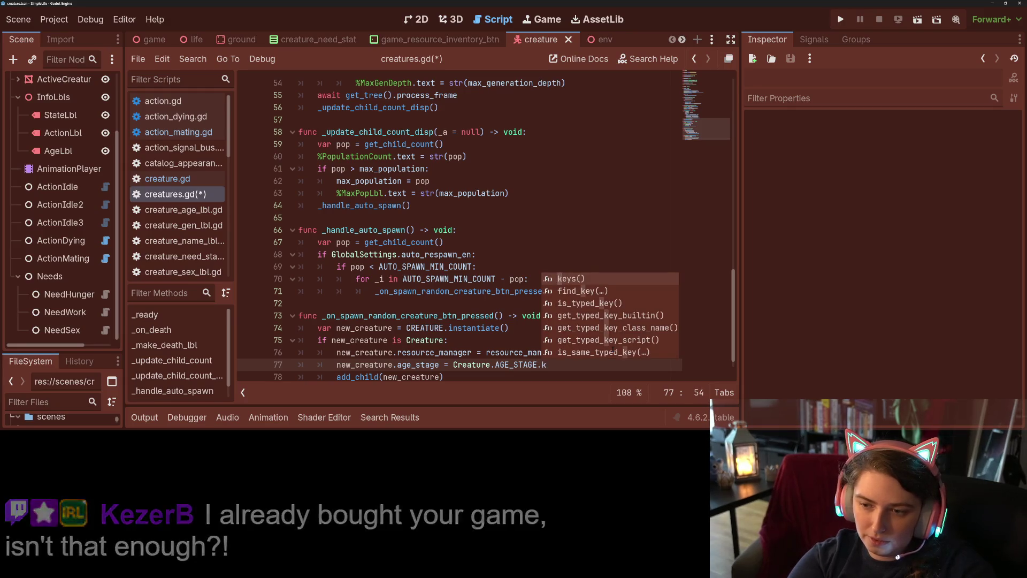
key("Return")
type(".po")
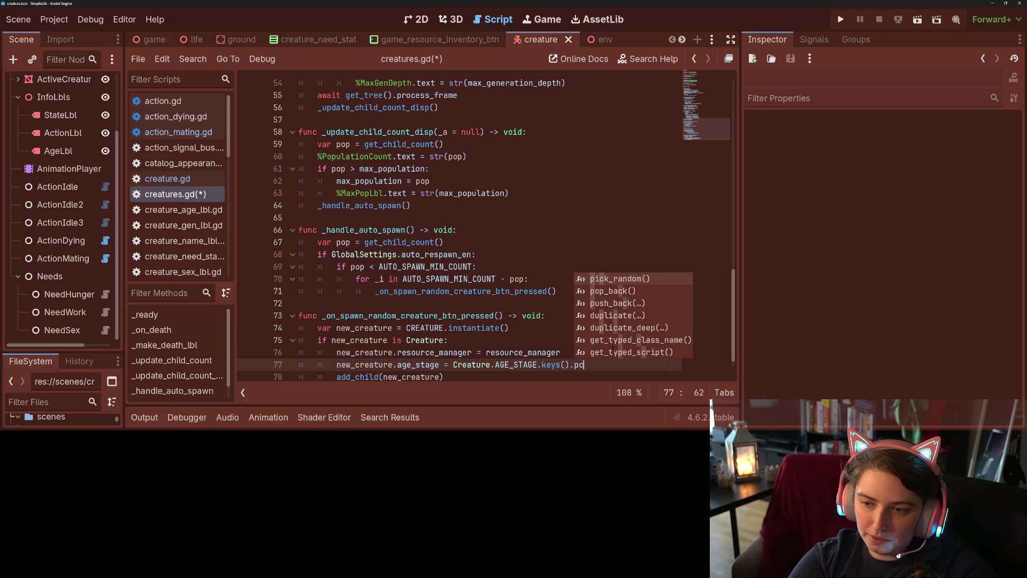
key("Return")
key("ctrl+s")
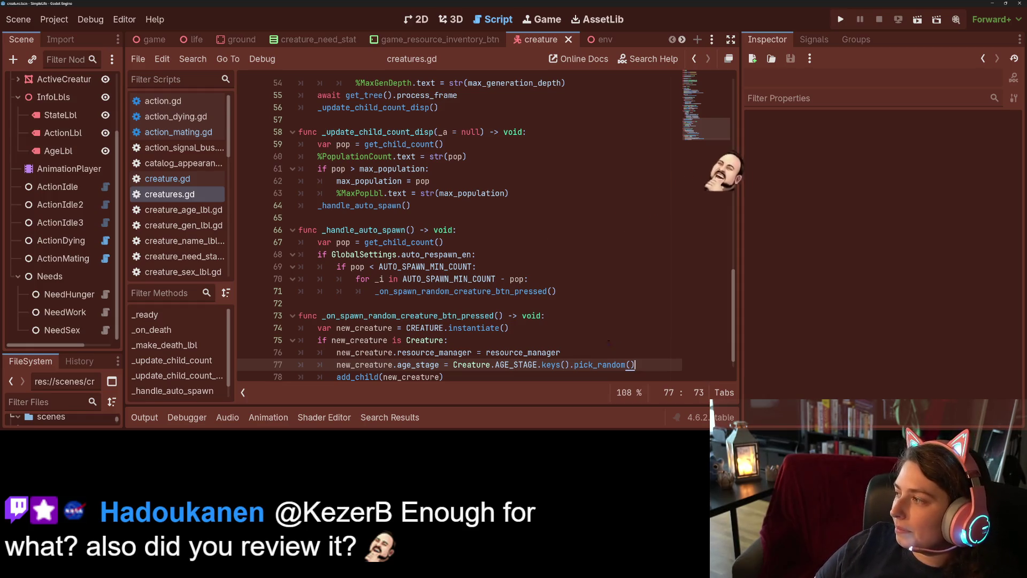
Delete the keys().pick_random() call from line 77
scroll(577, 346, "down", 1)
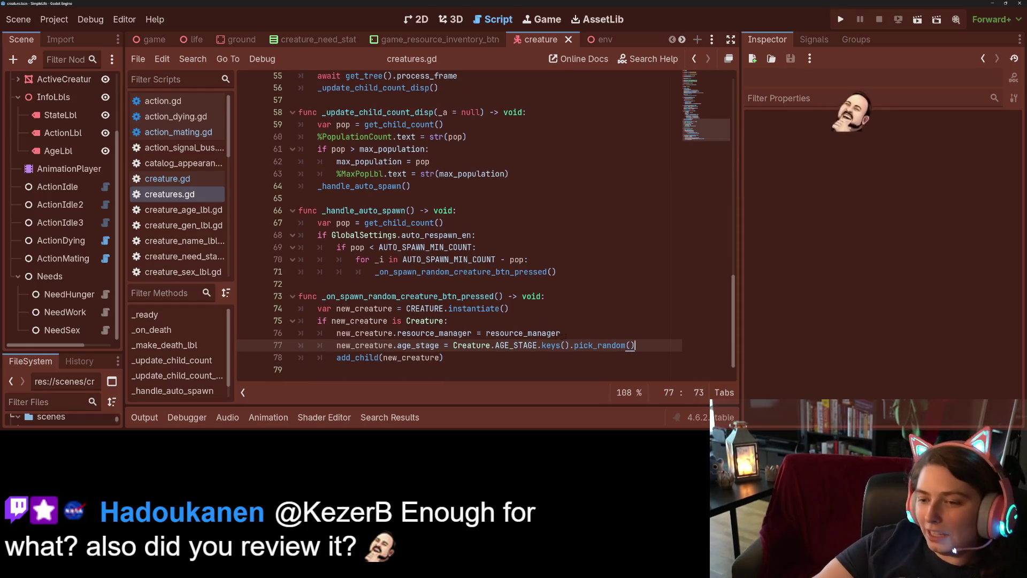
left_click_drag(542, 345, 636, 346)
key("BackSpace")
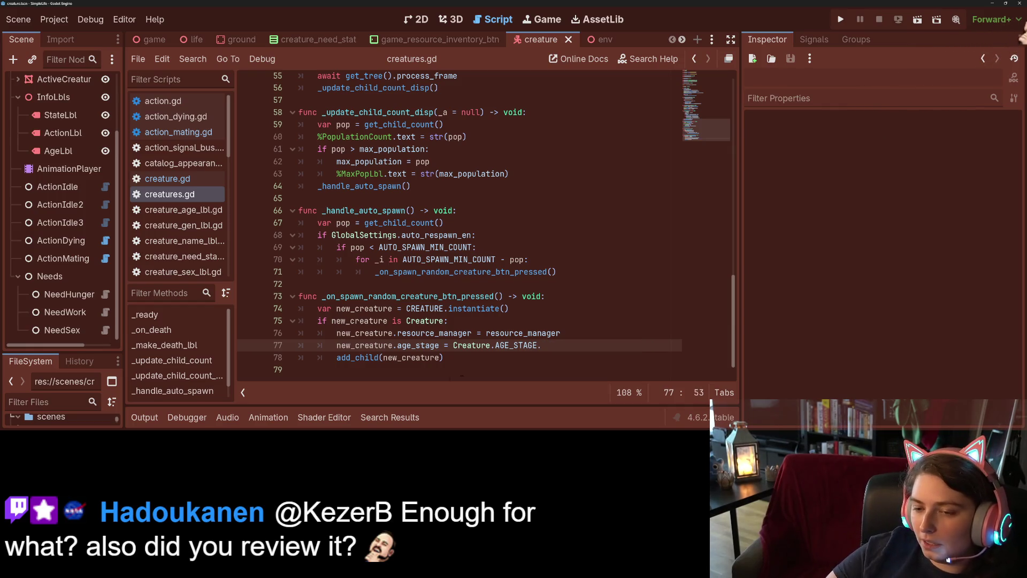
Turn the value on line 77 into an array starting with Creature.AGE_STAGE.CHILD
left_click(453, 352)
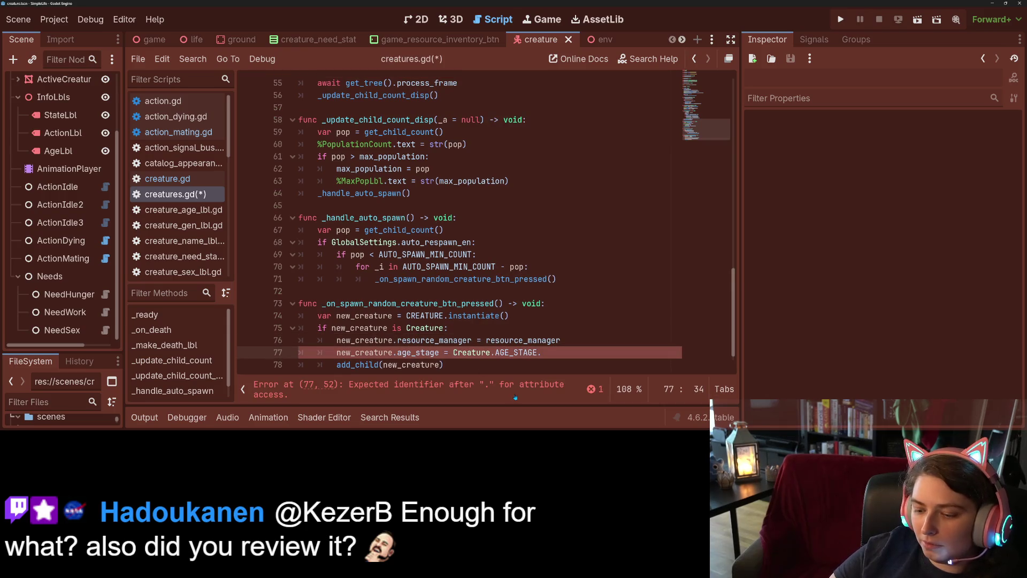
type("[")
key("End")
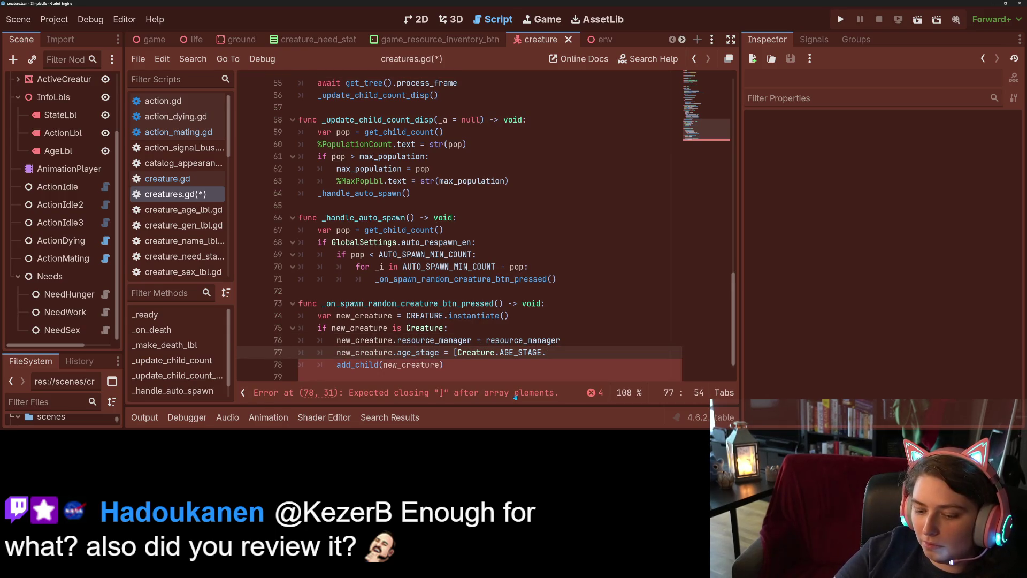
type("K")
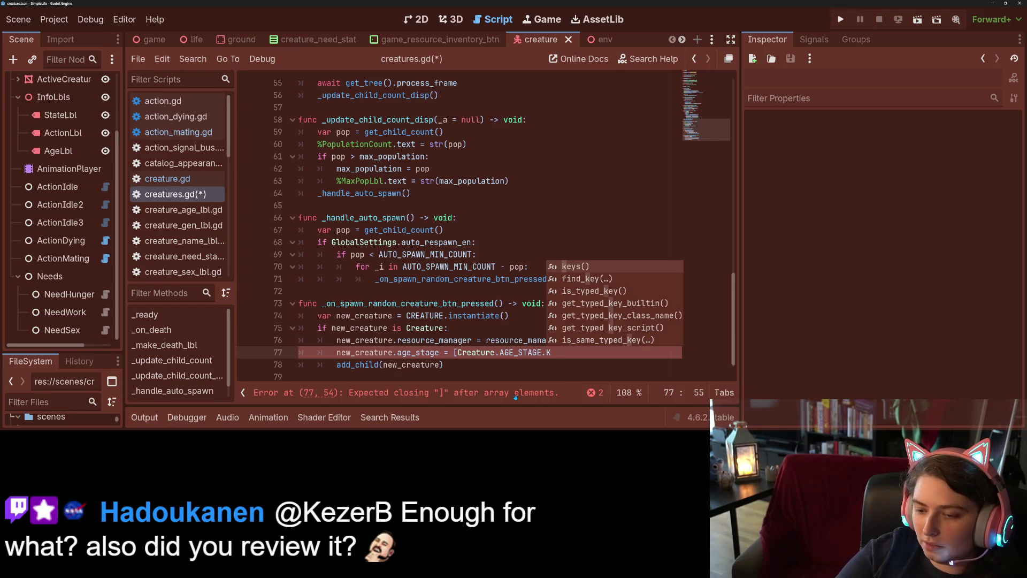
type("I")
key("BackSpace")
key("BackSpace")
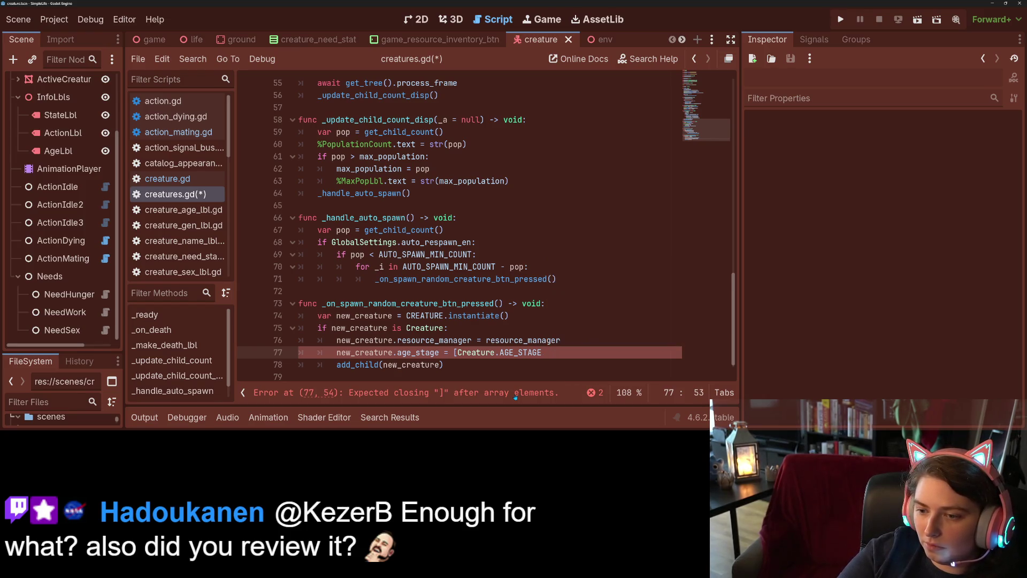
type(".C")
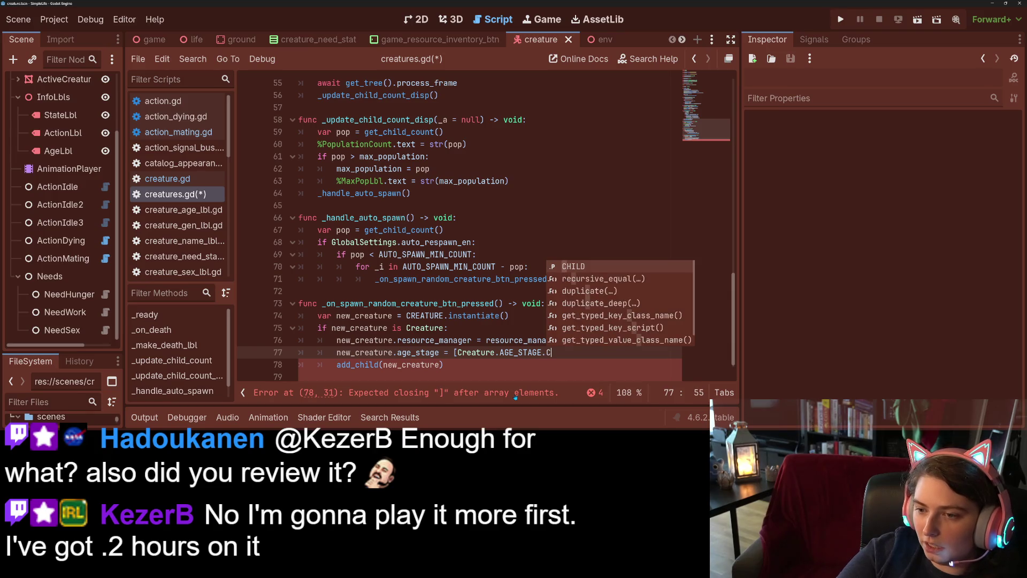
key("Return")
Remove the stray AUTO_SPAWN_MIN_COUNT and pasted text after the CHILD entry
mouse_move(456, 352)
left_mouse_down()
mouse_move(597, 346)
mouse_move(459, 352)
left_mouse_up()
left_click(595, 351)
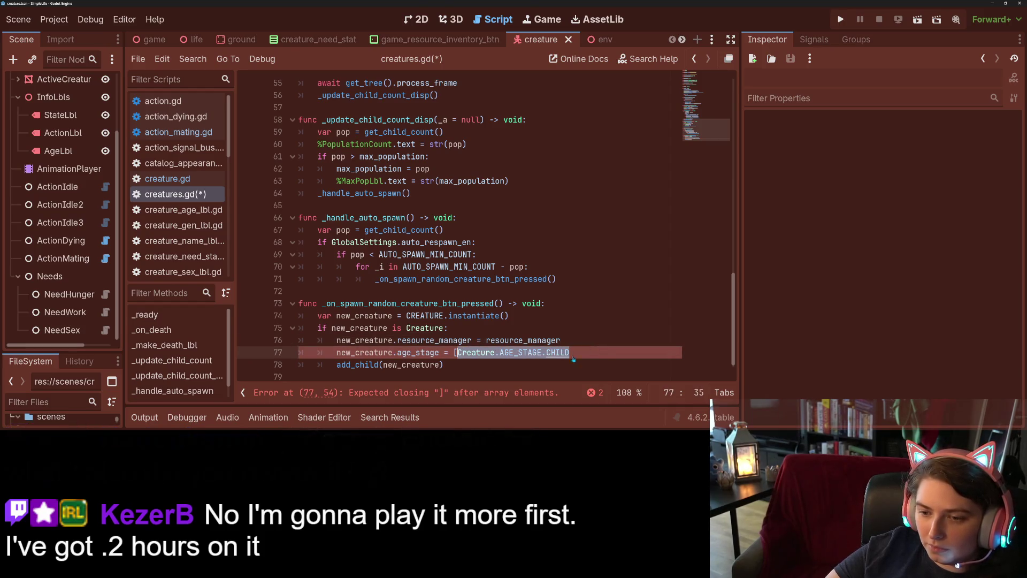
left_click(607, 353)
type("AUTO_SPAWN_MIN_COUNT")
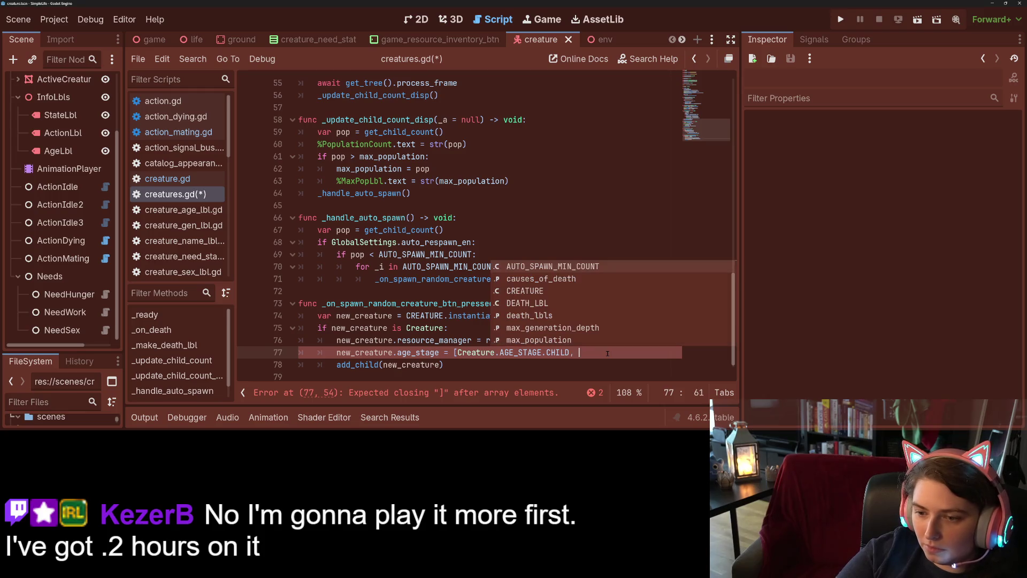
key("ctrl+v")
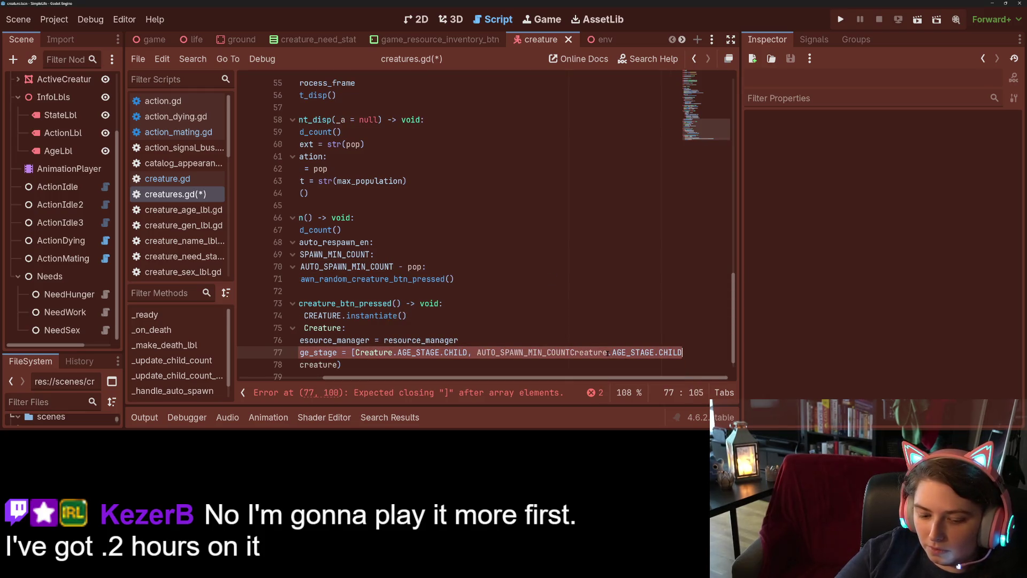
key("ctrl+z")
key("ctrl+BackSpace")
Continue the array on an indented line 78 with Creature.AGE_STAGE.ADULT and Creature.AGE_STAGE.ELDER
key("Return")
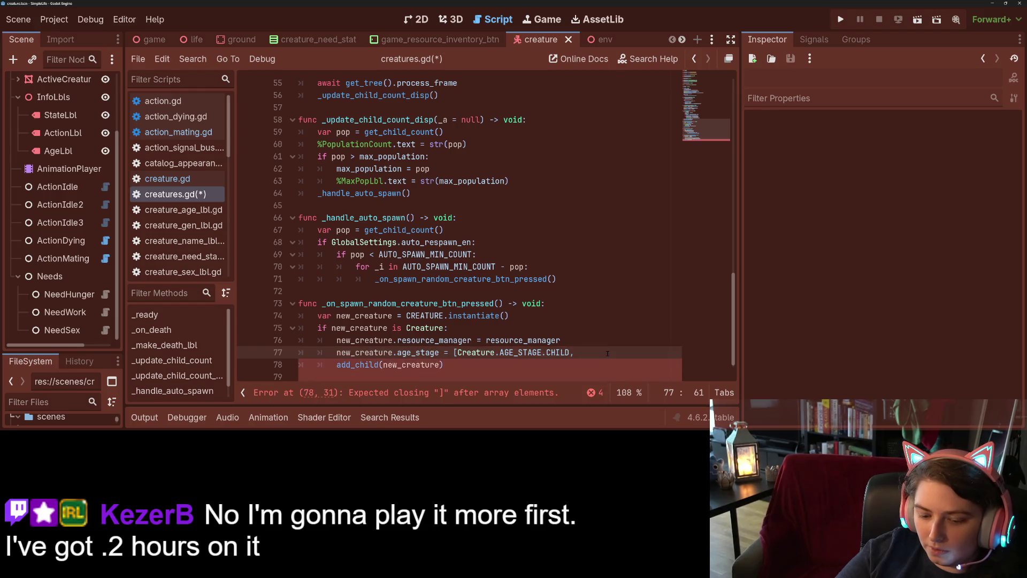
key("ctrl+v")
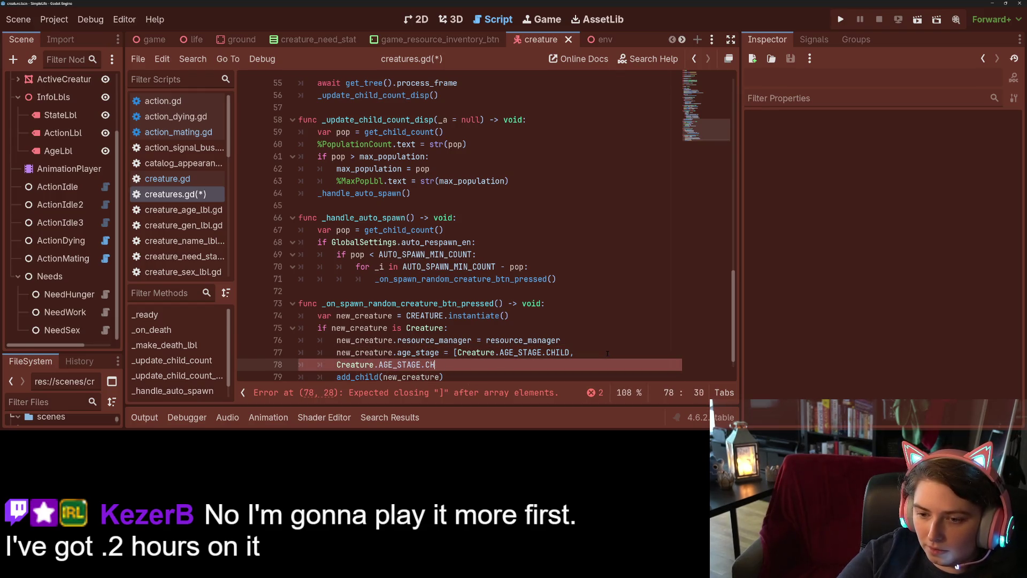
type("ADULT, ")
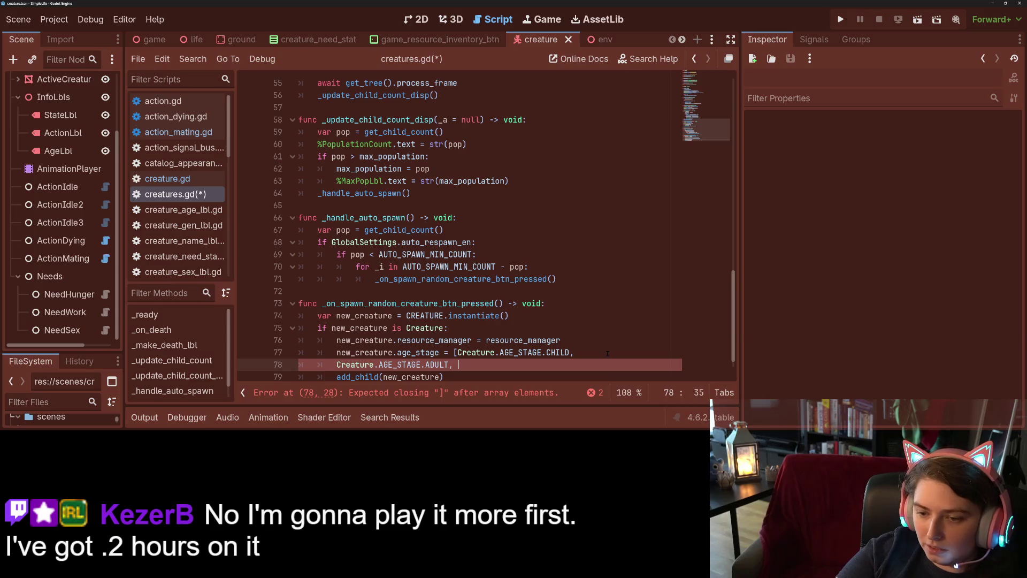
type("Creature.AGE_STAGE.E")
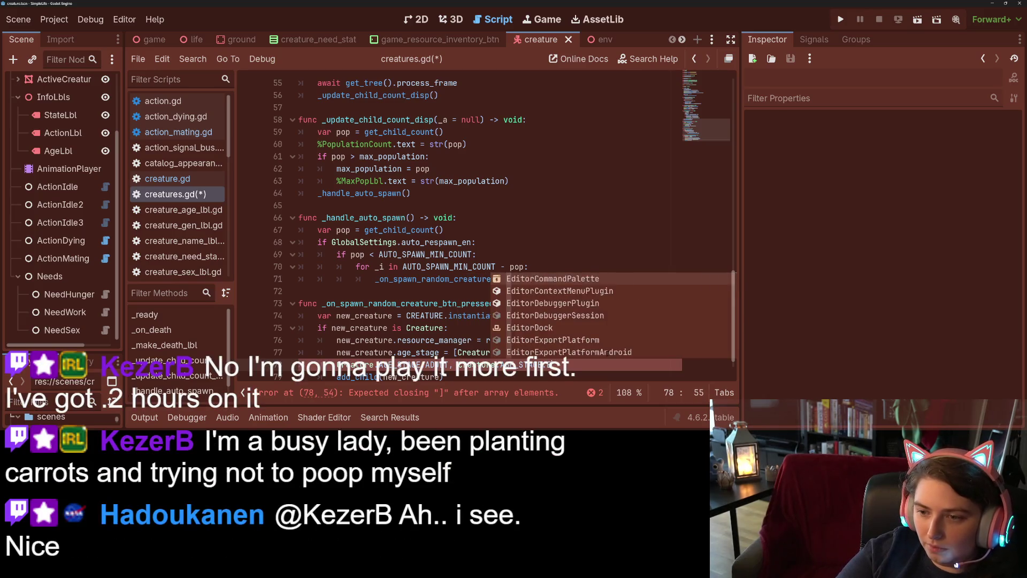
key("Return")
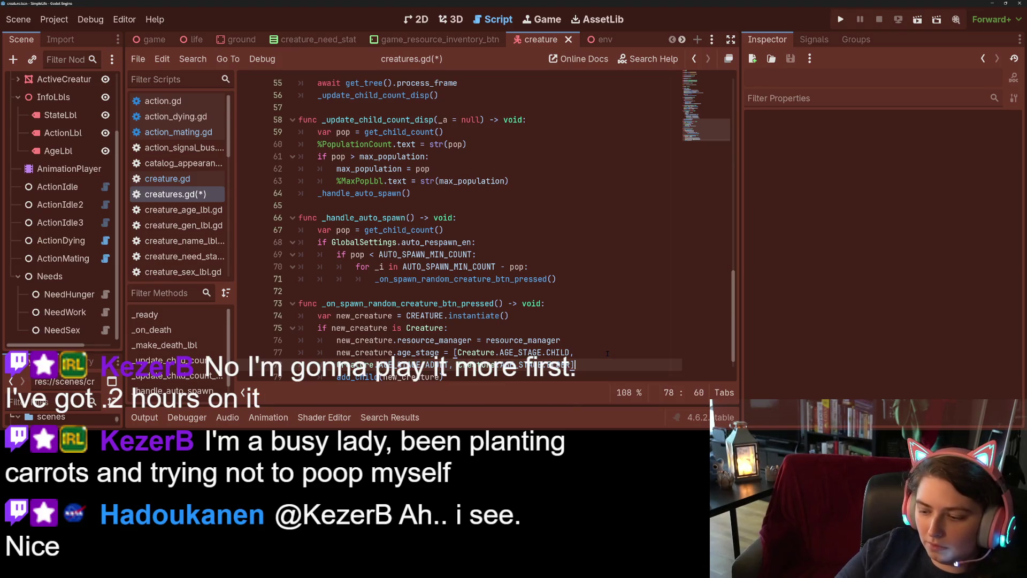
key("Home")
key("Tab")
key("End")
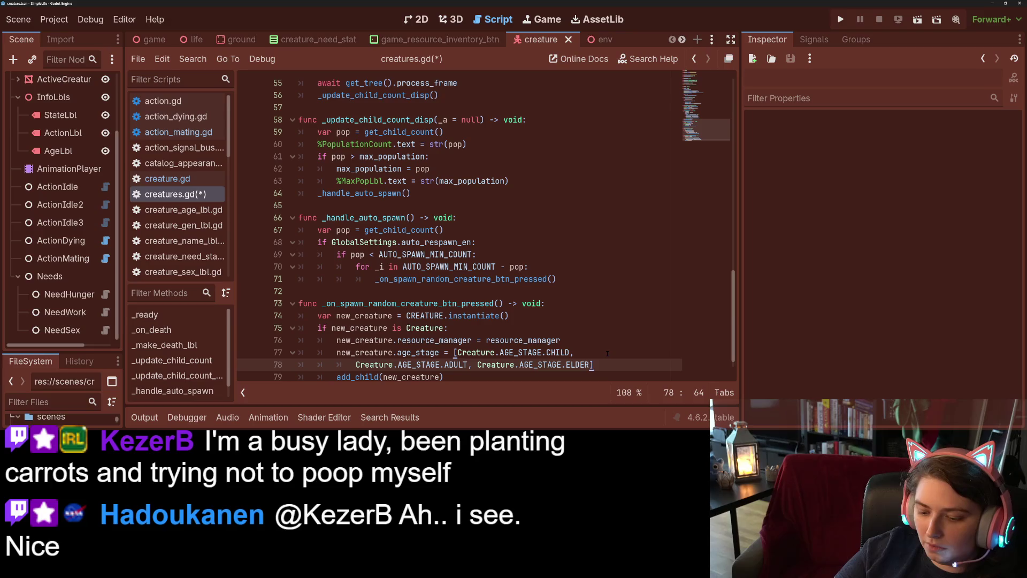
Append .pick_random() to the age-stage array, save, and run the project to test spawning
type(".pi")
key("Return")
key("ctrl+s")
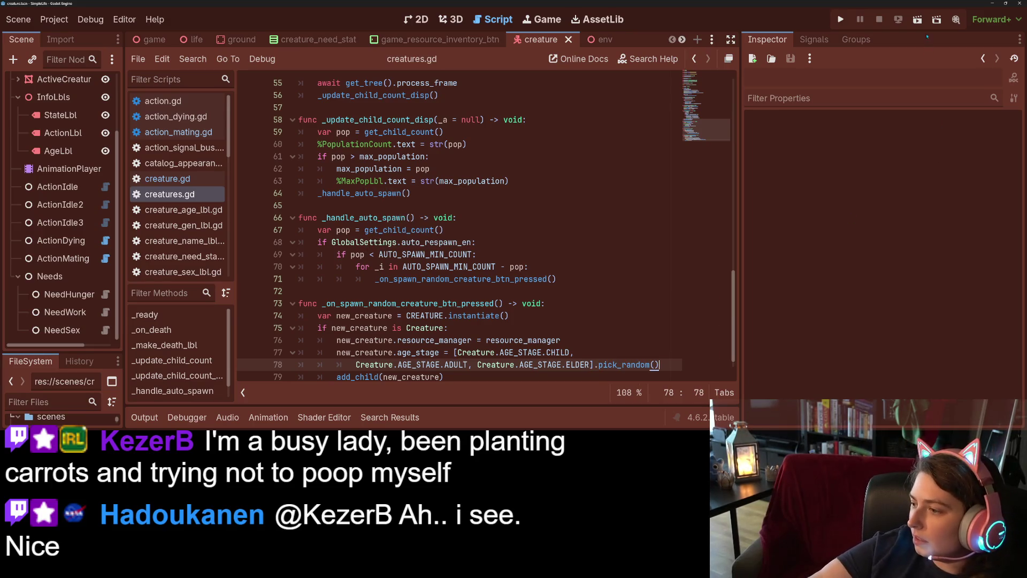
left_click(841, 19)
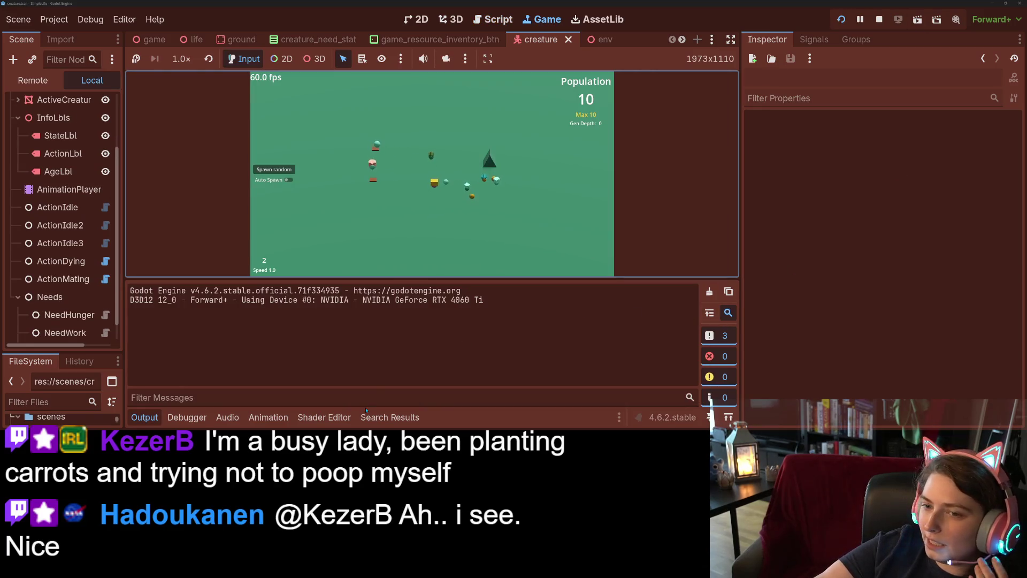
left_click(149, 419)
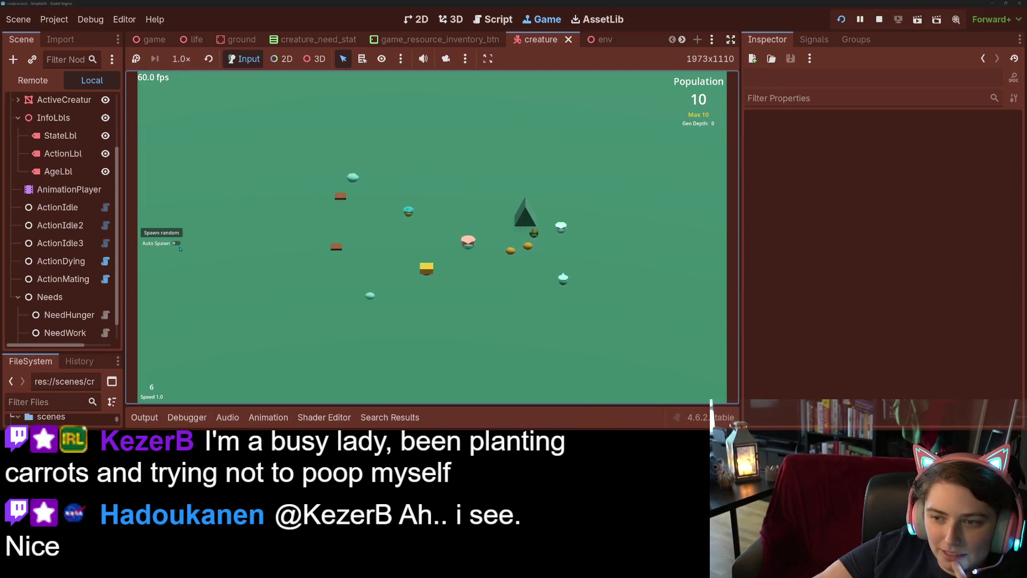
left_click(176, 244)
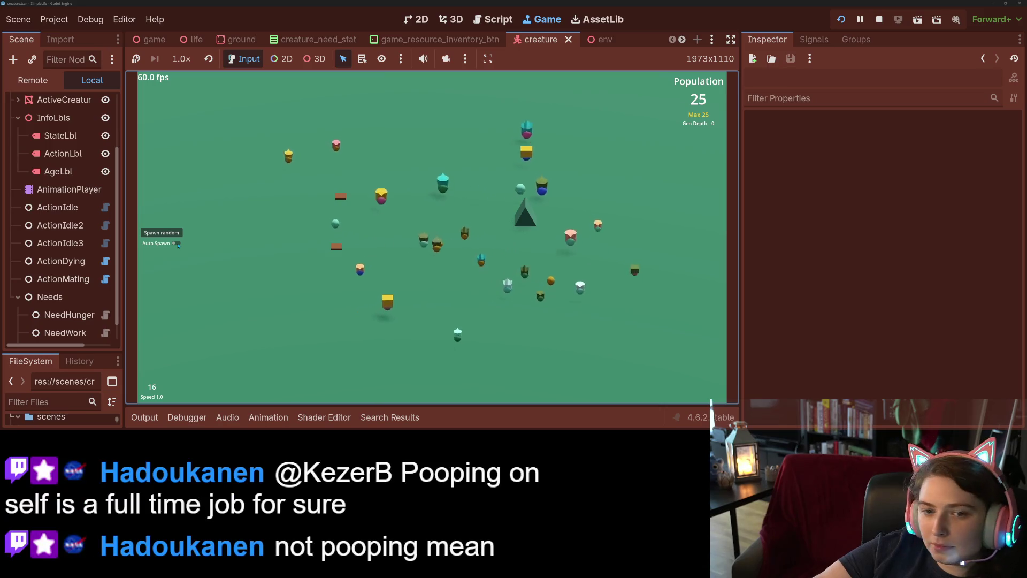
left_click(178, 237)
left_click(178, 237)
left_click(177, 237)
left_click(178, 237)
left_click(177, 237)
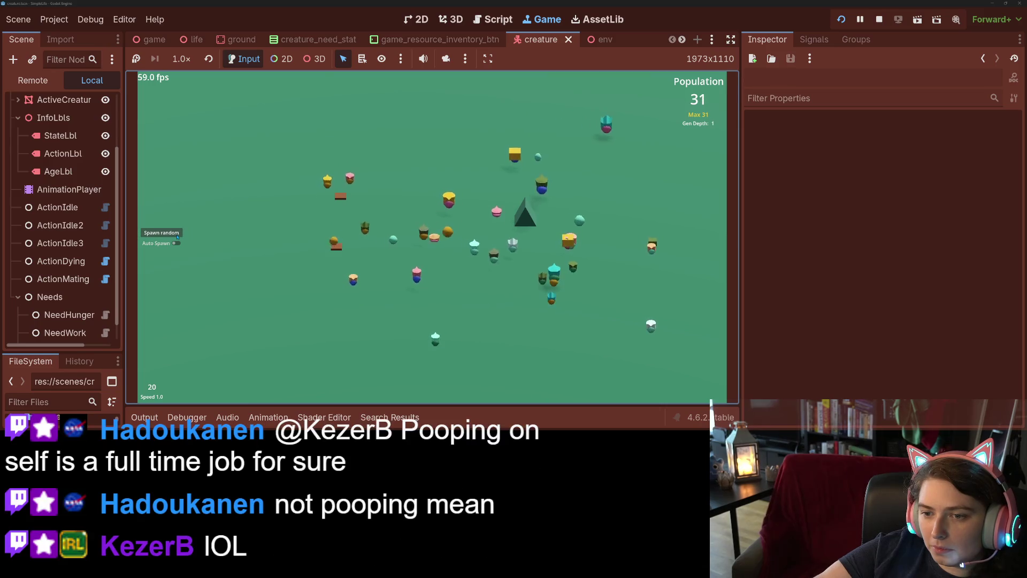
left_click(178, 237)
left_click(178, 237)
left_click(178, 237)
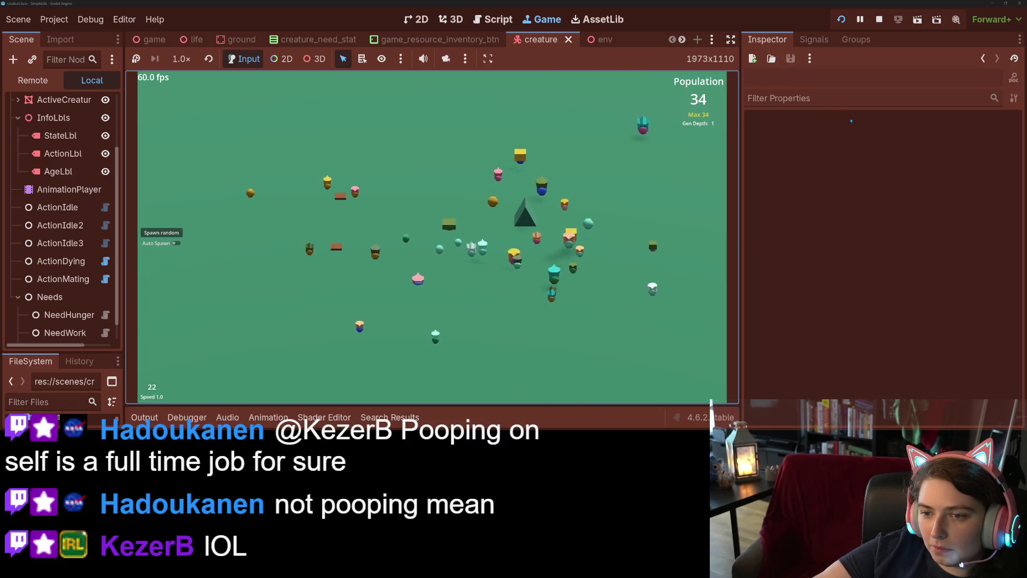
left_click(879, 20)
left_click(502, 256)
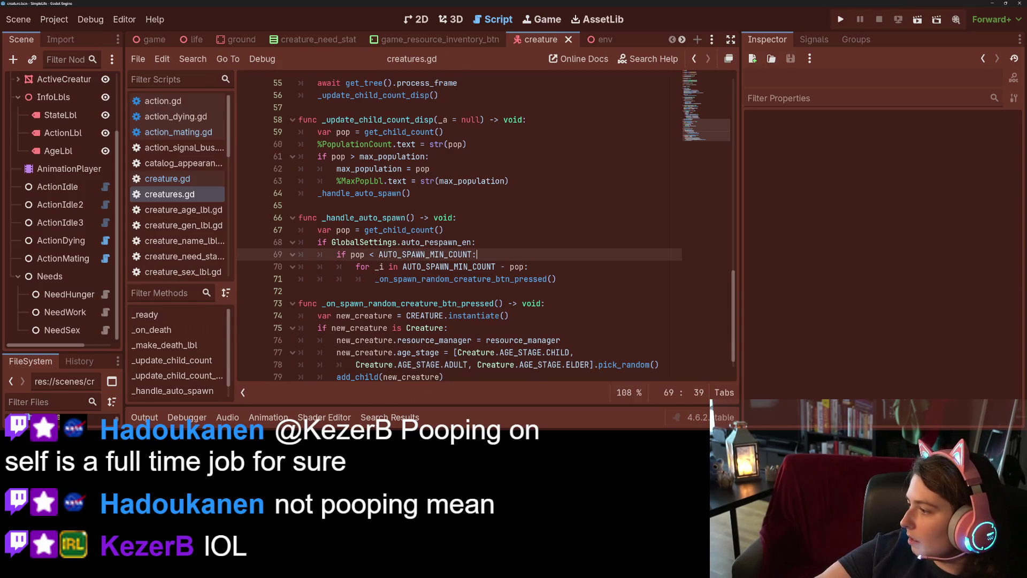
In GitHub Desktop, review the scenes\creatures.gd diff and write the summary 'adds randomized age when creating a random creature'
key("alt+Tab")
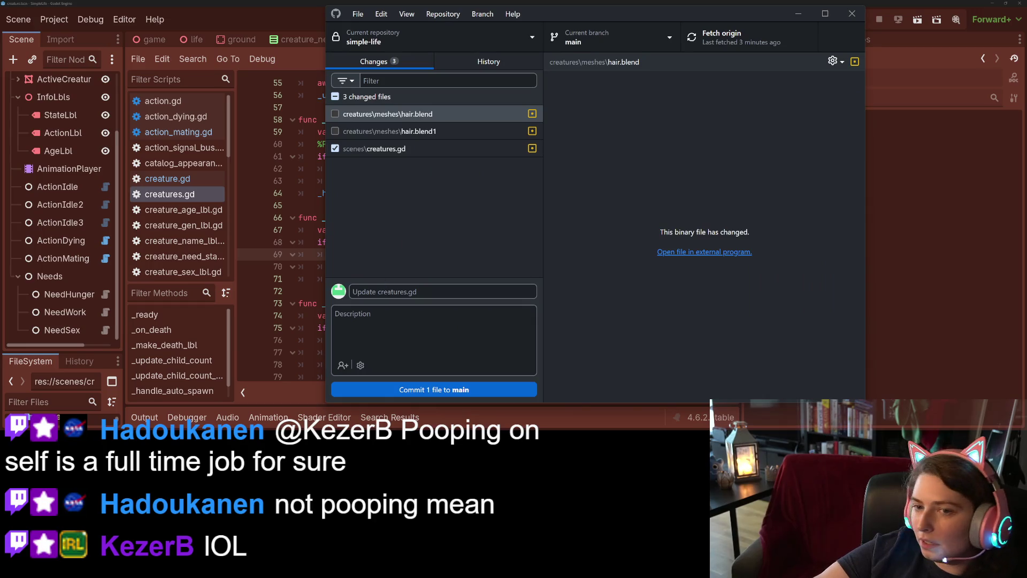
left_click(431, 149)
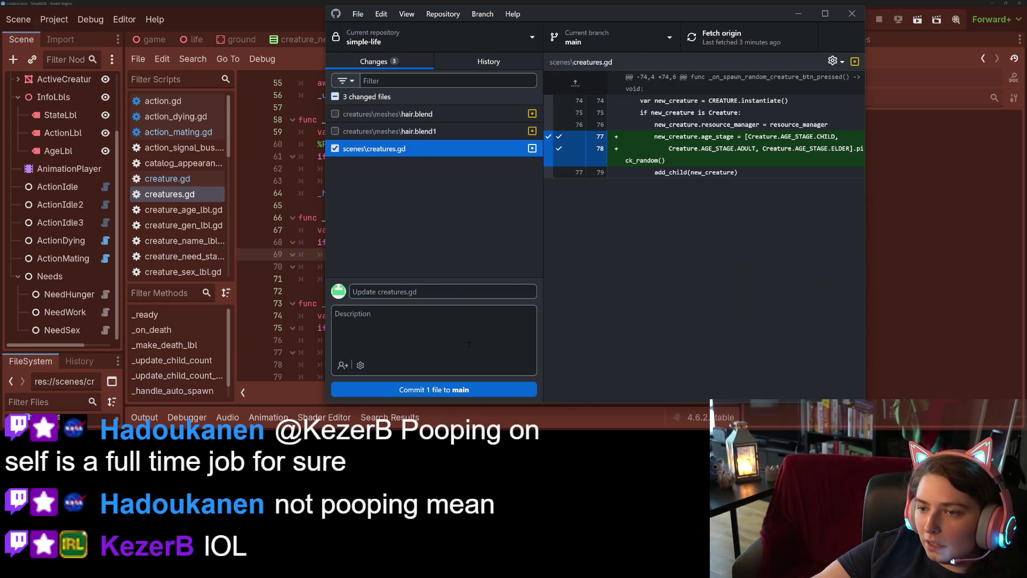
left_click(470, 291)
type("adds randomiz")
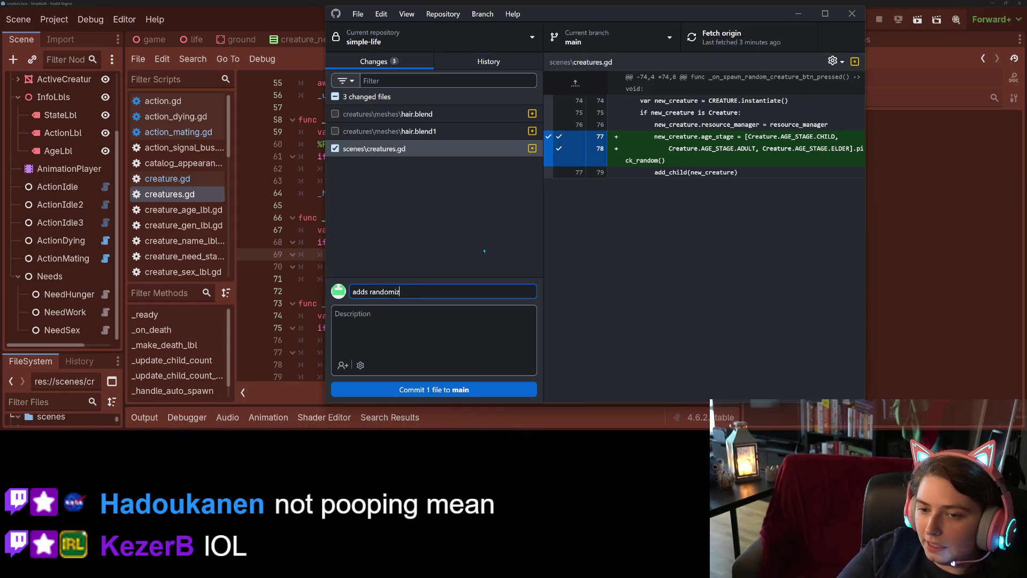
type("en")
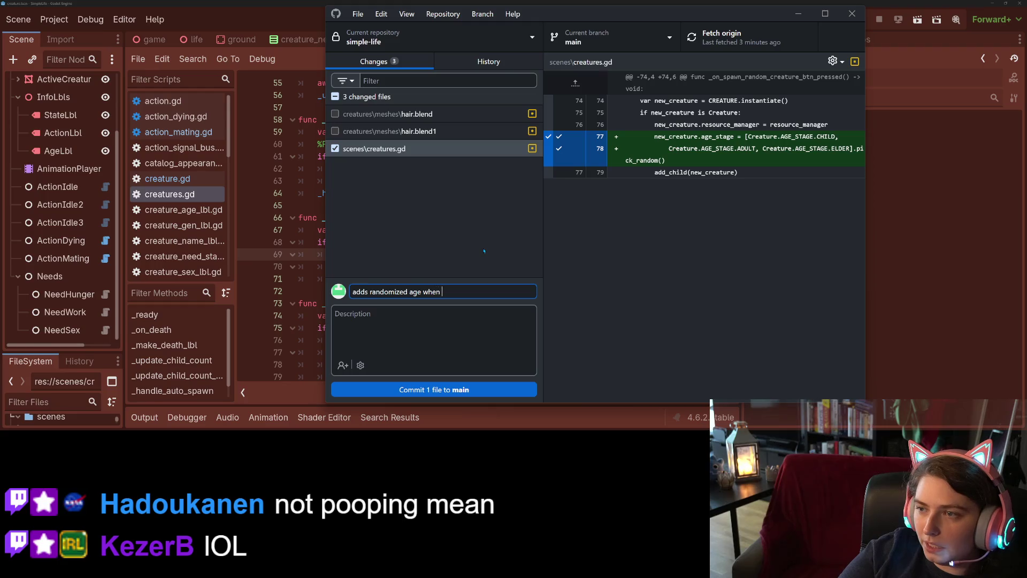
key("BackSpace")
key("BackSpace")
type("a r")
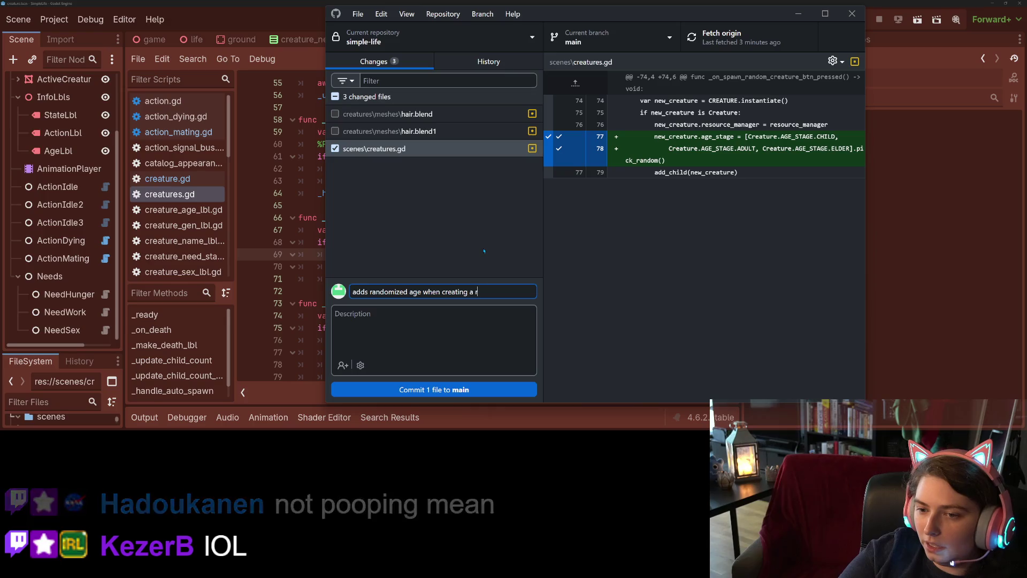
type("andom creature")
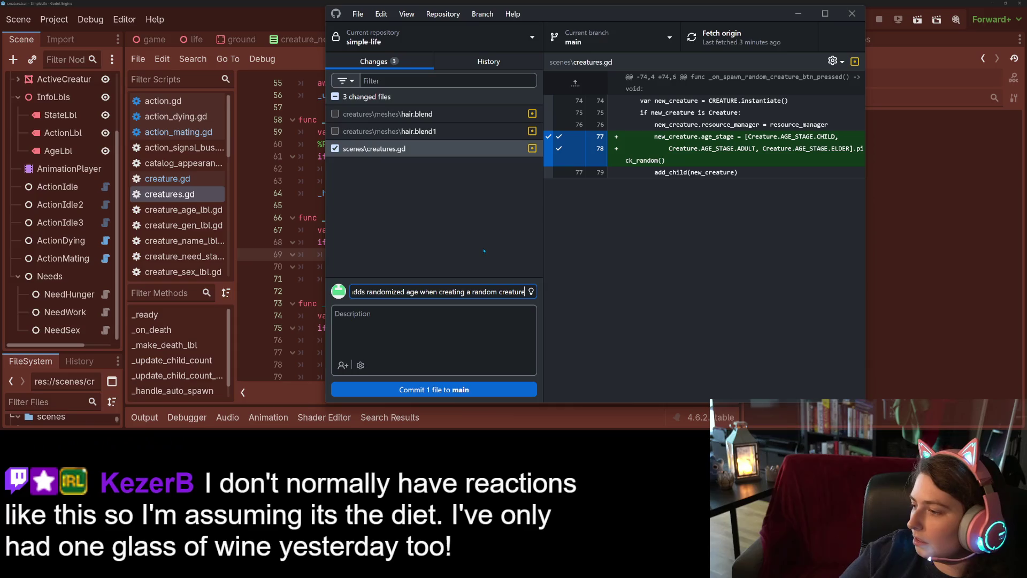
Commit the file to main, push to origin, and return to the Trello board
left_click(530, 395)
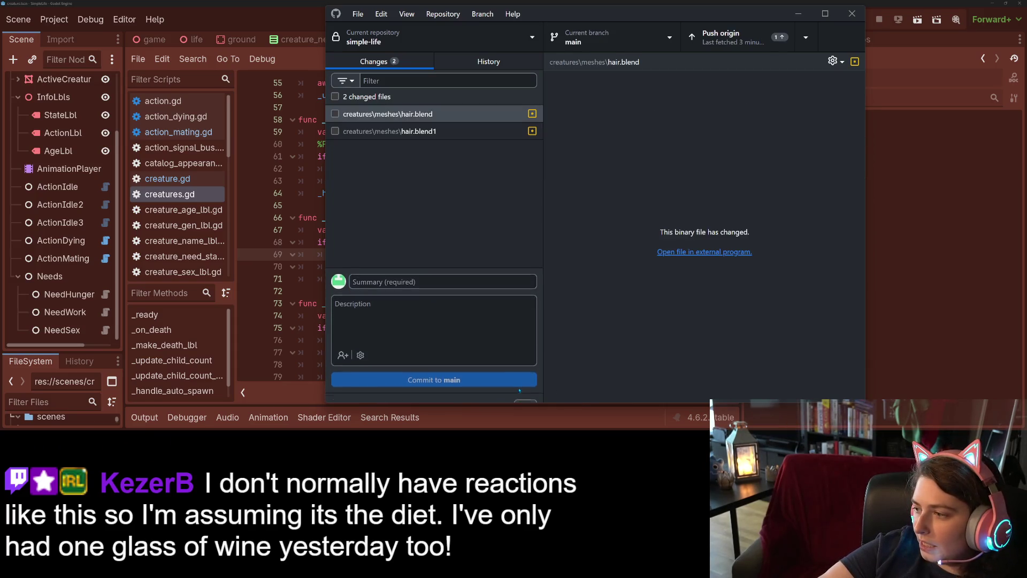
left_click(740, 27)
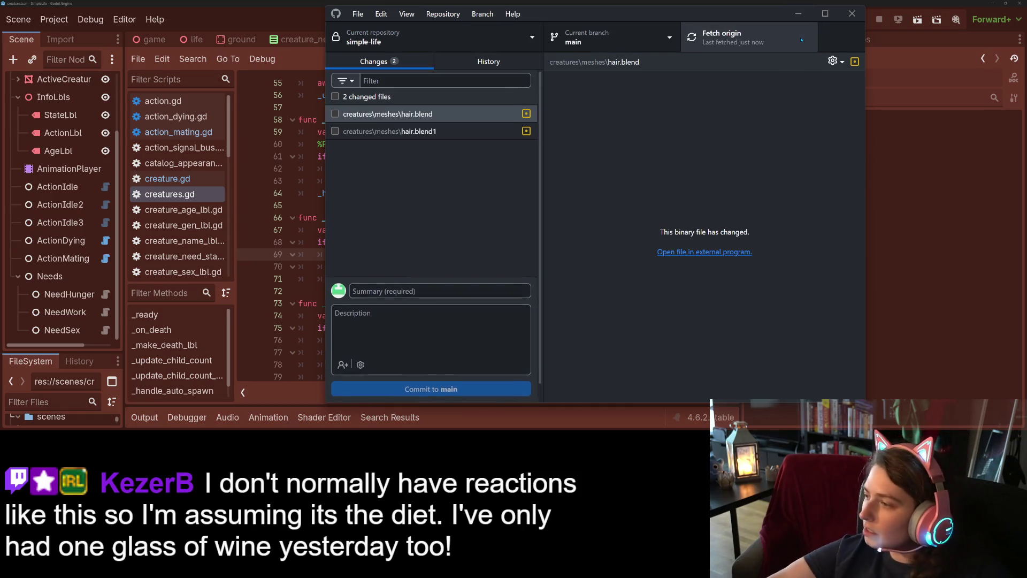
left_click(798, 13)
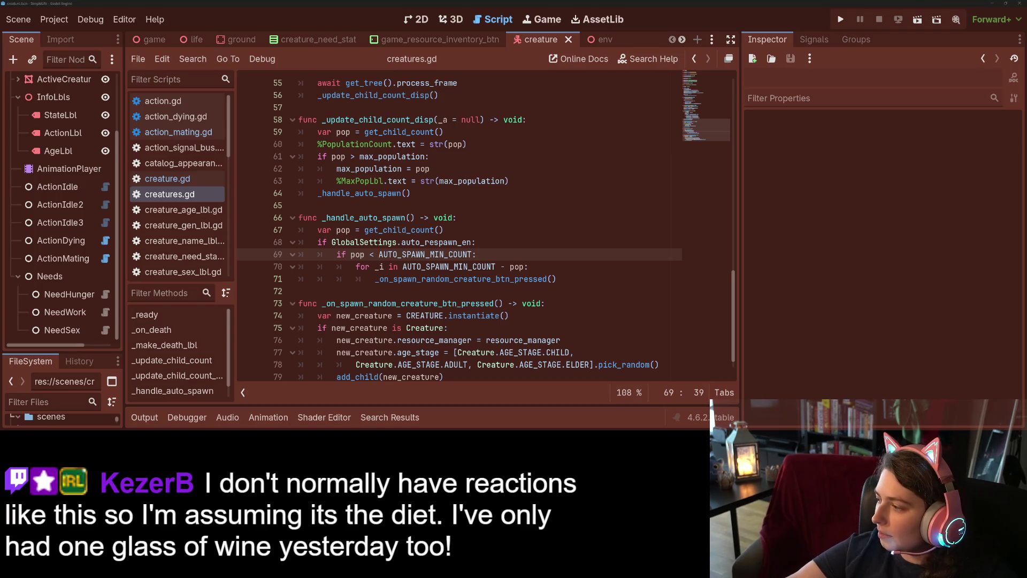
key("alt+Tab")
scroll(368, 199, "down", 5)
scroll(368, 199, "down", 3)
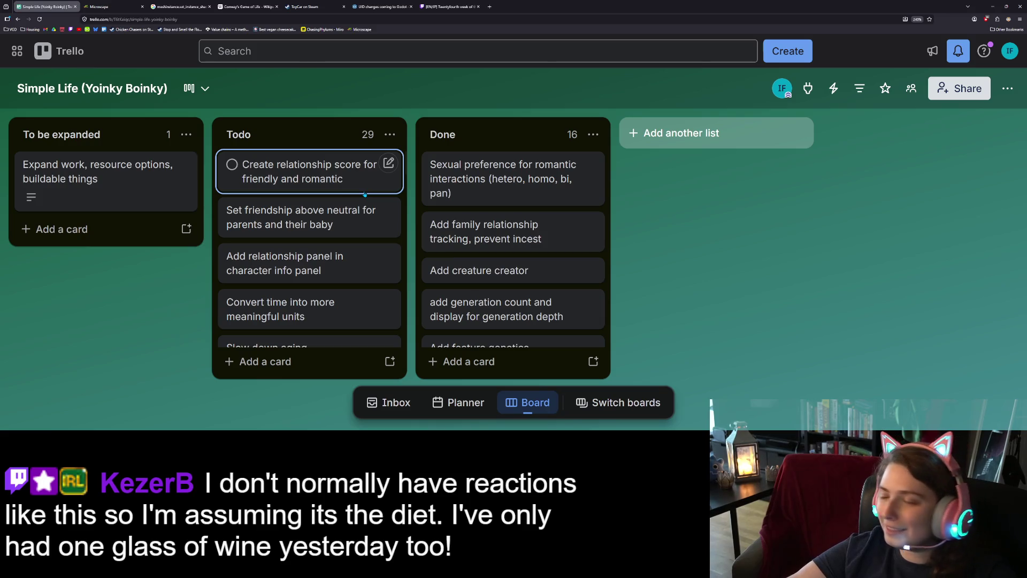
Move the 'Create relationship score' and 'Set friendship above neutral' cards from Todo to the top of Done
key("period")
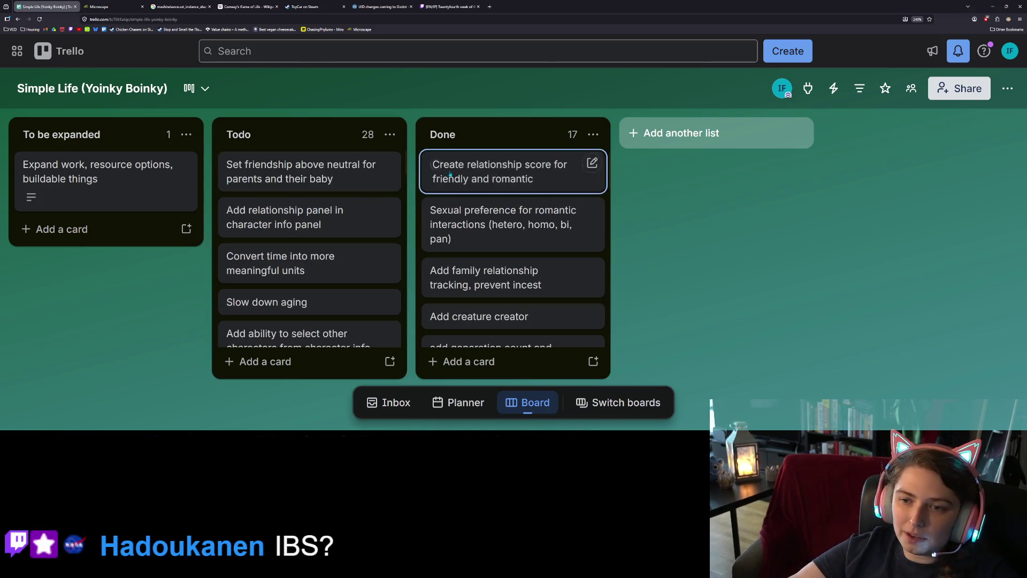
mouse_move(338, 188)
left_mouse_down()
mouse_move(418, 195)
mouse_move(502, 179)
left_mouse_up()
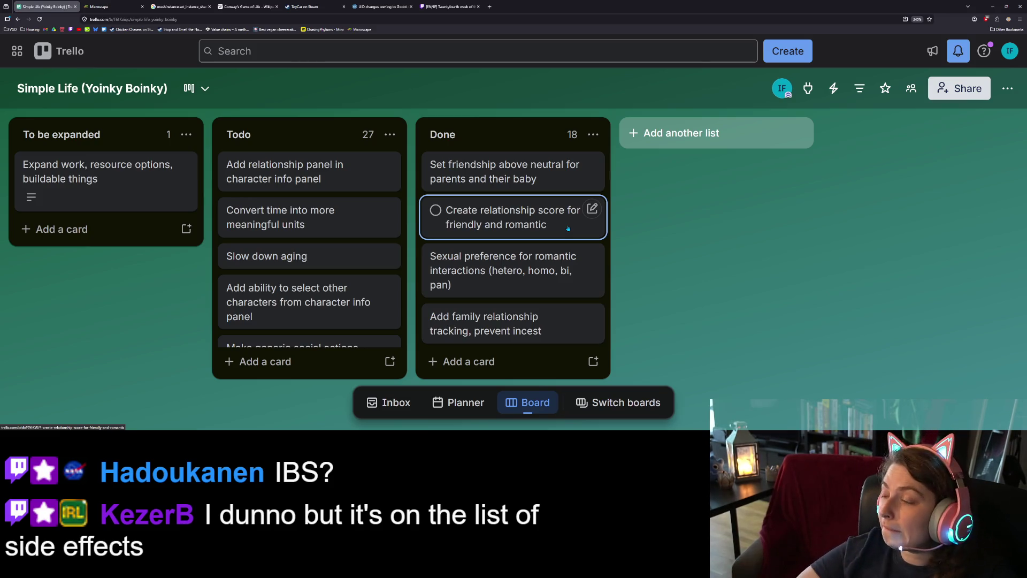
left_click(299, 362)
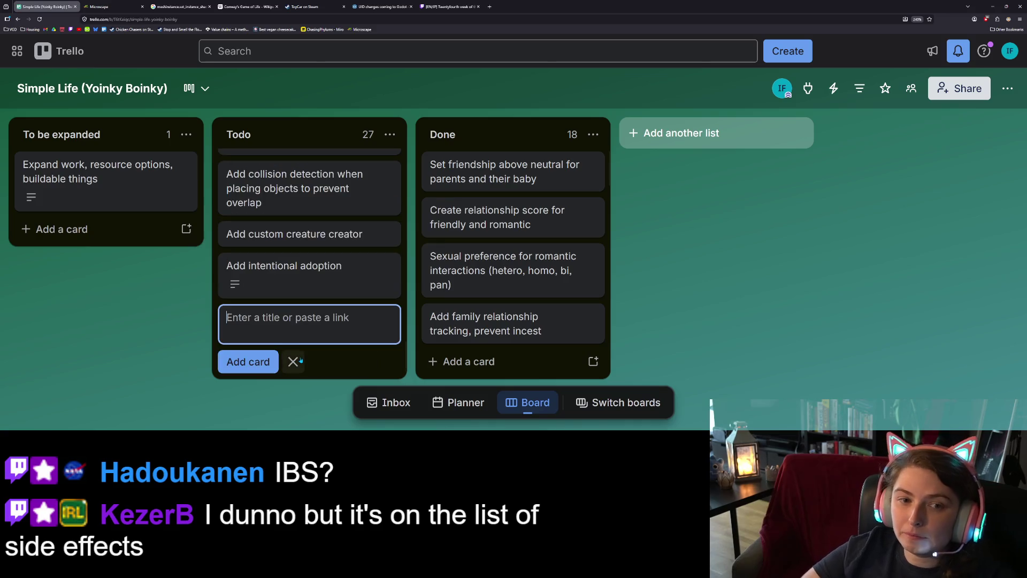
Add the Todo card 'Add relationship categories and data on how to transition them'
type("Add relationship categories and data on")
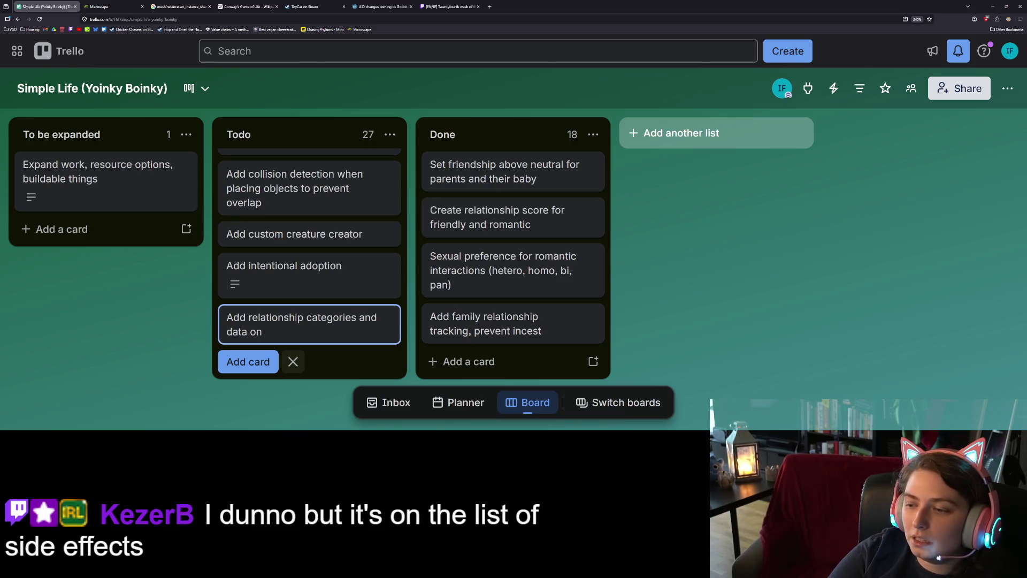
type(" how to ")
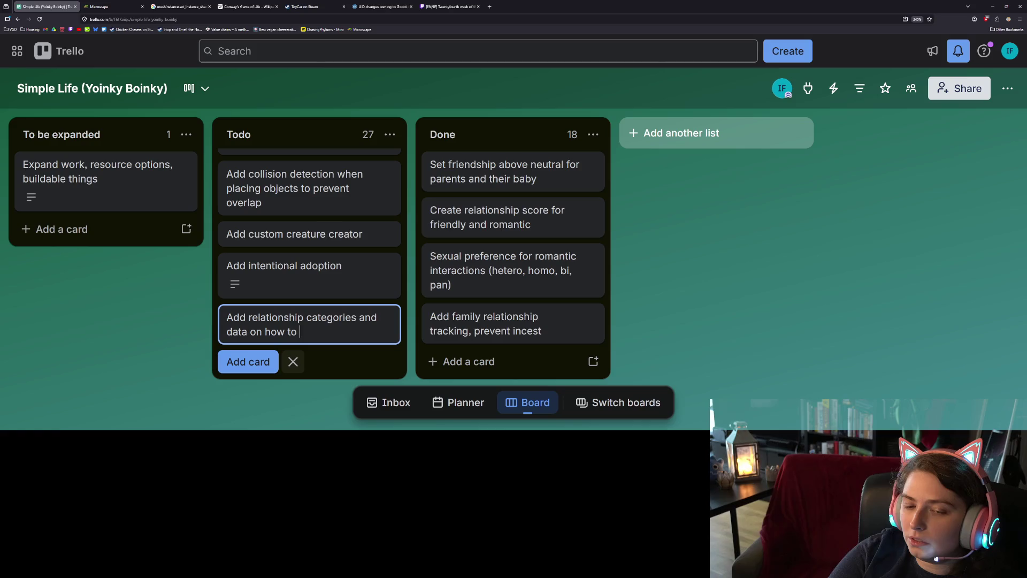
type("transition them")
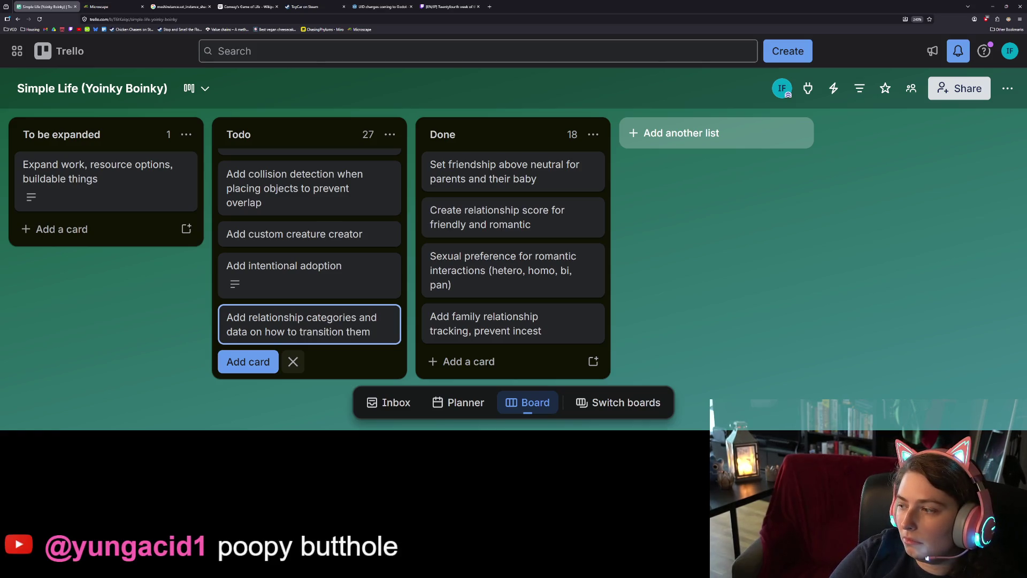
key("Return")
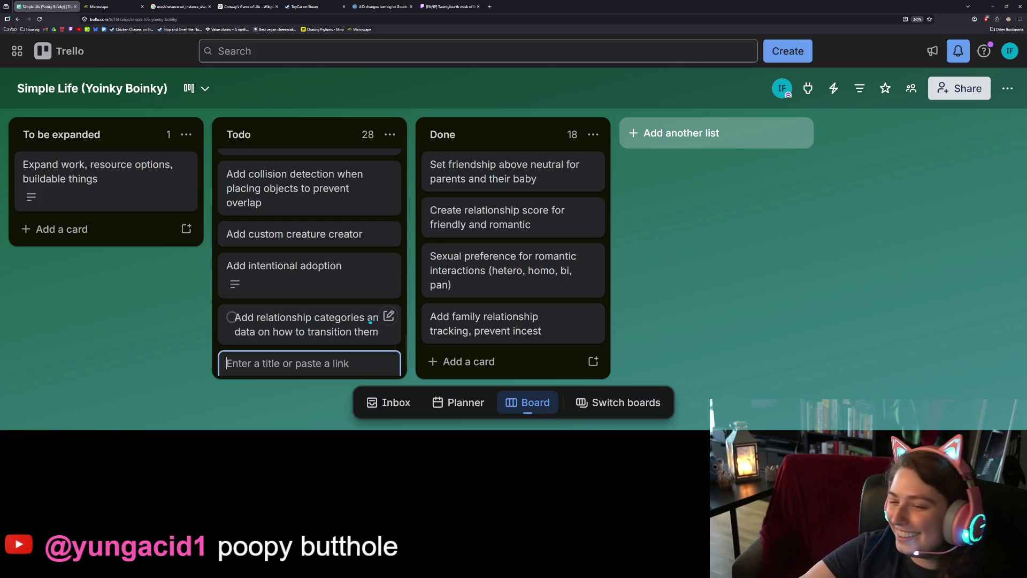
key("Escape")
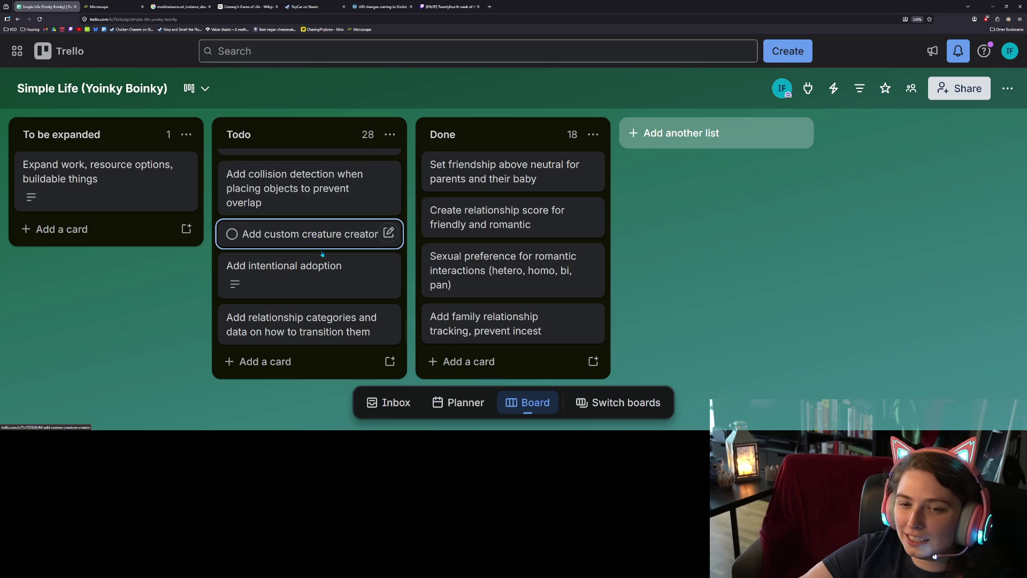
Scroll through the Simple Life board's lists, then minimize the browser to bring Godot back
scroll(331, 310, "down", 5)
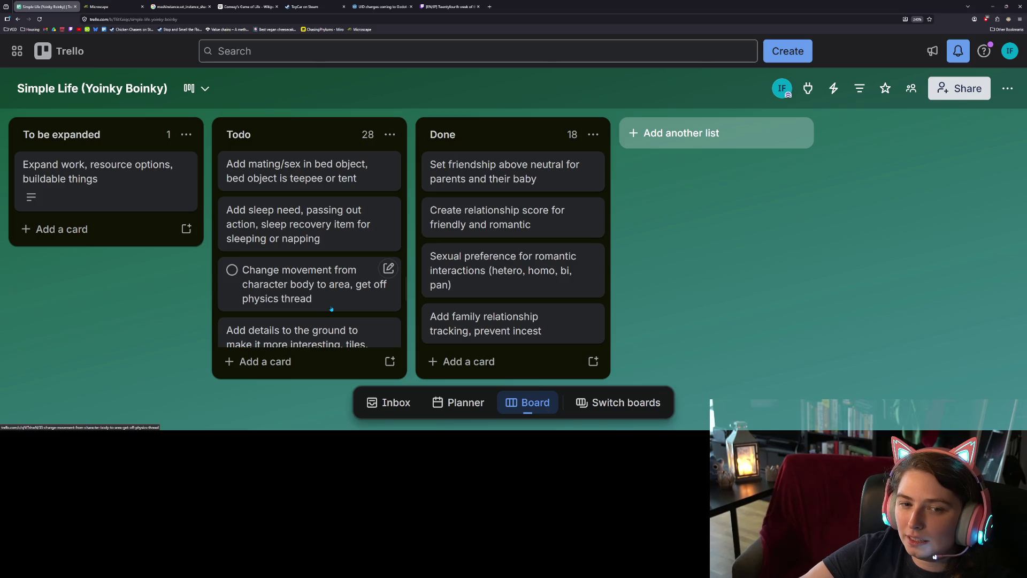
scroll(331, 309, "down", 3)
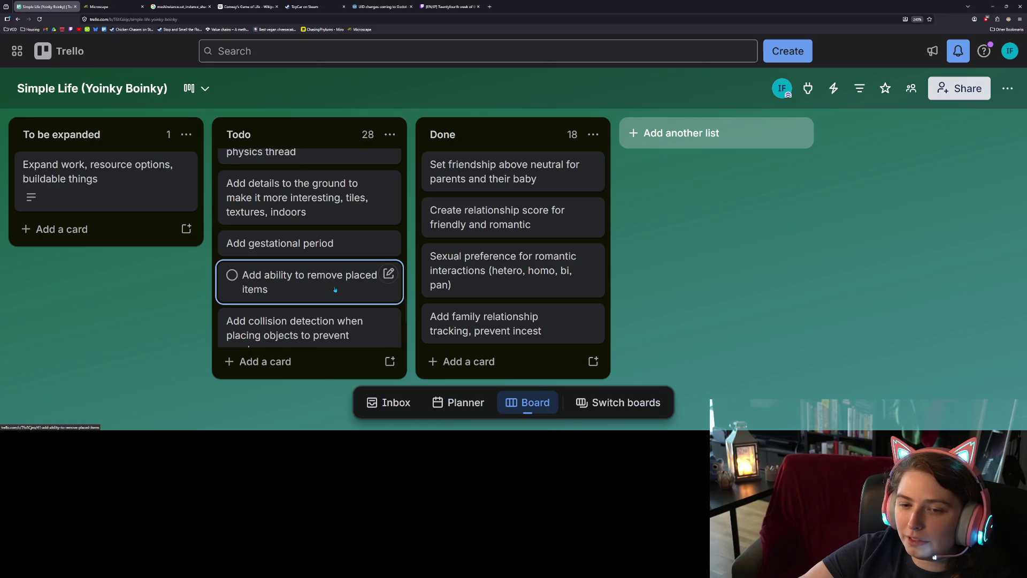
scroll(328, 287, "down", 5)
scroll(335, 289, "up", 2)
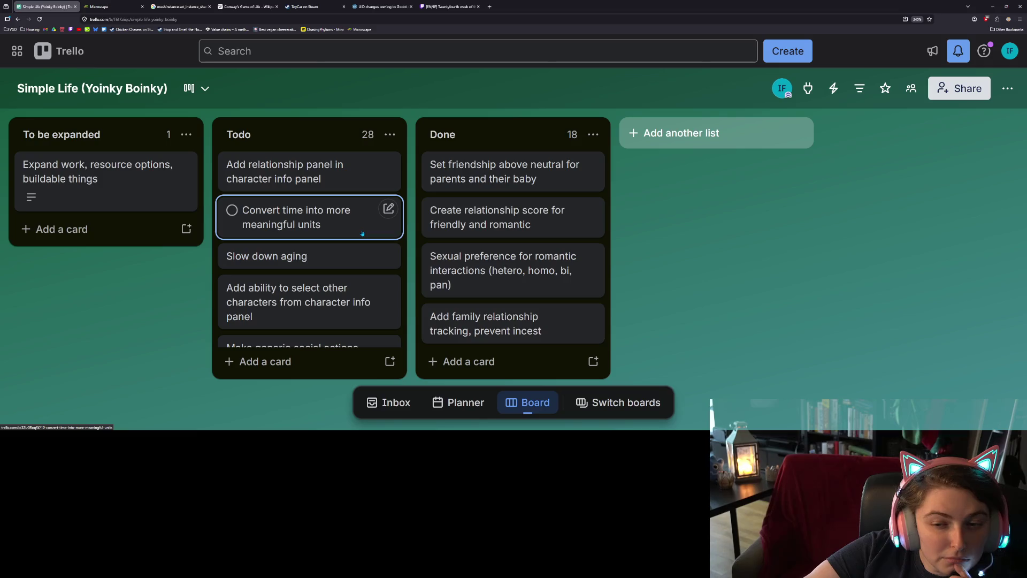
scroll(340, 255, "down", 2)
scroll(339, 257, "up", 1)
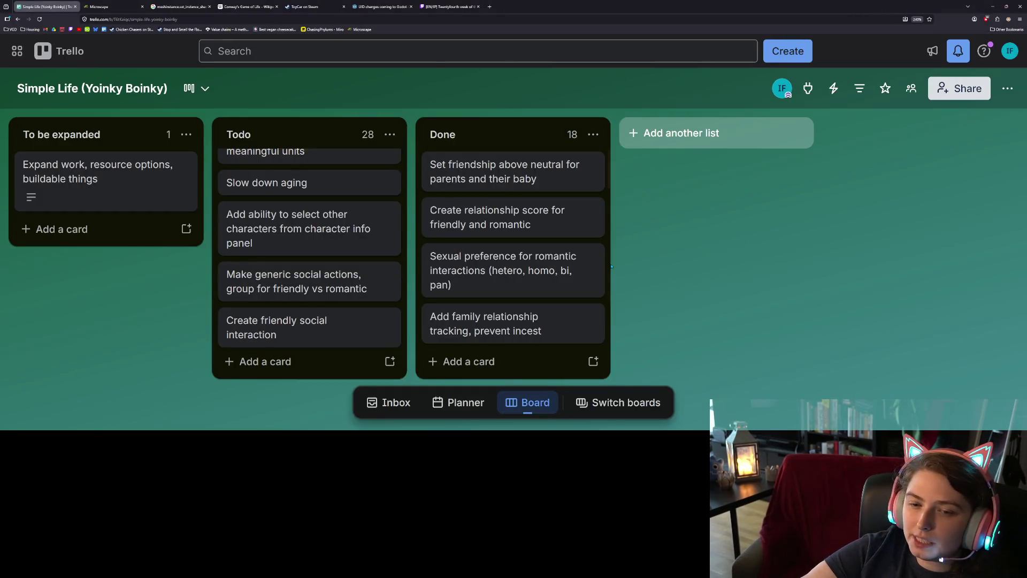
left_click(994, 7)
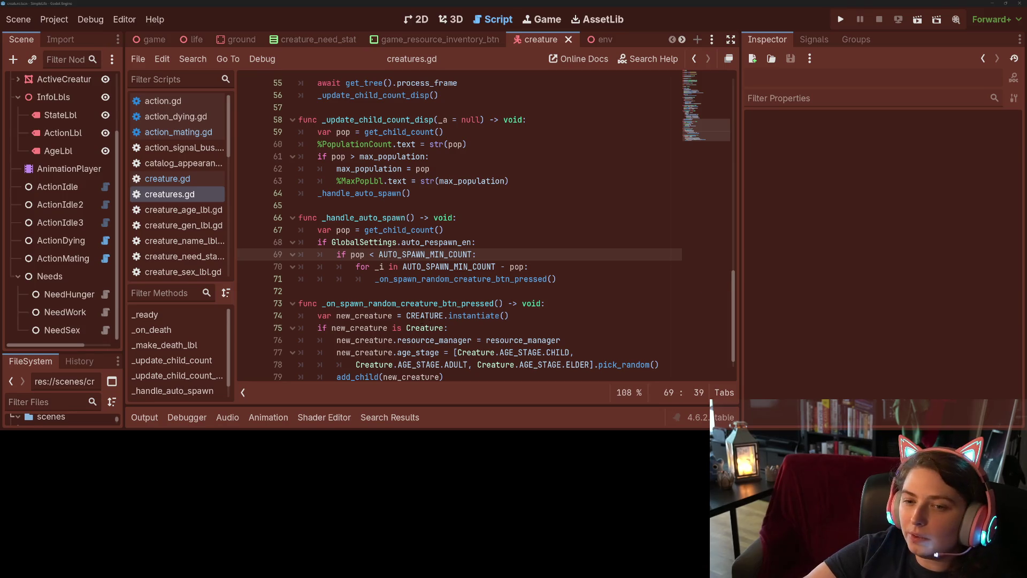
Switch to creature.gd and scroll up to the AGE_STAGE enum and age_data scale values
left_click(424, 315)
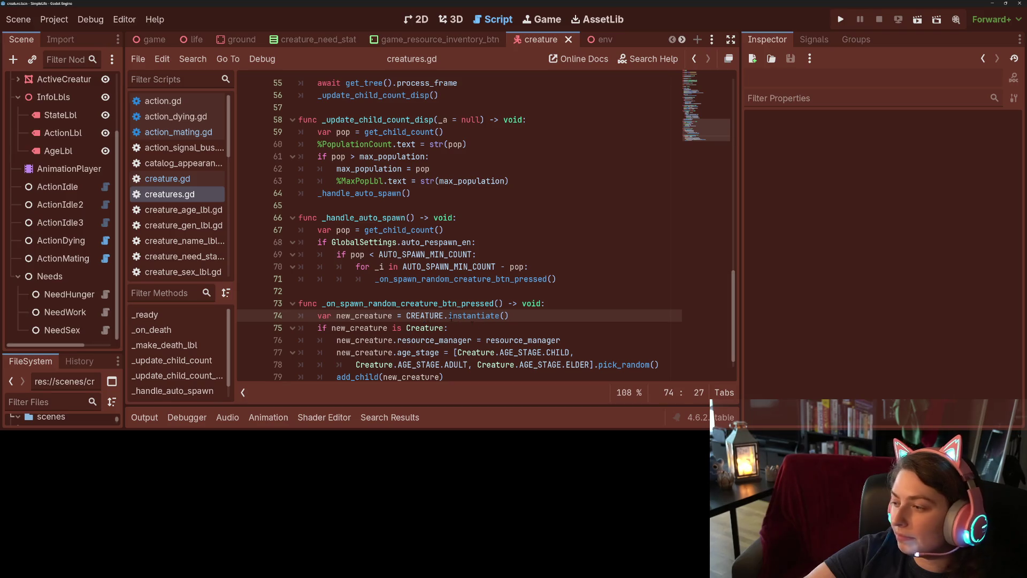
left_click(193, 178)
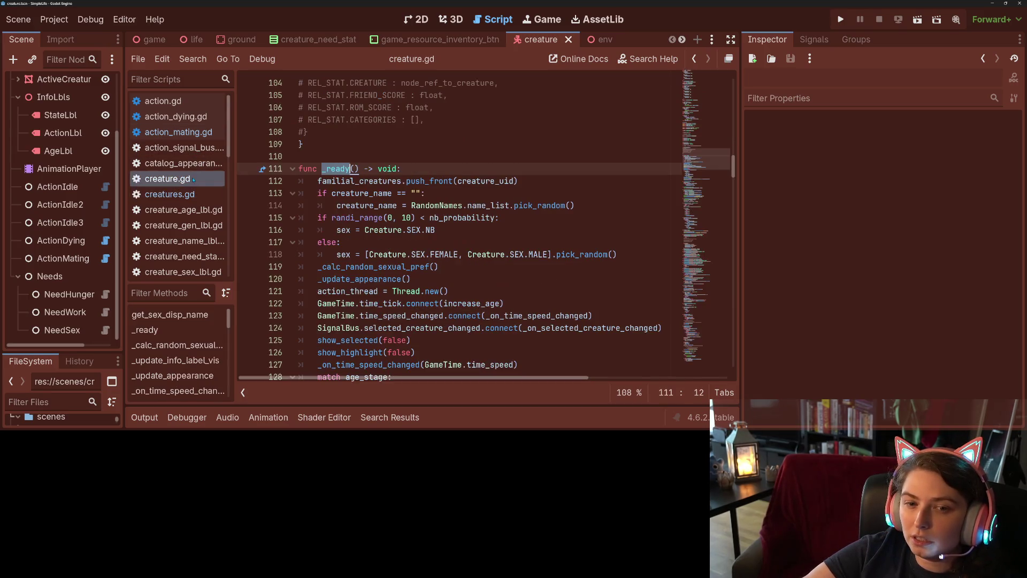
scroll(359, 208, "down", 5)
left_click(358, 206)
scroll(358, 209, "up", 6)
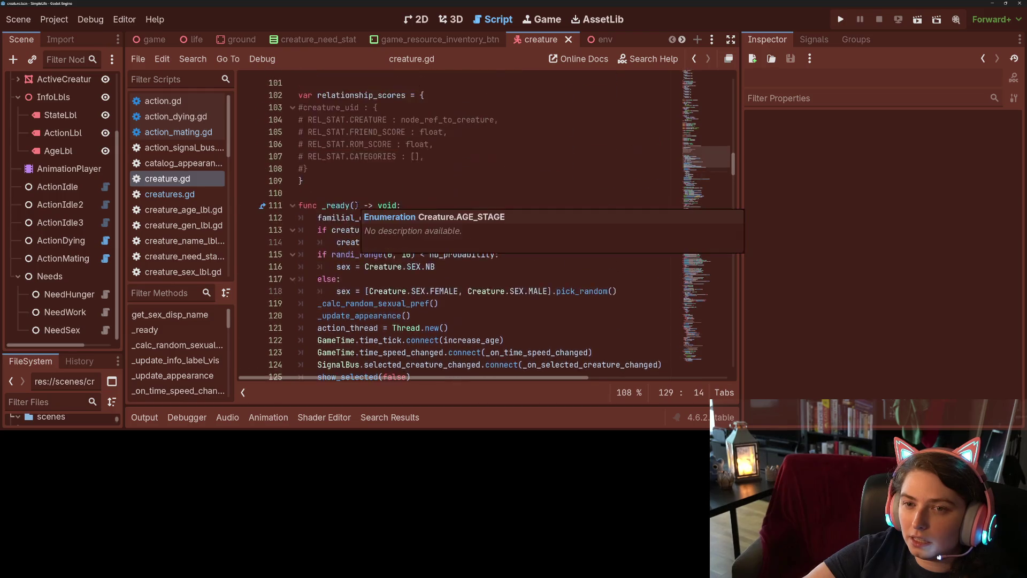
scroll(359, 209, "up", 5)
scroll(359, 205, "up", 5)
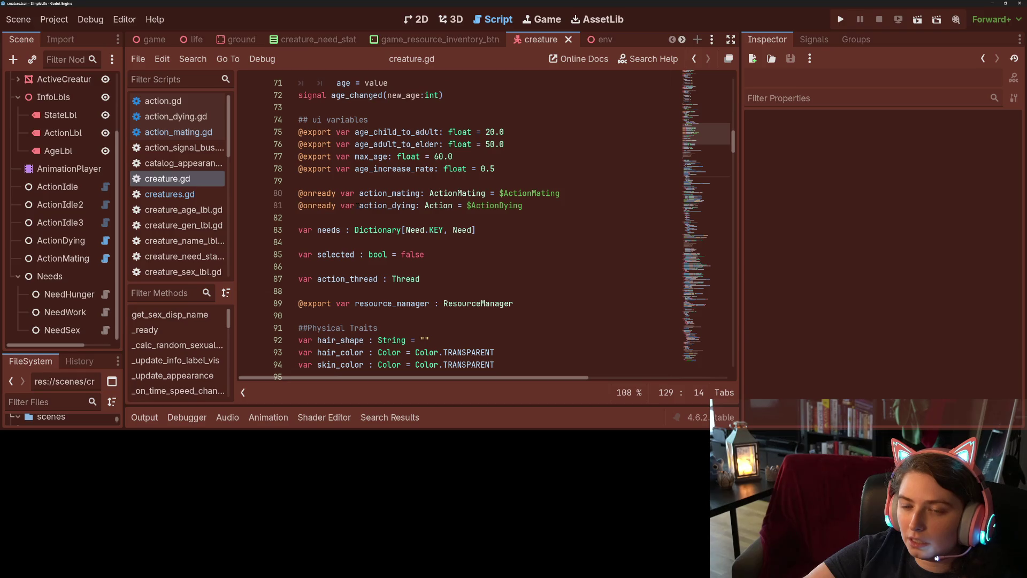
scroll(359, 206, "down", 2)
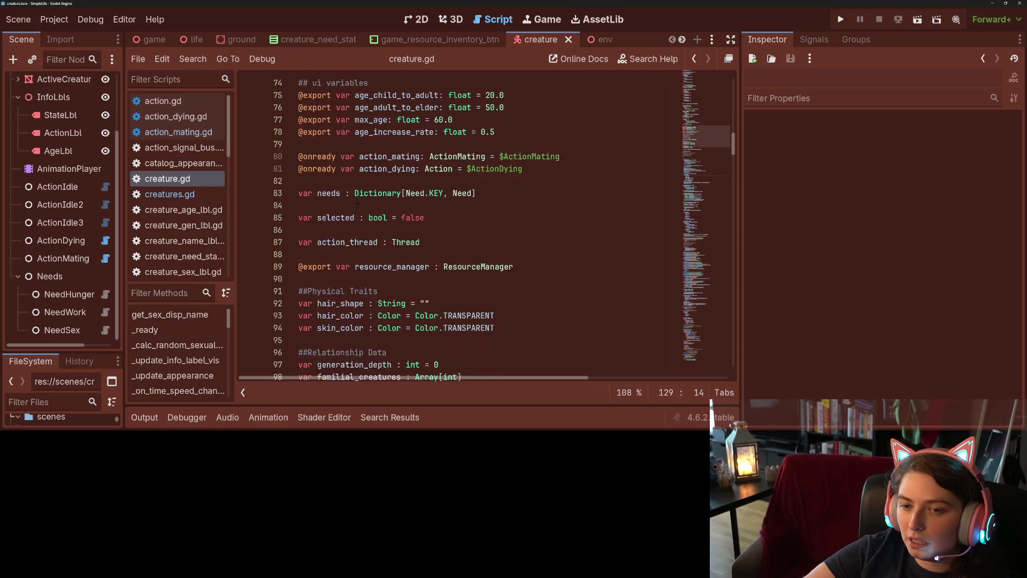
scroll(358, 205, "up", 10)
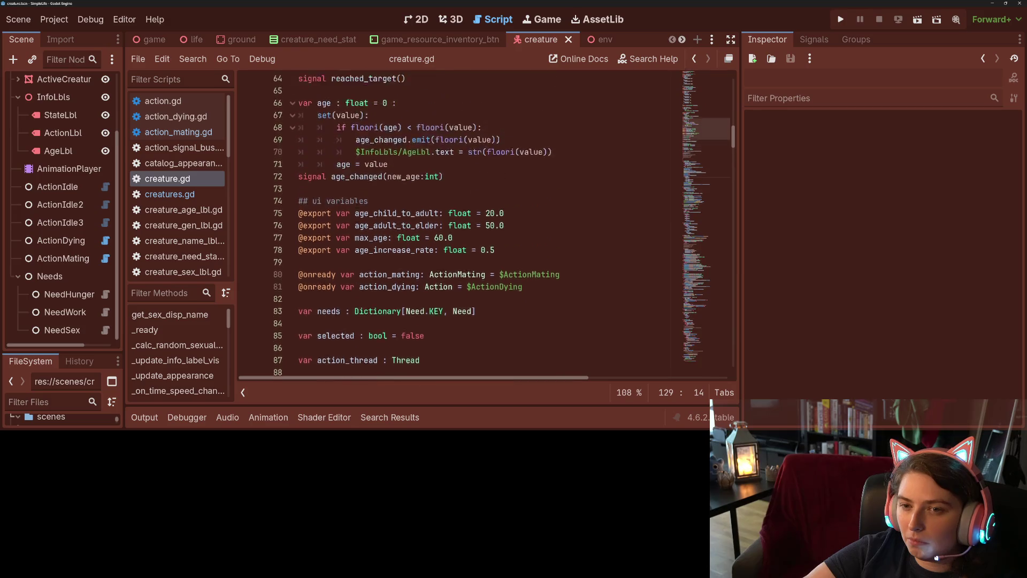
scroll(355, 205, "up", 9)
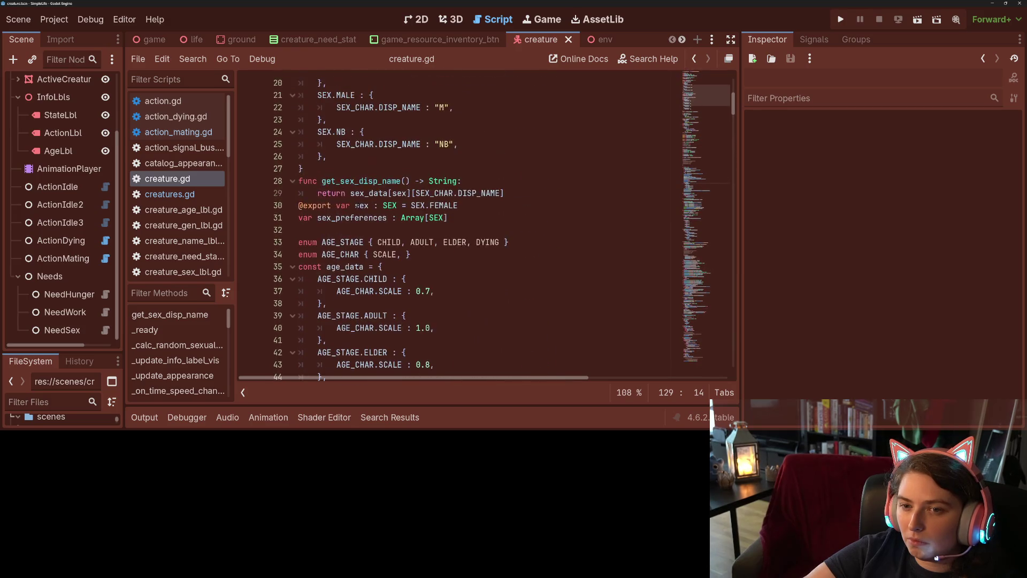
scroll(358, 205, "down", 2)
left_click(359, 218)
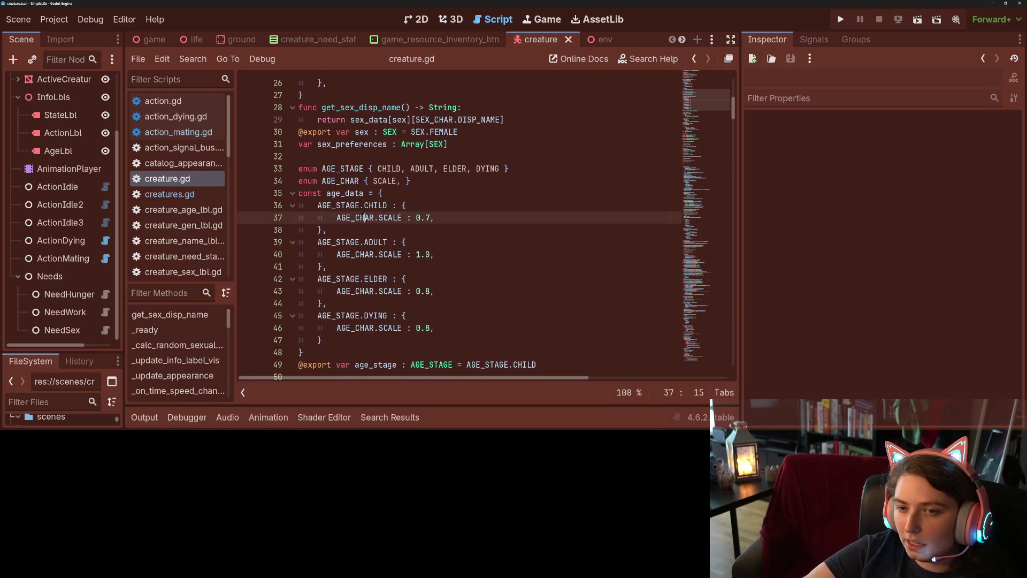
Add BOUNCE_SPEED to the AGE_CHAR enum and give the child stage a bounce speed of 1.0
left_click(406, 181)
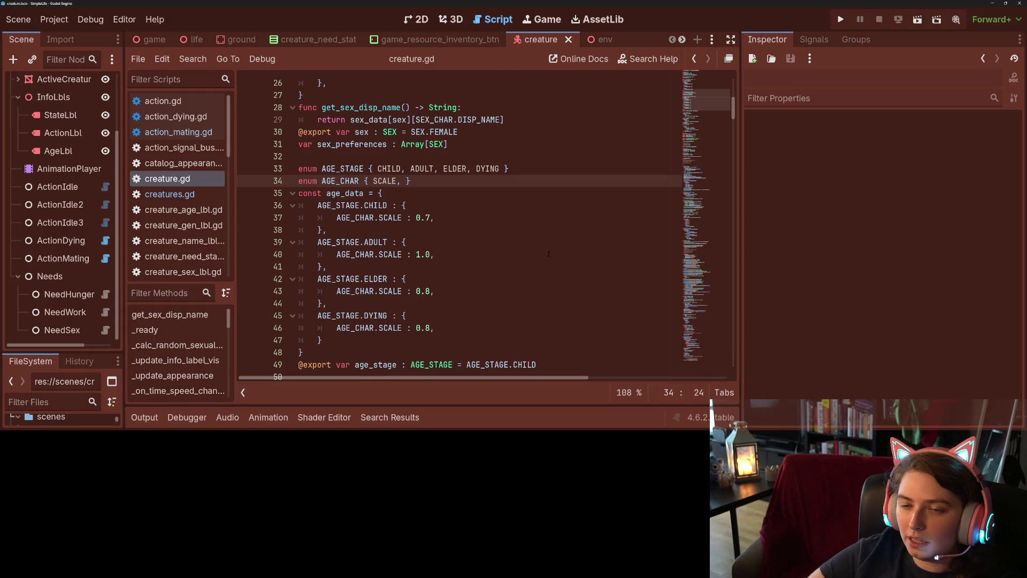
type("BOUNCE_SPE")
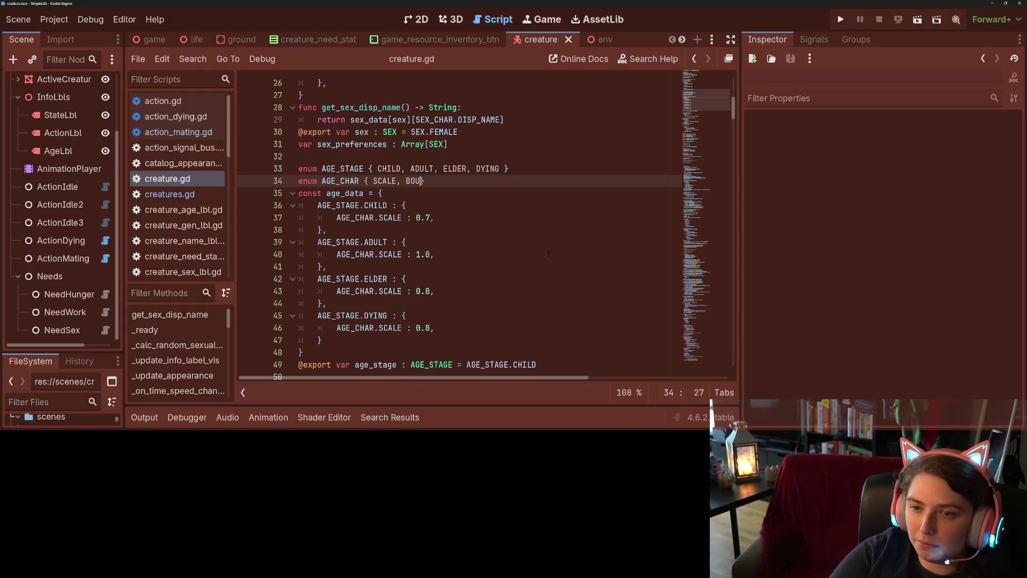
type("ED")
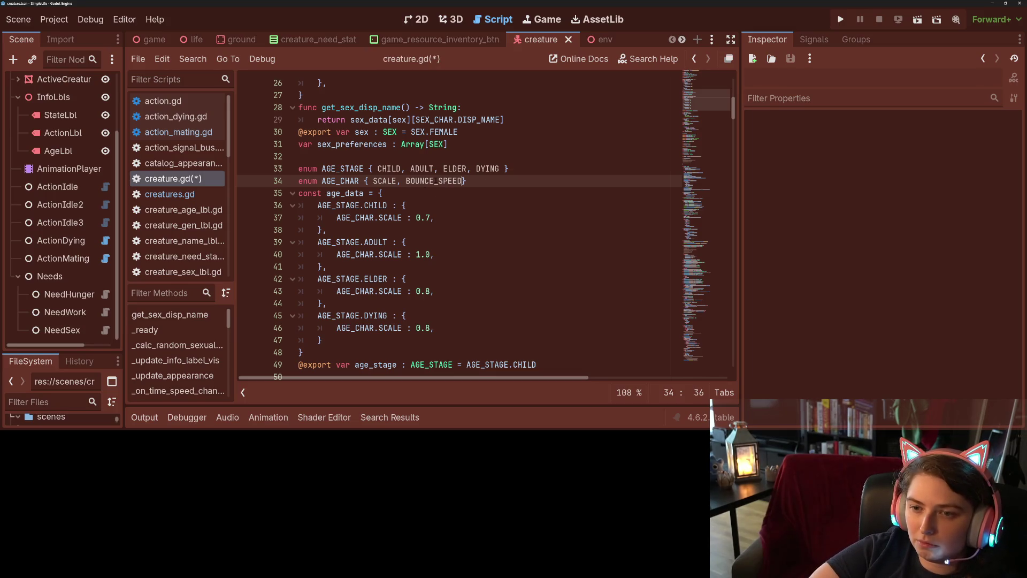
double_click(436, 181)
left_click(442, 216)
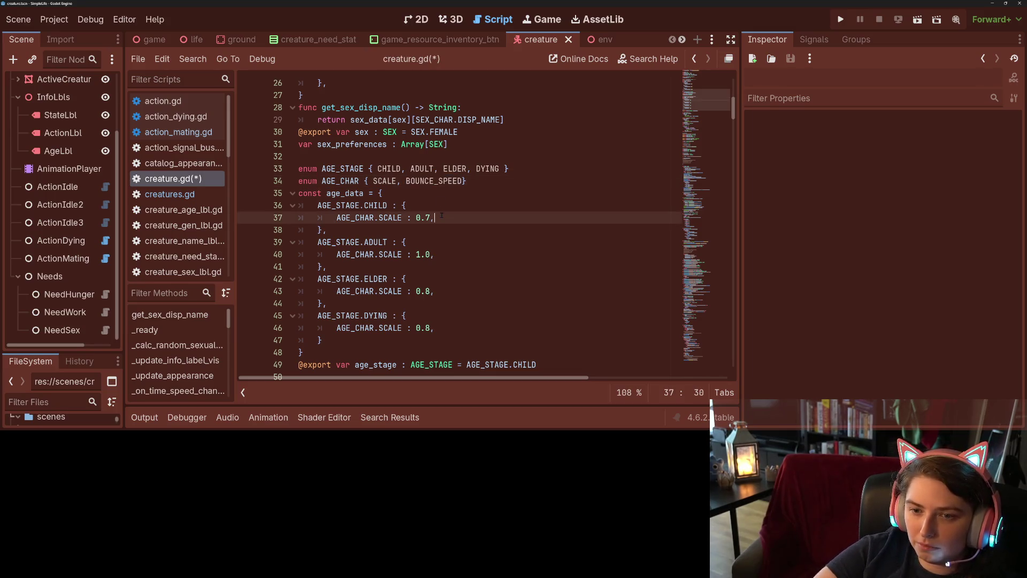
key("Return")
type("AGE")
key("Return")
type(".")
key("Down")
key("Return")
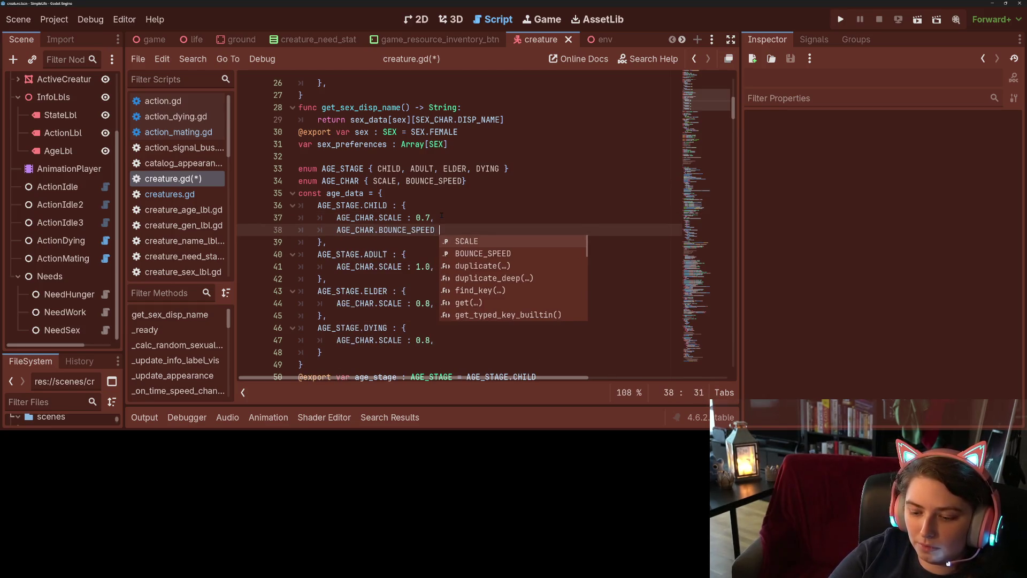
type(": 1.0,")
Give the adult stage AGE_CHAR.BOUNCE_SPEED 0.75
key("Down")
key("Down")
key("Down")
key("Return")
type("AG")
key("Return")
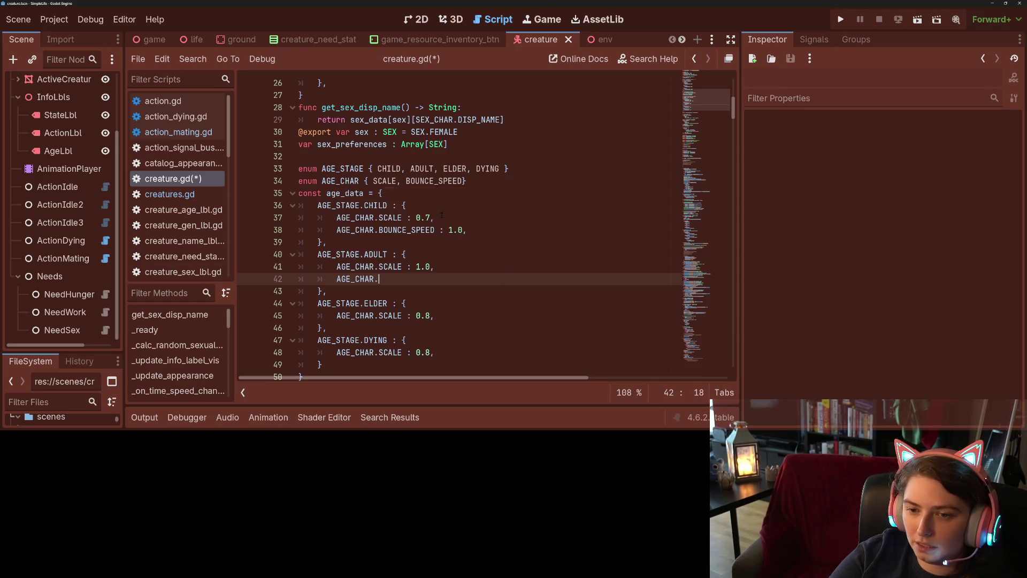
type(".BOUNCE_SPEED :")
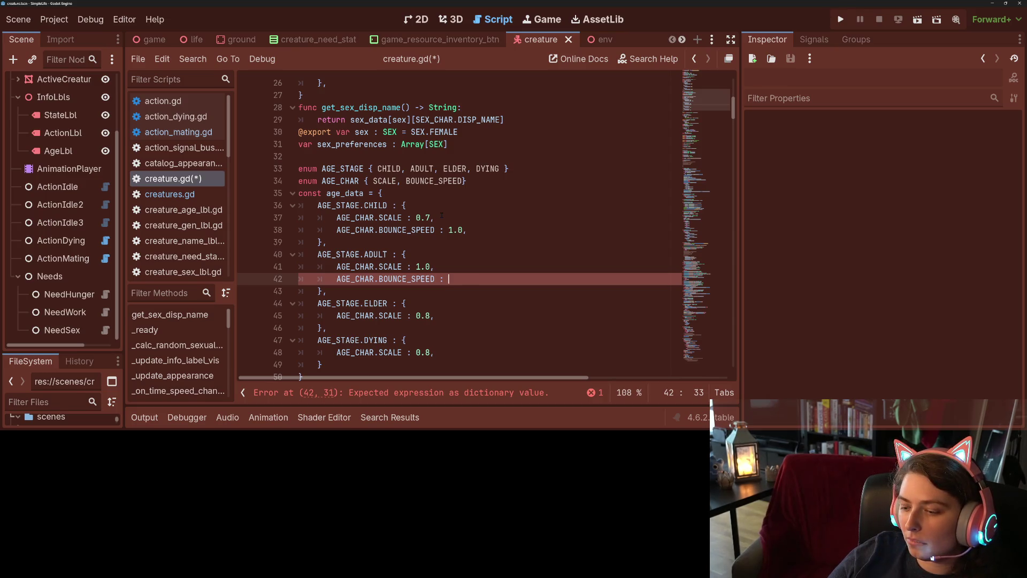
type("0.75,")
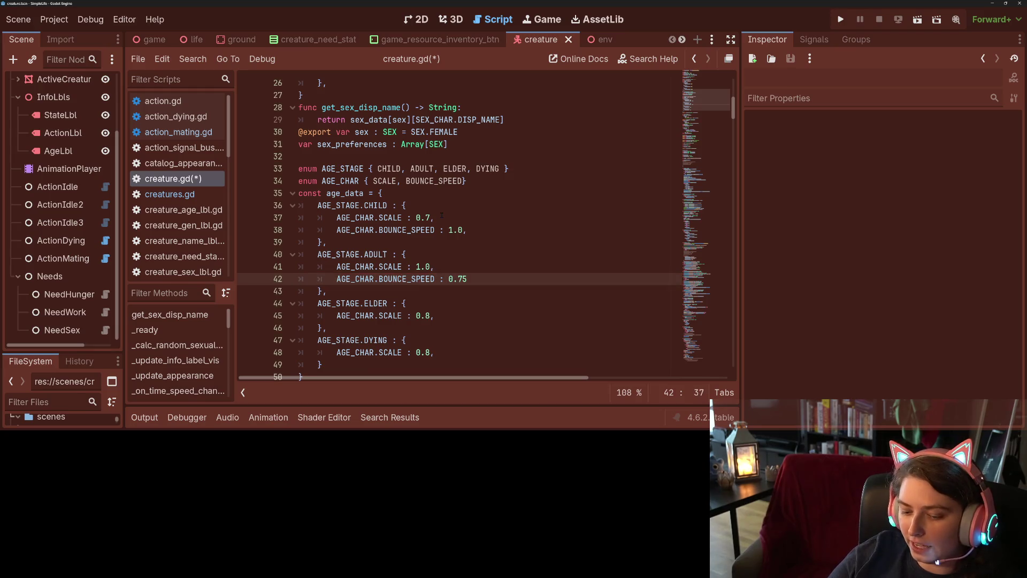
Give the elder stage AGE_CHAR.BOUNCE_SPEED 0.5
left_click(454, 317)
key("Return")
type("BOUNCE_SPEED")
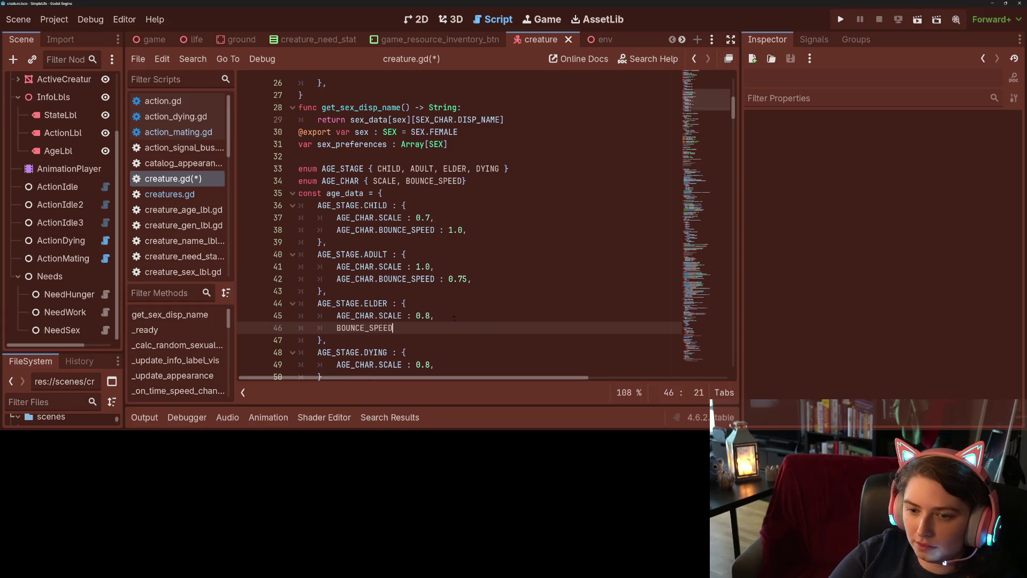
key("ctrl+BackSpace")
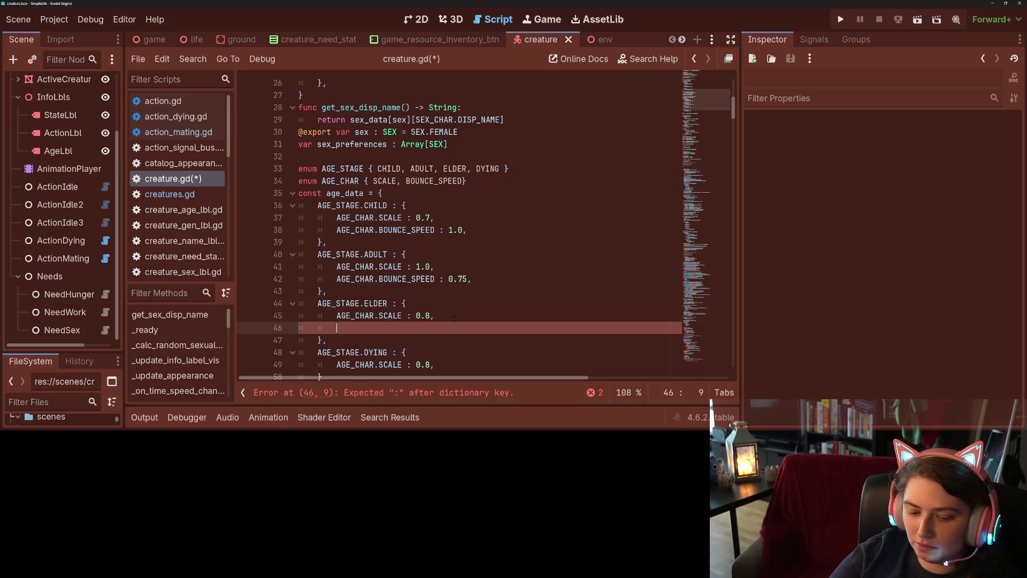
type("A")
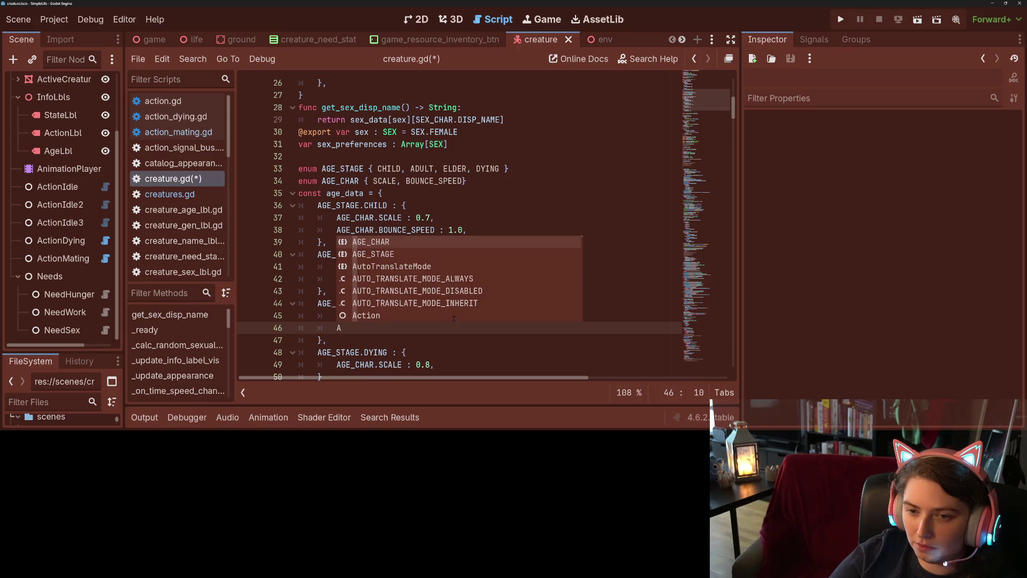
key("Return")
type(".")
key("Down")
key("Return")
type(":")
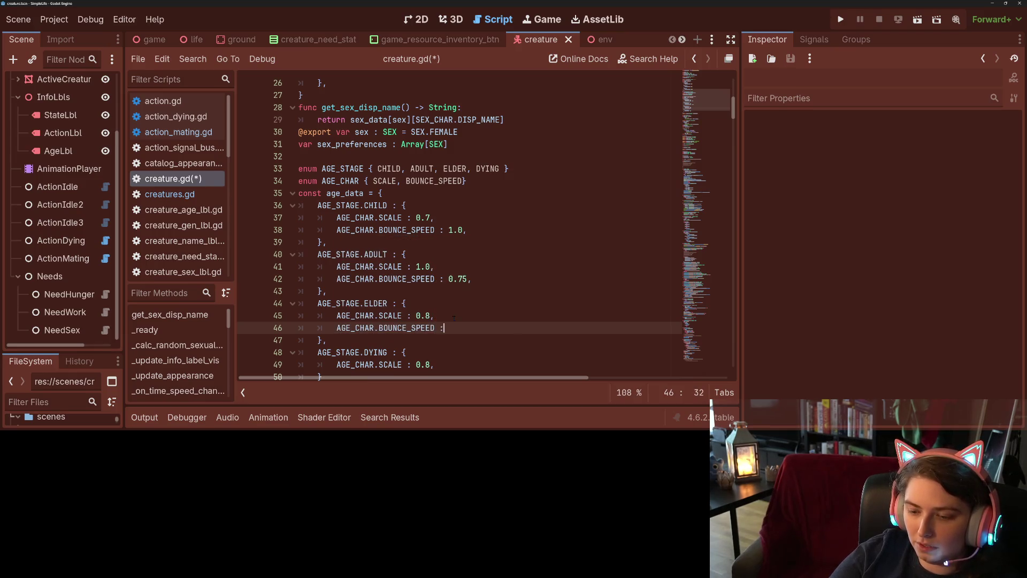
type(" 0.5")
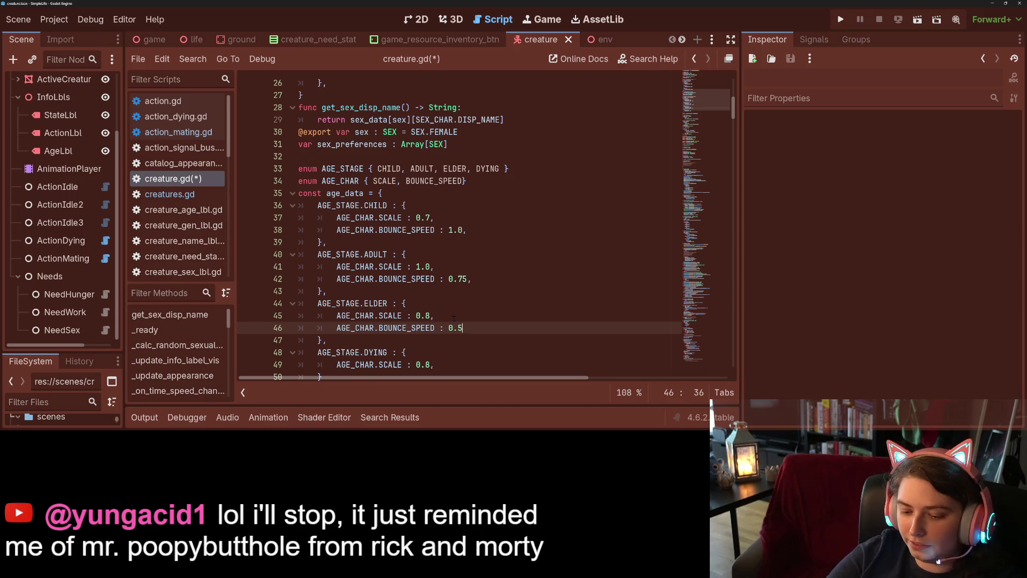
Copy the bounce speed line to the dying stage as 0.1 and save creature.gd
left_click_drag(331, 327, 502, 328)
key("ctrl+c")
left_click(444, 366)
key("Return")
key("ctrl+v")
scroll(444, 367, "down", 3)
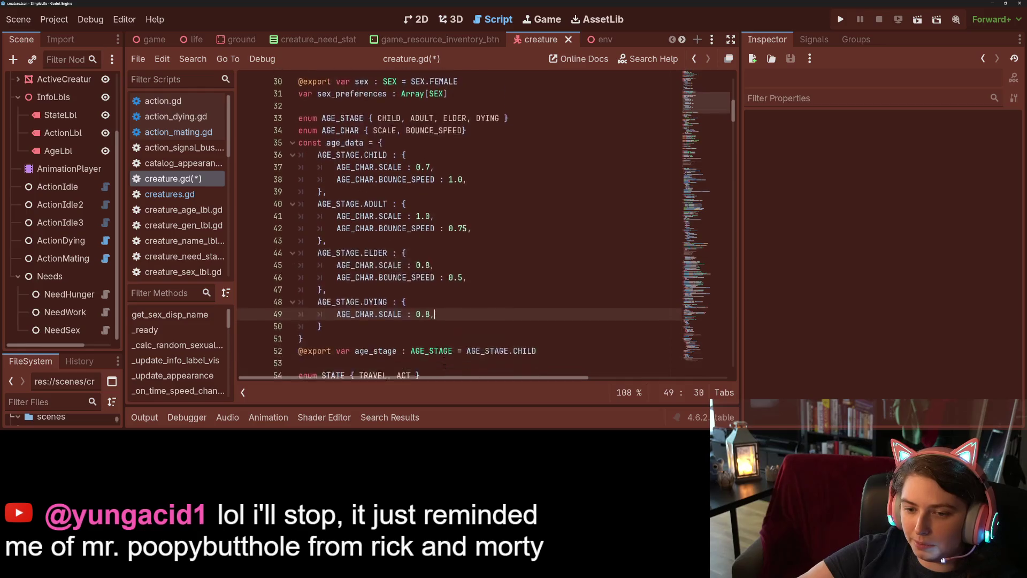
key("Left")
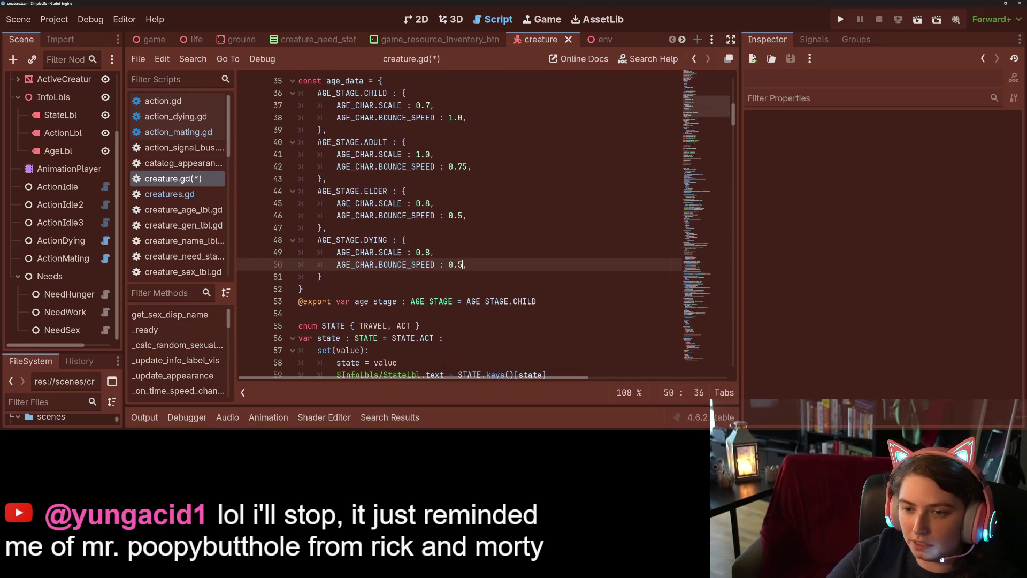
key("BackSpace")
type("1")
key("ctrl+s")
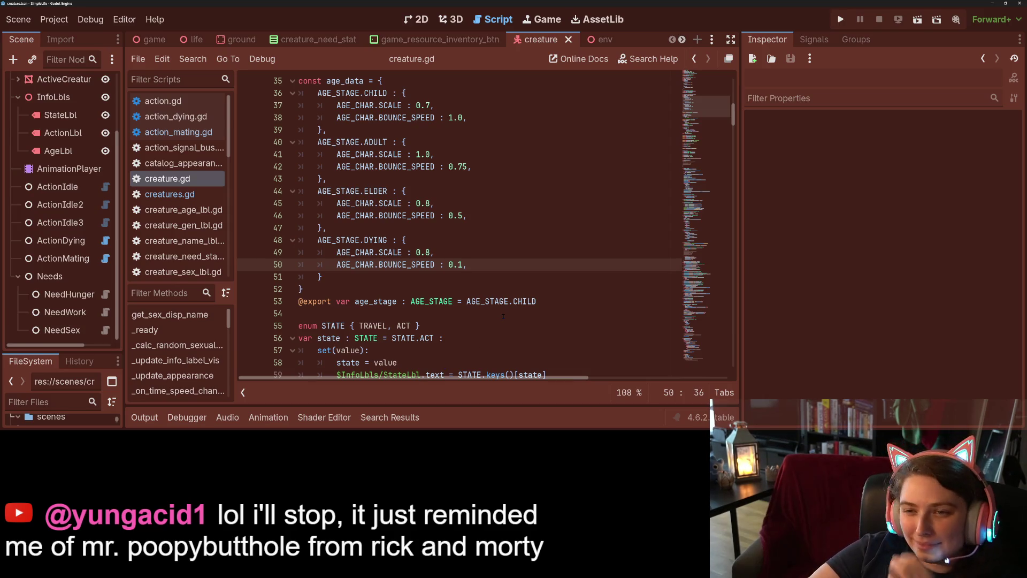
double_click(418, 264)
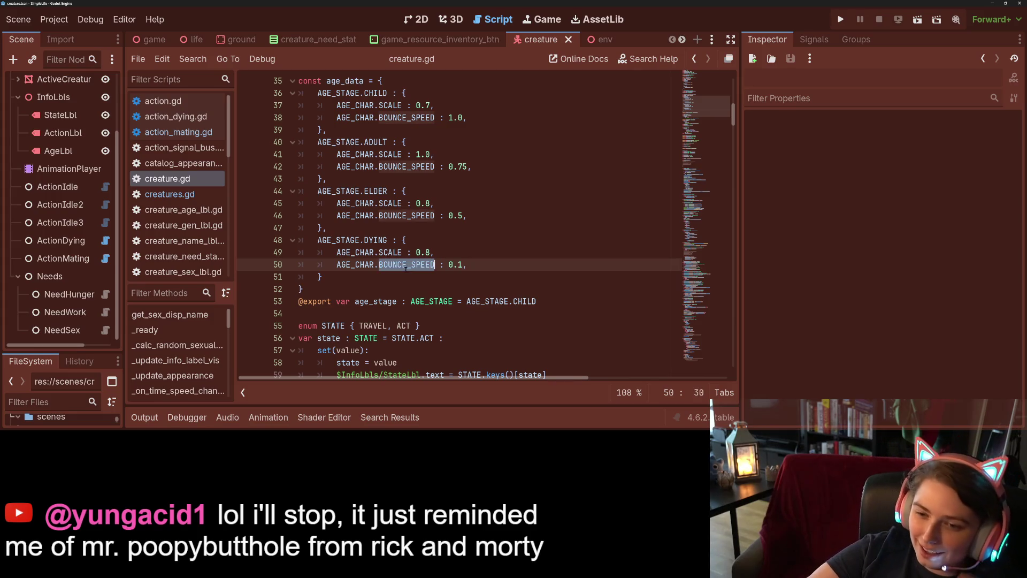
left_click_drag(337, 265, 440, 265)
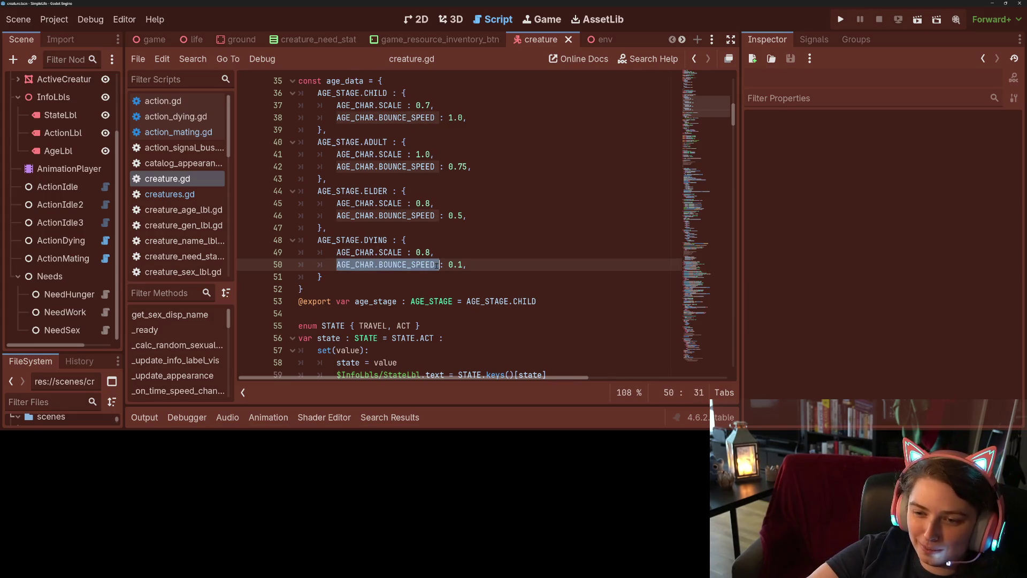
left_click(436, 264)
scroll(411, 304, "down", 6)
scroll(411, 304, "down", 5)
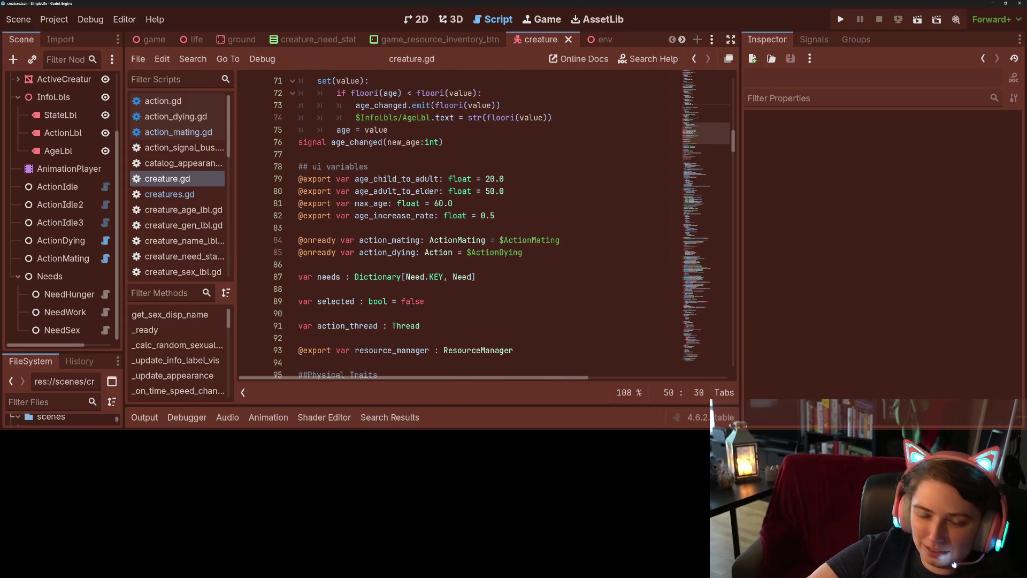
scroll(411, 304, "down", 5)
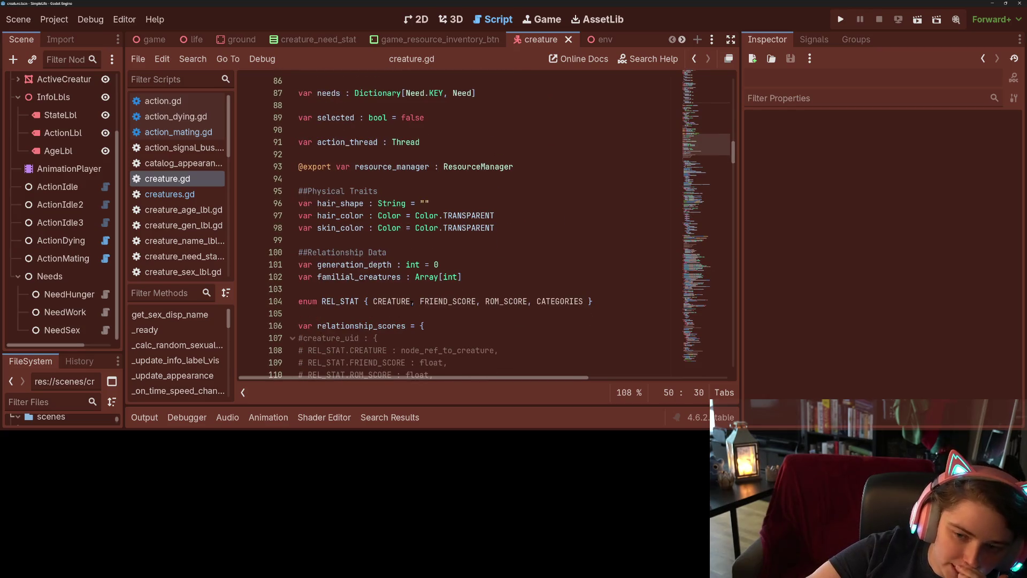
scroll(411, 303, "down", 10)
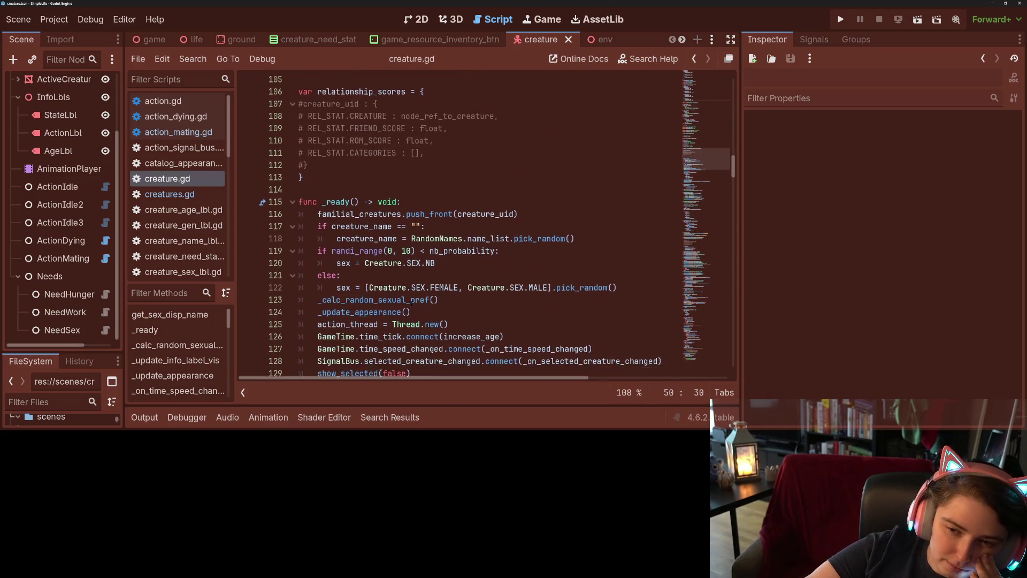
scroll(411, 304, "down", 6)
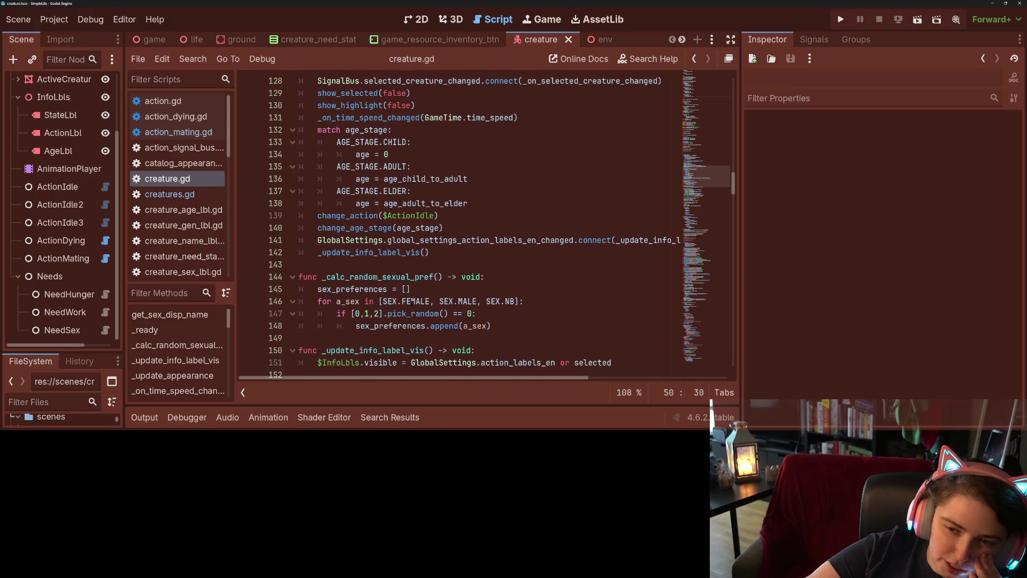
scroll(412, 303, "down", 1)
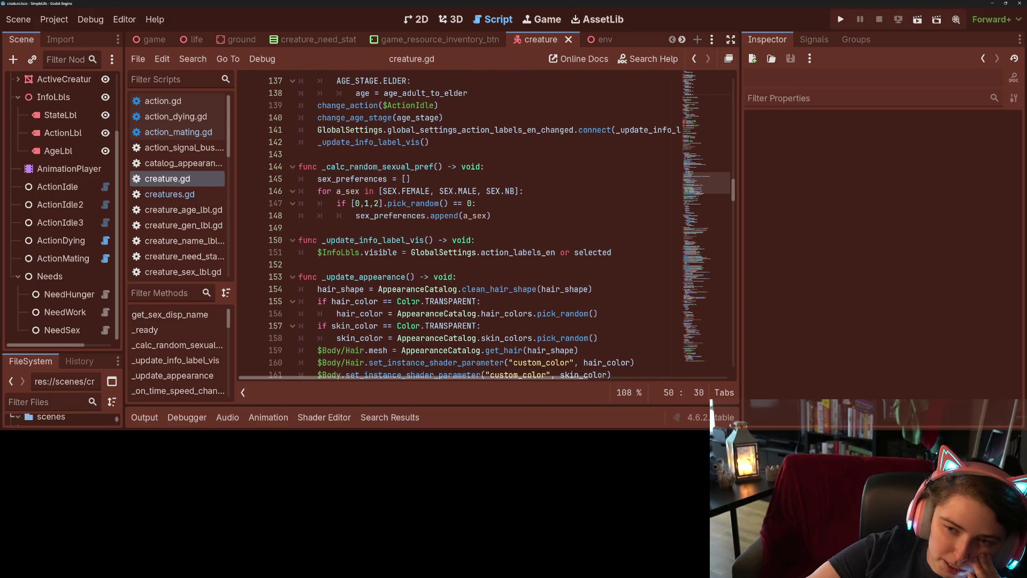
Append *age_data[age][AGE_CHAR.BOUNCE_SPEED] to the speed_scale line 164 and save creature.gd
scroll(412, 302, "down", 5)
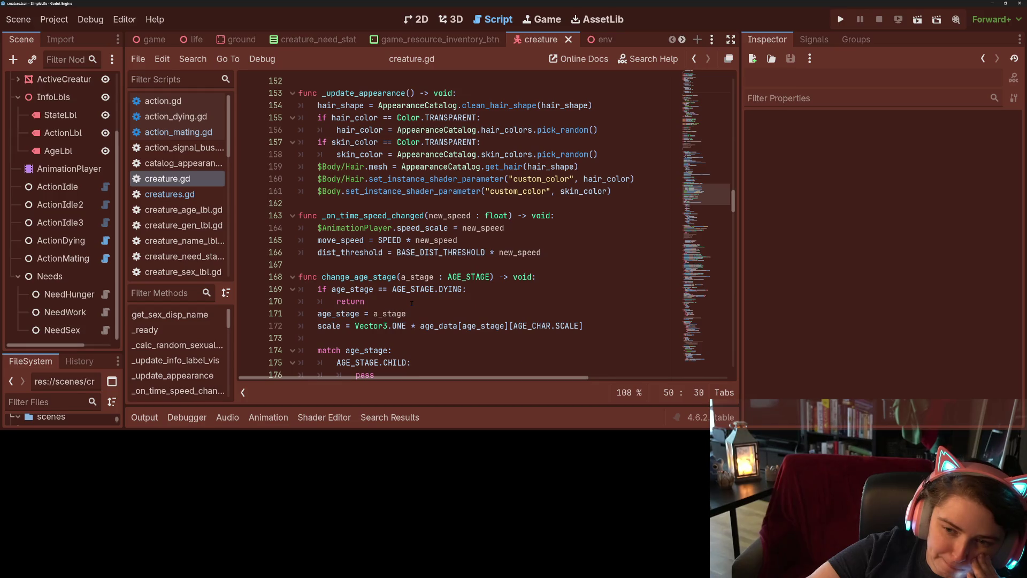
left_click(511, 229)
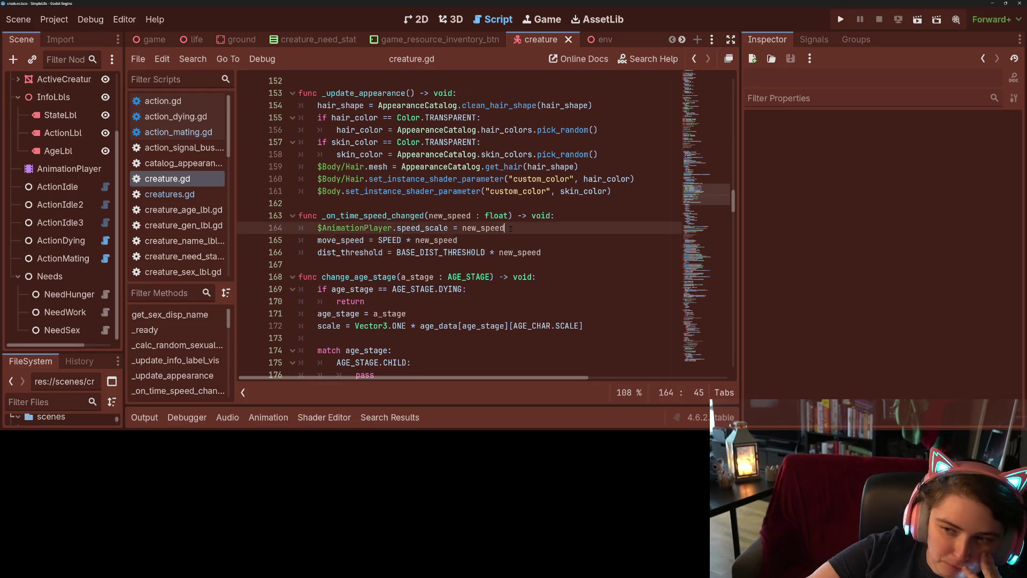
type("*AGE_CHAR.BOUNCE_SPEED")
left_click(510, 228)
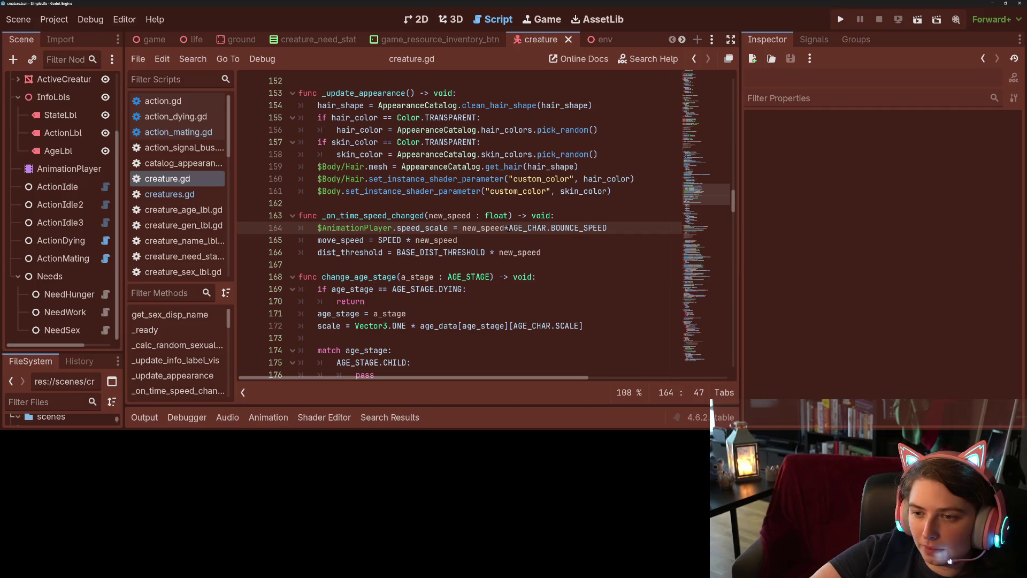
key("Left")
type("age")
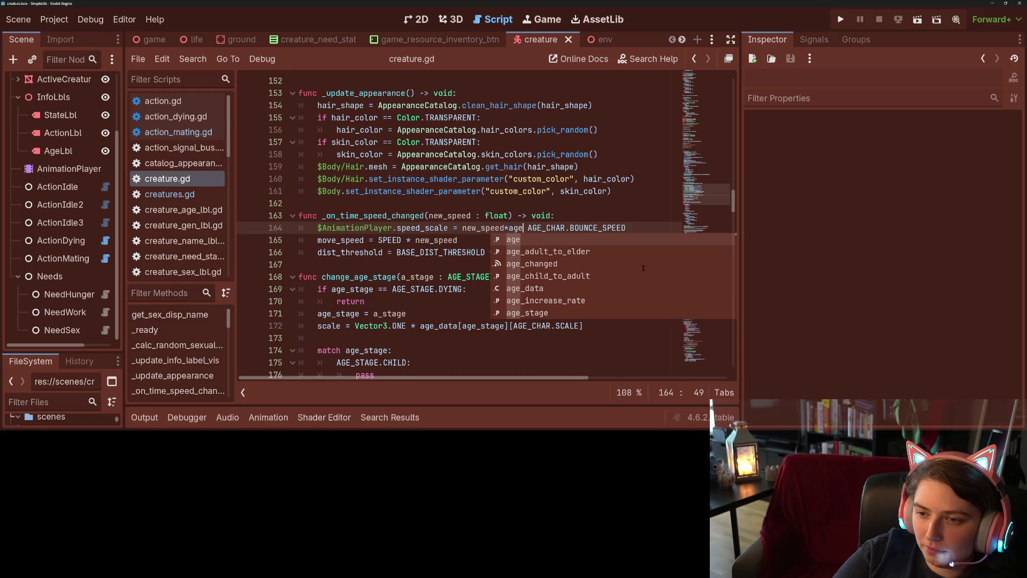
type("_data")
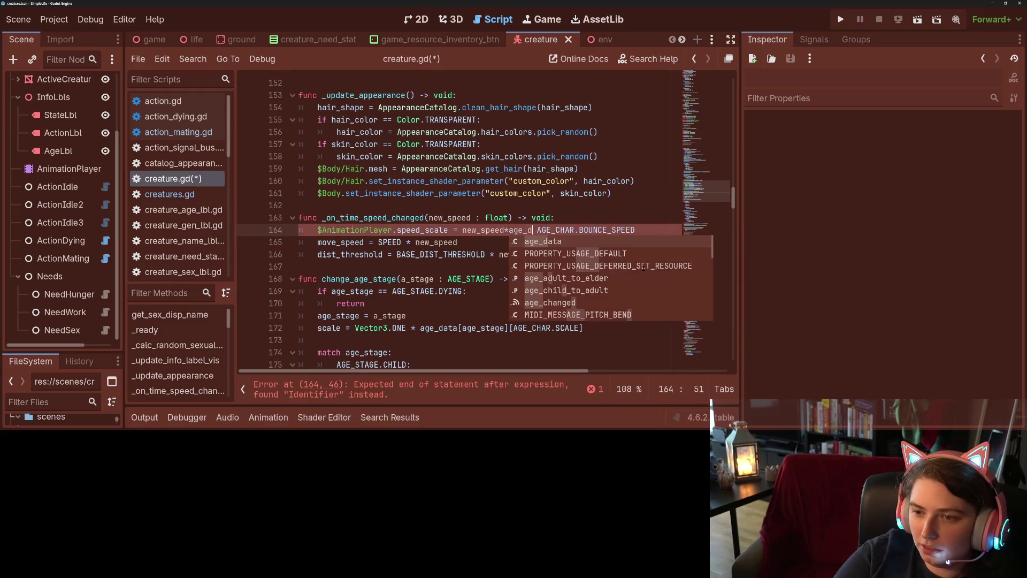
type("[age]")
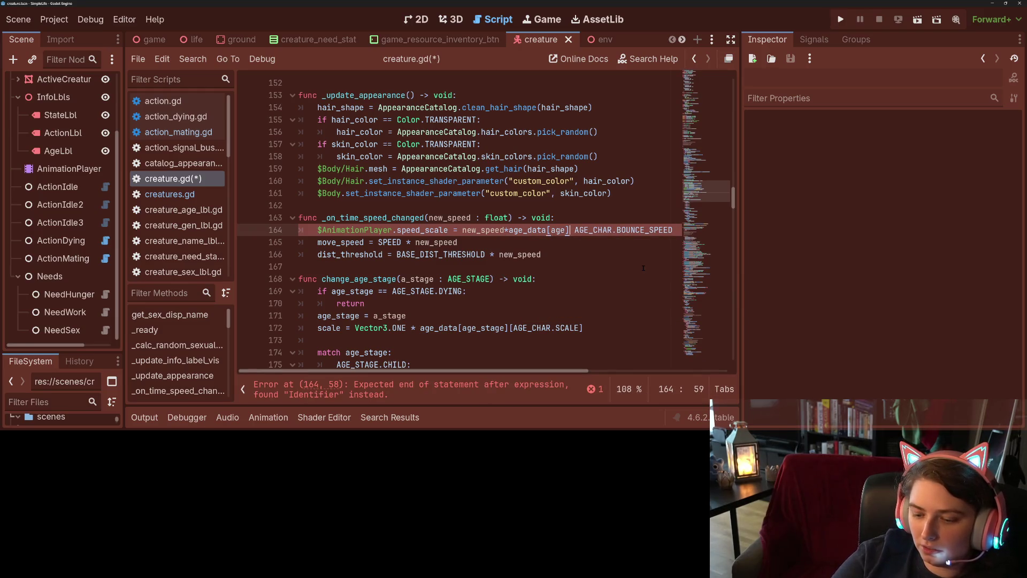
key("Delete")
type("[")
key("End")
type("]")
key("ctrl+s")
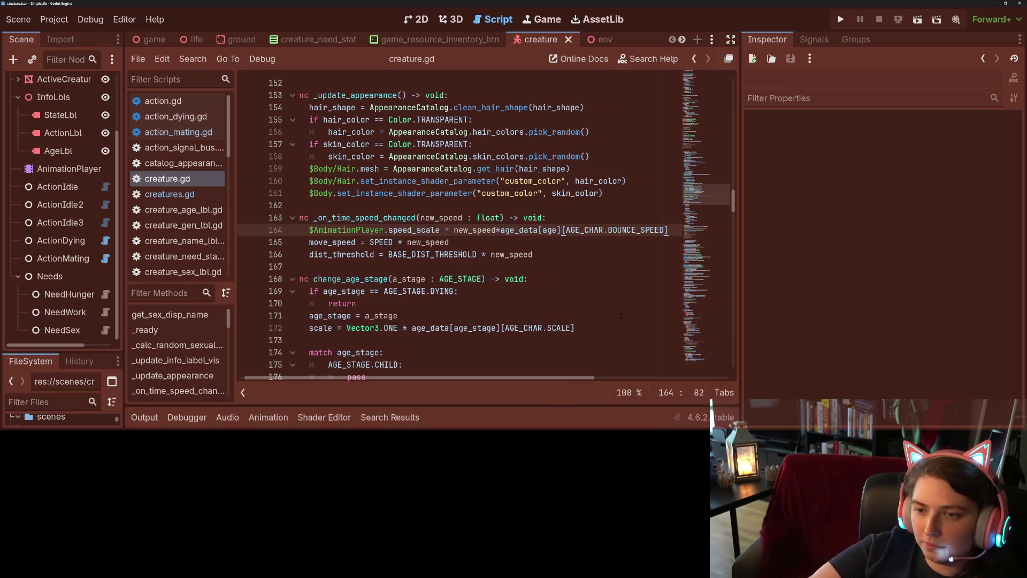
Select and review the finished speed_scale statement on line 164
scroll(514, 377, "left", 1)
left_click(406, 316)
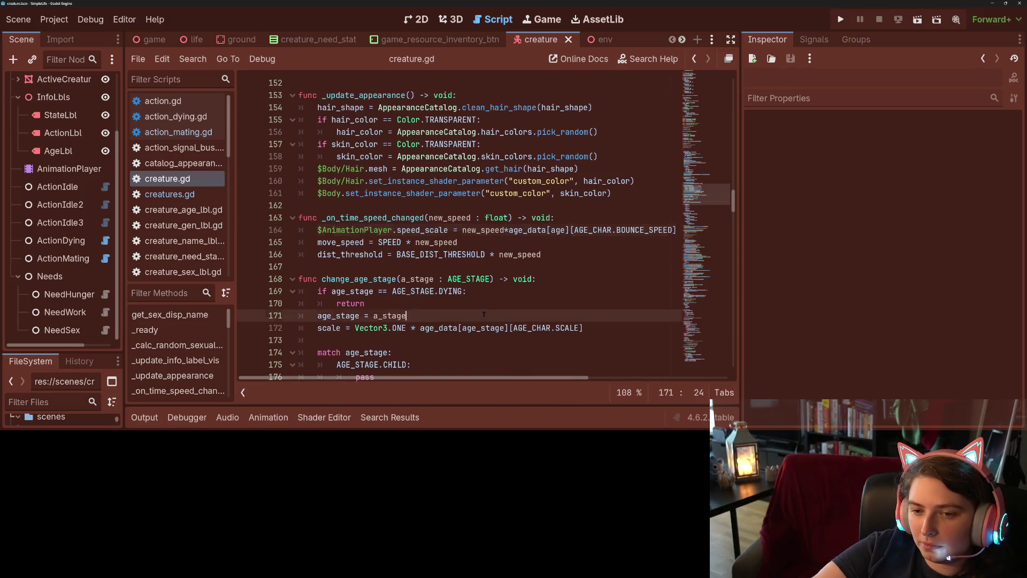
left_click(318, 230)
mouse_move(317, 230)
left_mouse_down()
mouse_move(436, 241)
mouse_move(677, 231)
mouse_move(630, 230)
mouse_move(641, 230)
left_mouse_up()
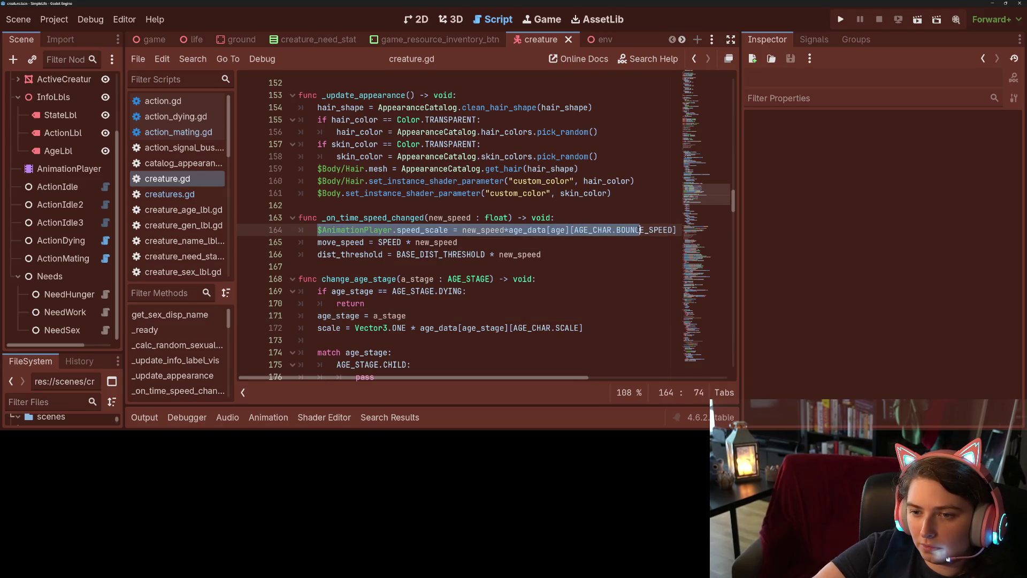
left_click(640, 229)
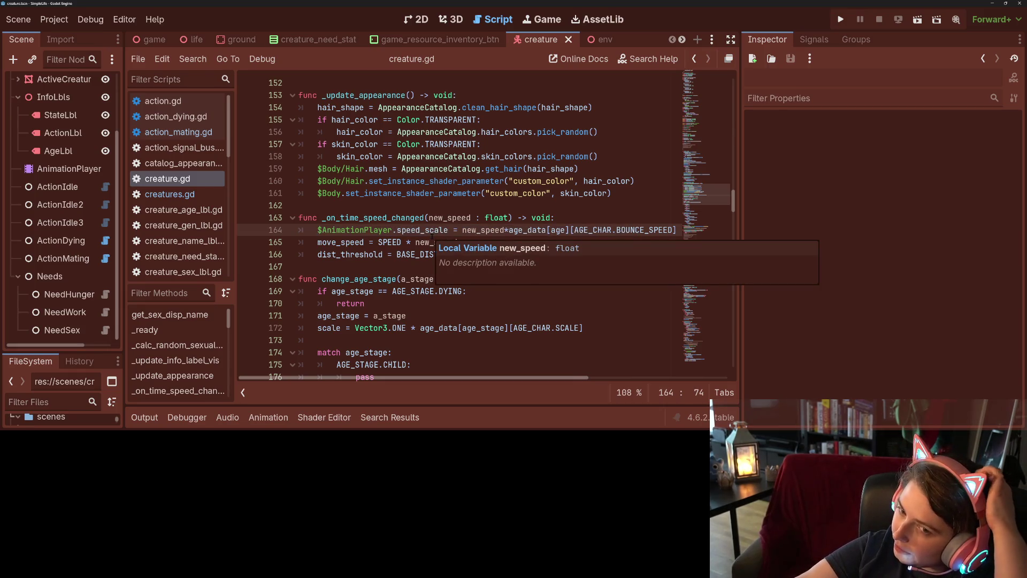
scroll(400, 235, "down", 3)
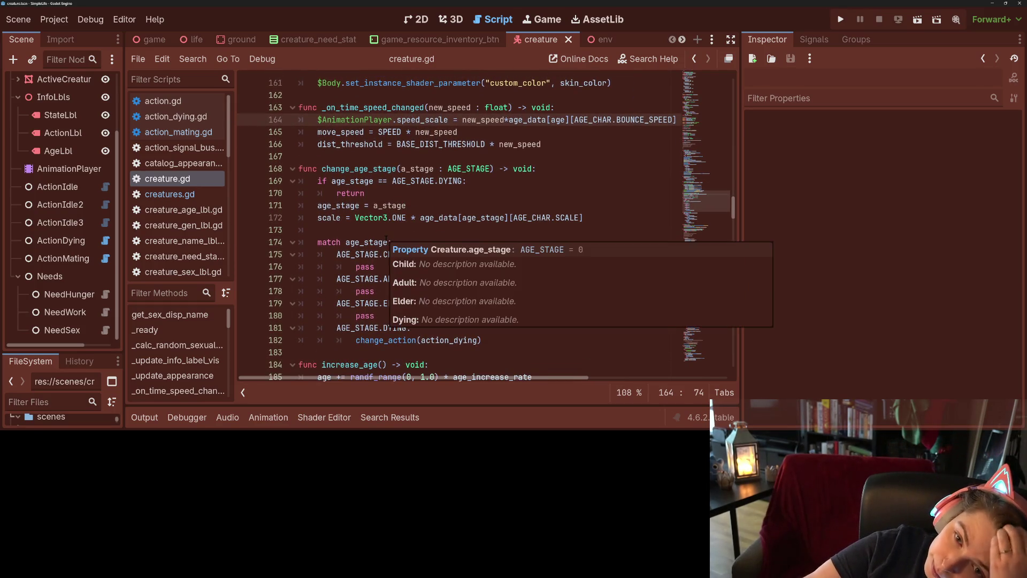
Select the full bounce-speed speed_scale statement on line 164 for copying
left_click(351, 120)
left_click_drag(318, 119, 507, 119)
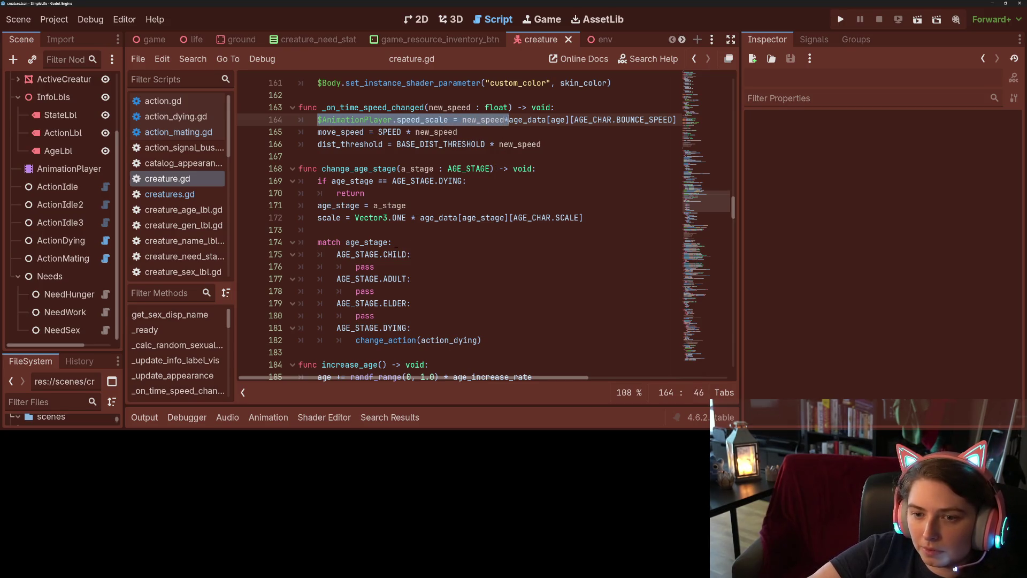
left_click(490, 119)
mouse_move(318, 119)
left_mouse_down()
mouse_move(435, 120)
mouse_move(450, 132)
mouse_move(448, 119)
left_mouse_up()
left_click(449, 119)
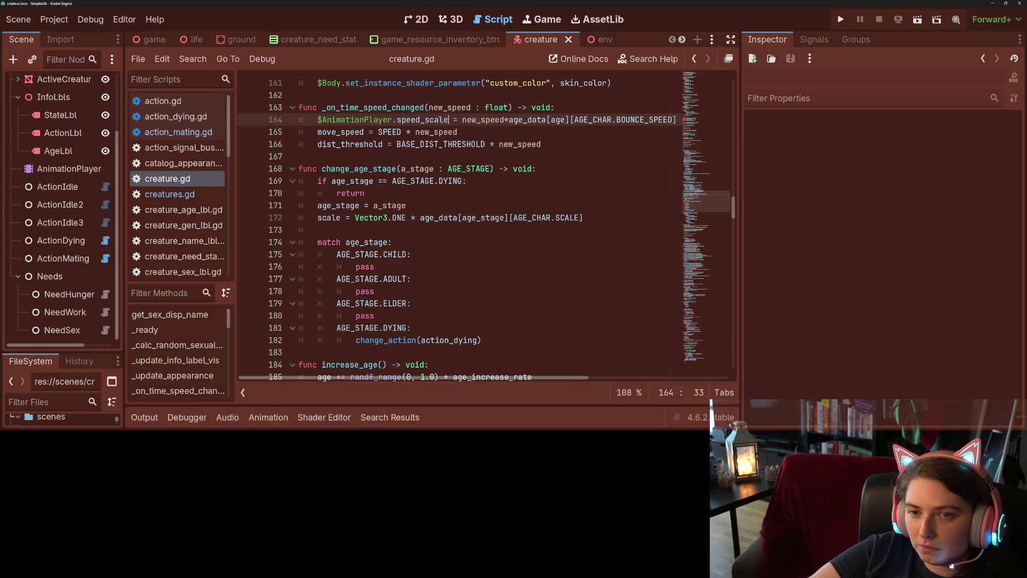
left_click(365, 194)
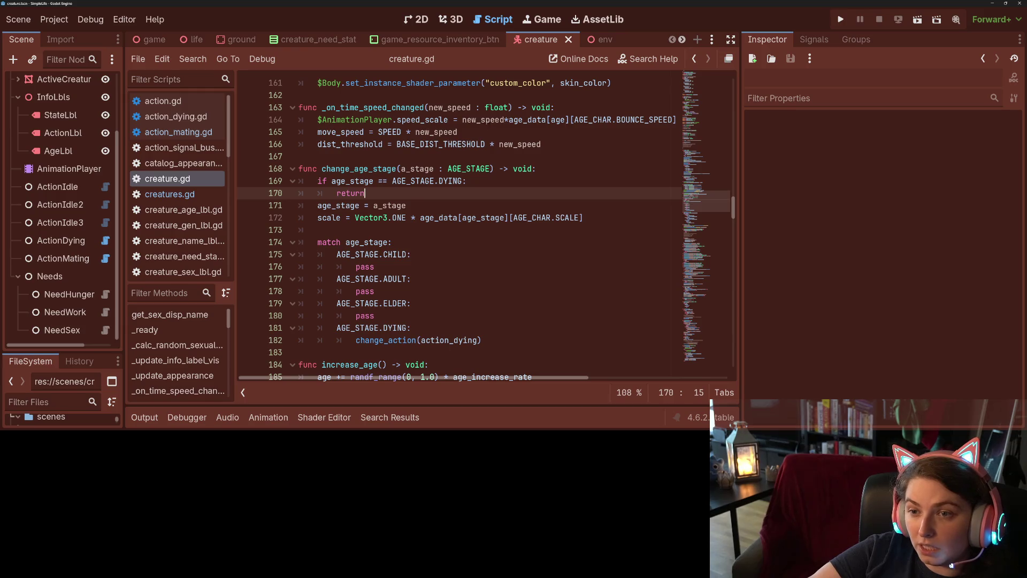
left_click(508, 119)
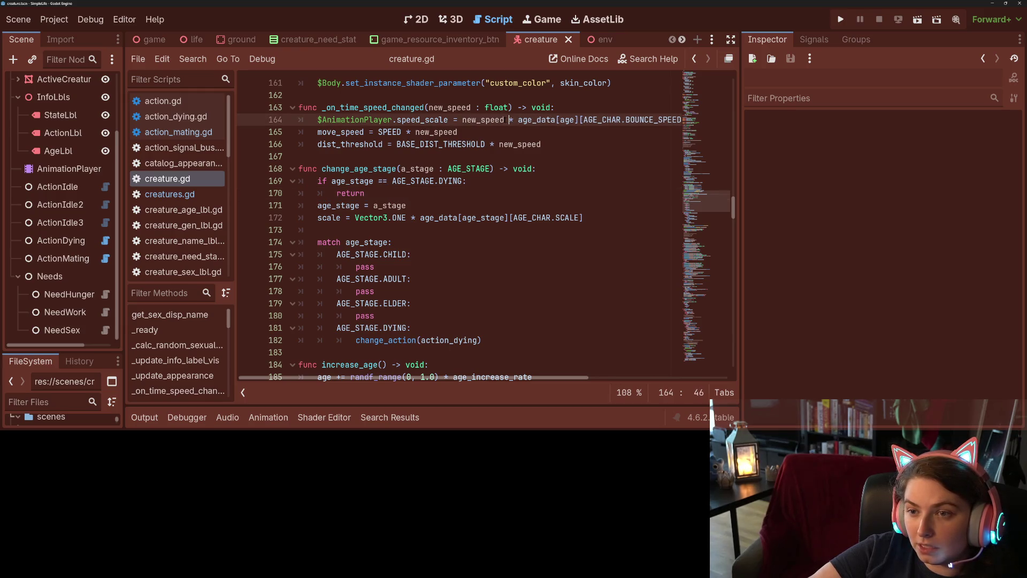
mouse_move(318, 119)
left_mouse_down()
mouse_move(679, 119)
mouse_move(670, 120)
left_mouse_up()
key("ctrl+c")
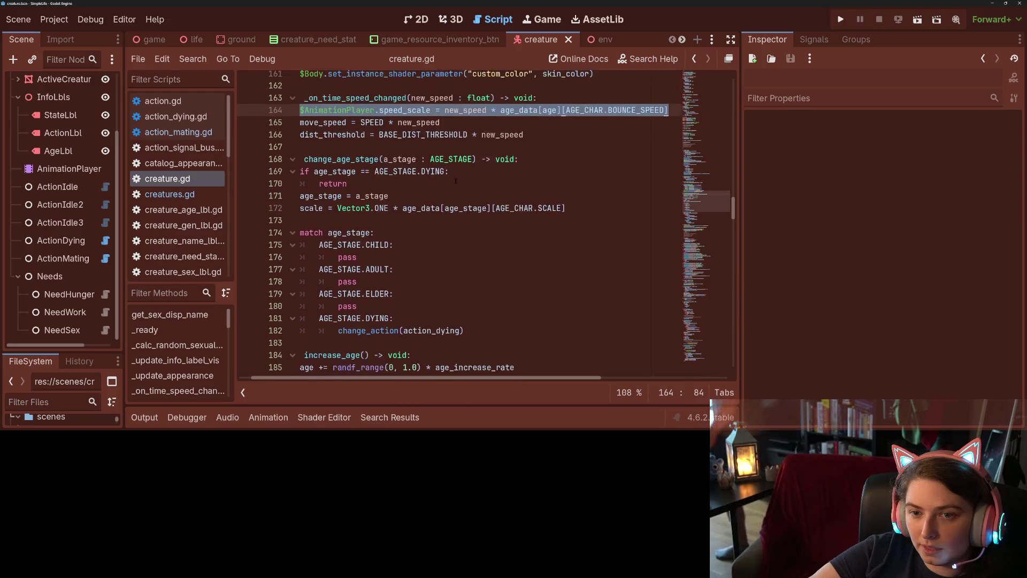
left_click_drag(462, 377, 450, 377)
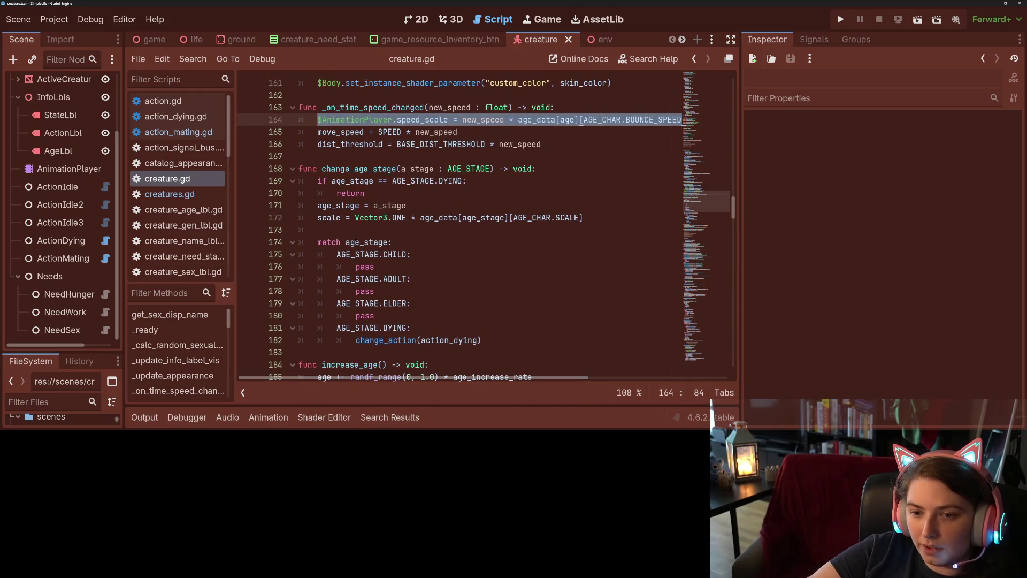
Paste the speed_scale statement after the scale line in change_age_stage
left_click(362, 230)
left_click(369, 267)
left_click(427, 354)
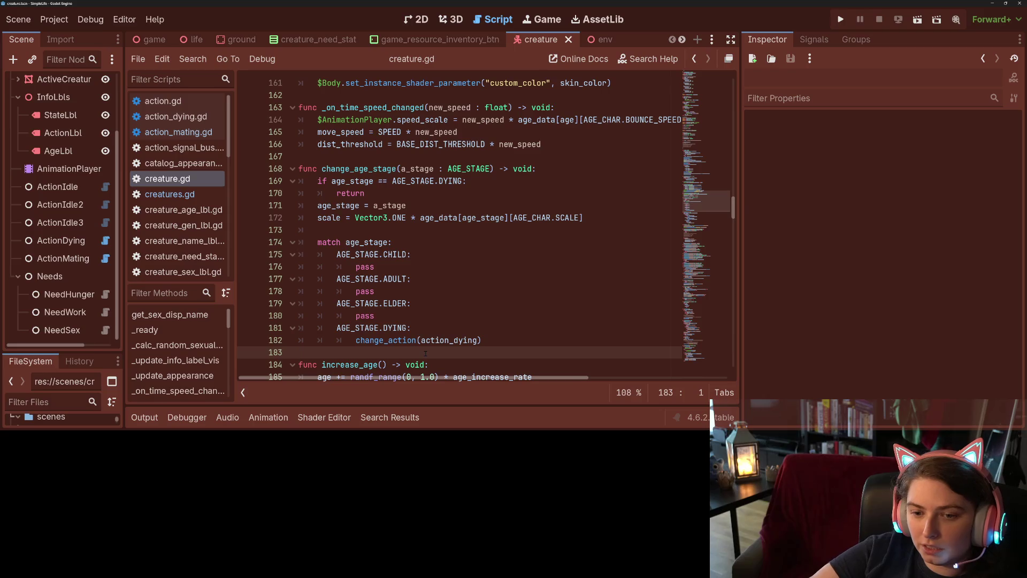
scroll(432, 350, "down", 1)
scroll(423, 321, "up", 1)
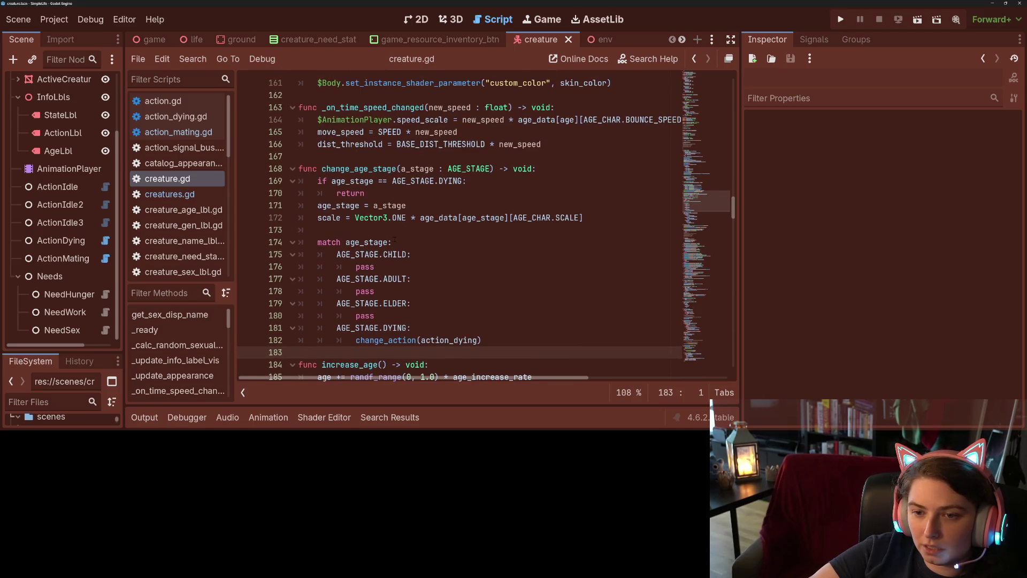
left_click(396, 230)
key("ctrl+v")
Replace new_speed in the pasted line with GameTime.time_speed and save creature.gd
double_click(485, 230)
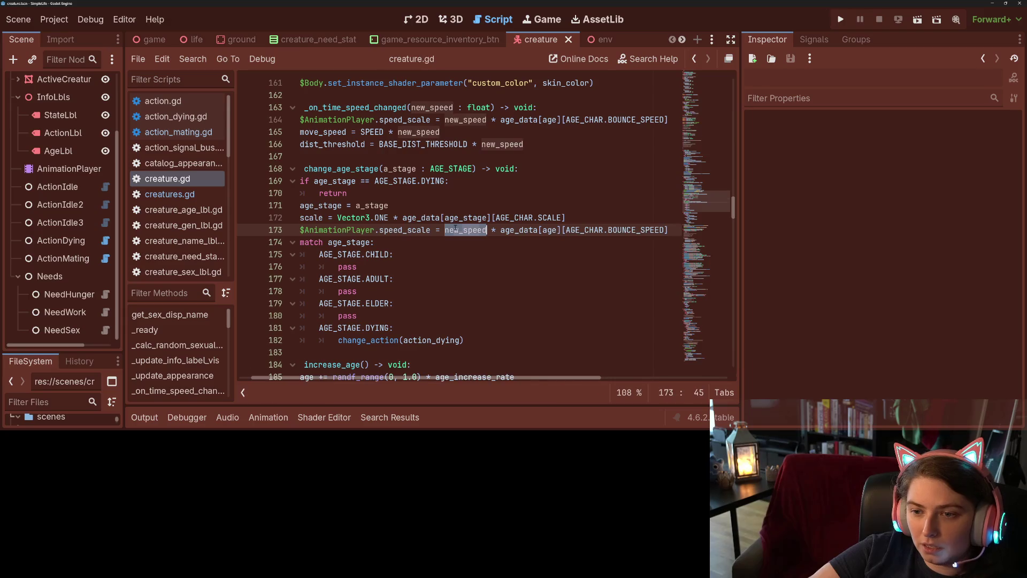
type("Game")
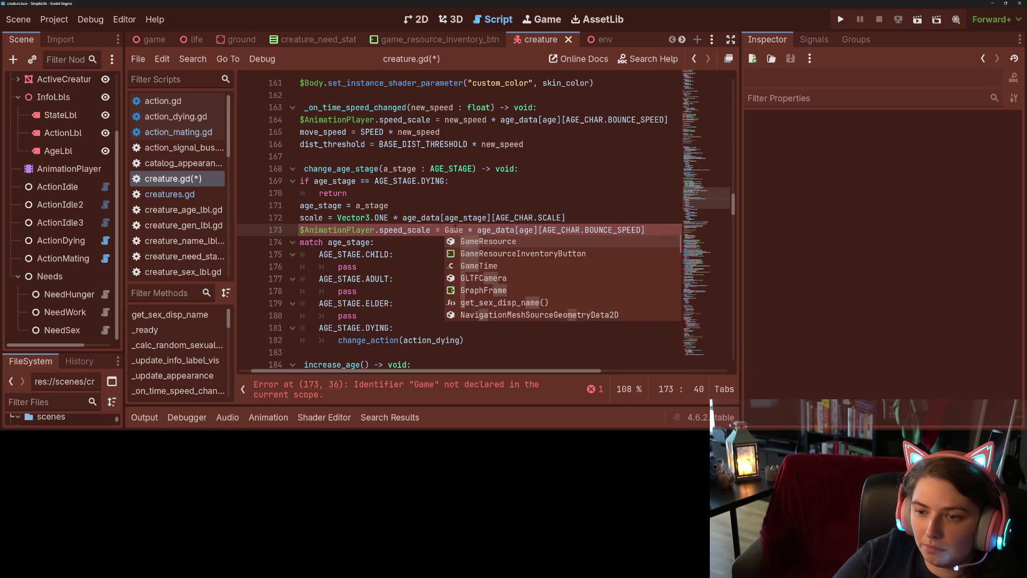
type("Time.s")
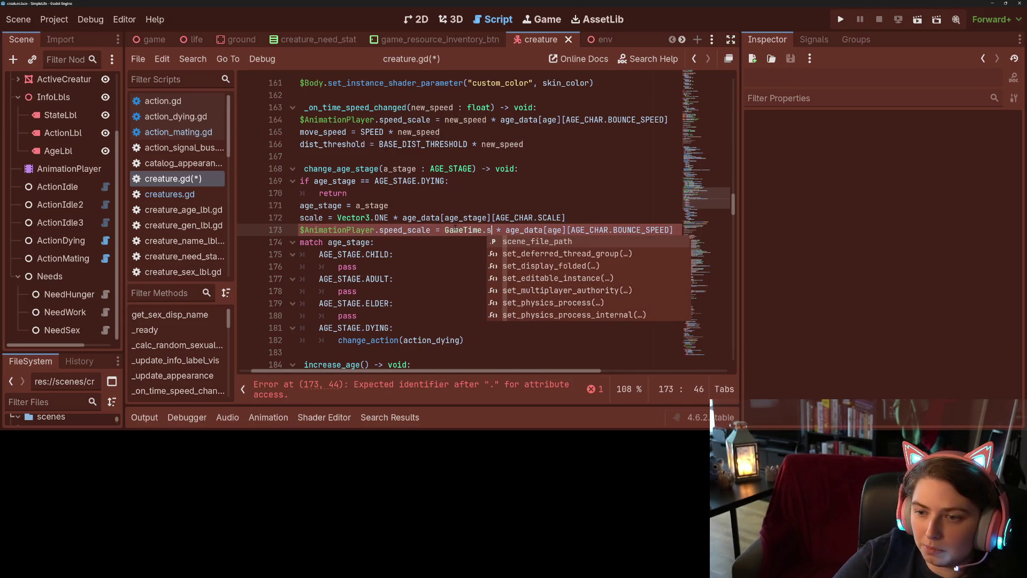
key("BackSpace")
type("time_speed")
key("Return")
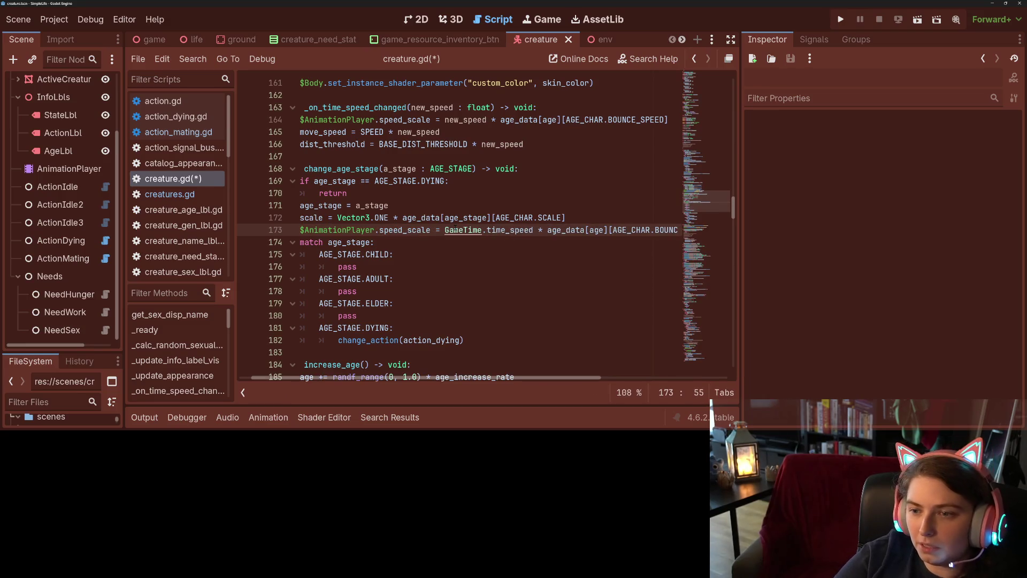
key("ctrl+s")
scroll(375, 241, "right", 2)
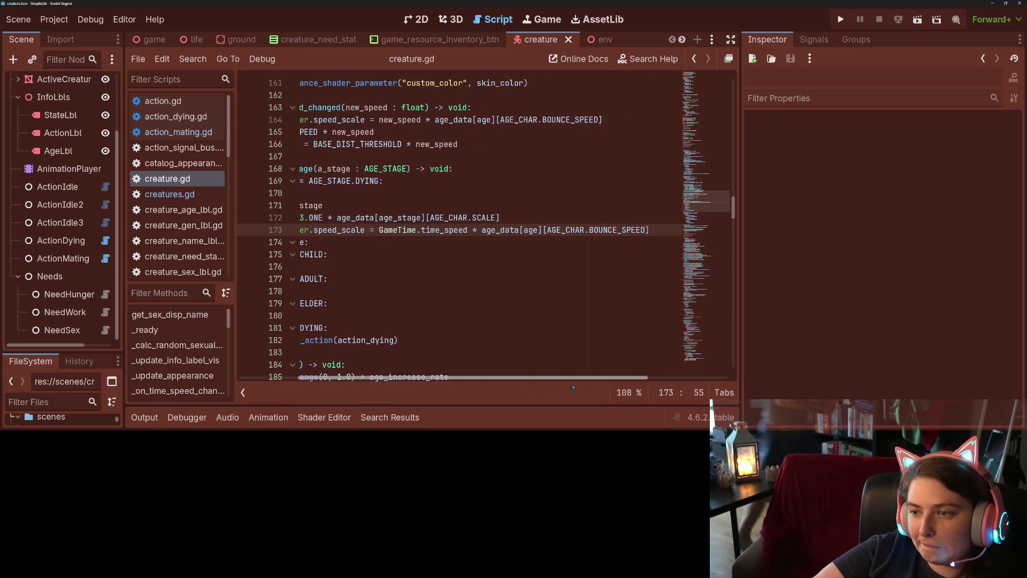
scroll(316, 355, "left", 4)
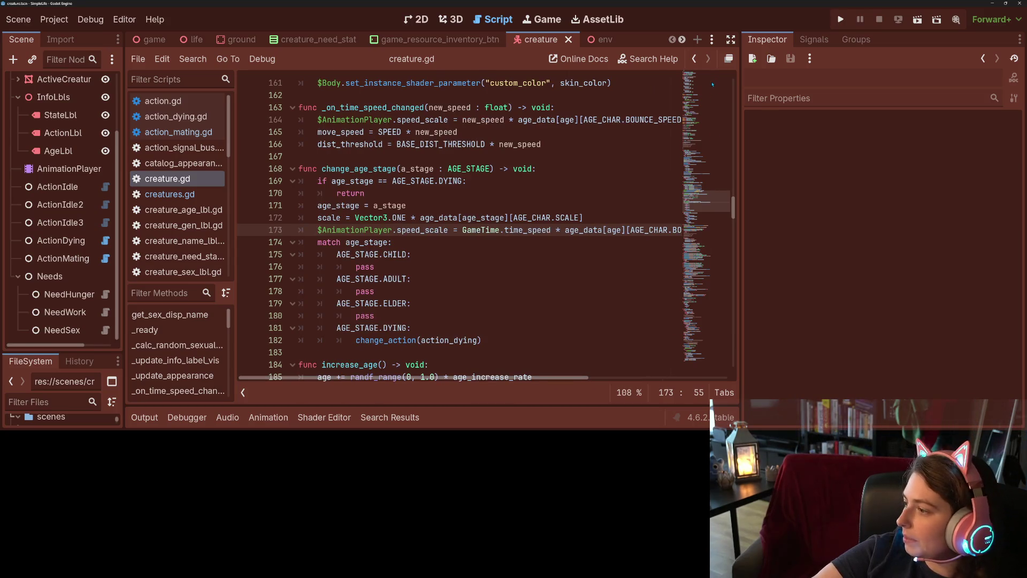
After the runtime error, index age_data by age_stage on lines 164 and 173, save, and rerun
left_click(840, 20)
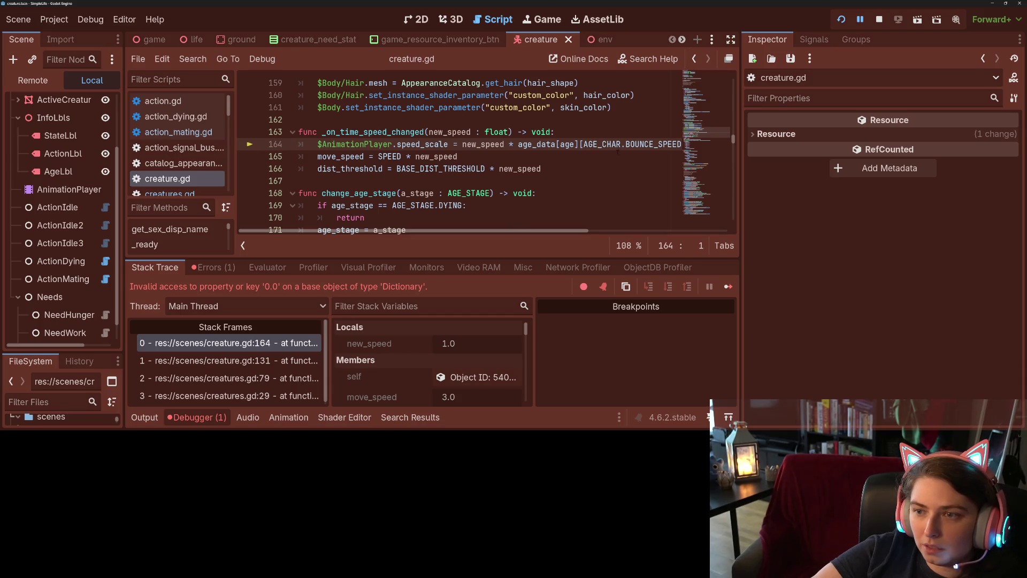
scroll(577, 206, "right", 3)
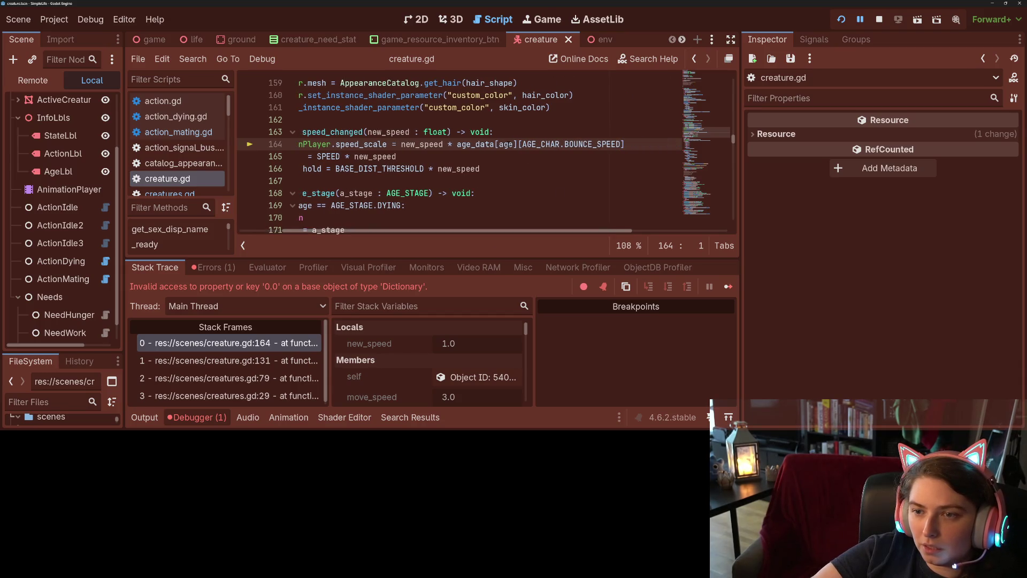
type("_sta")
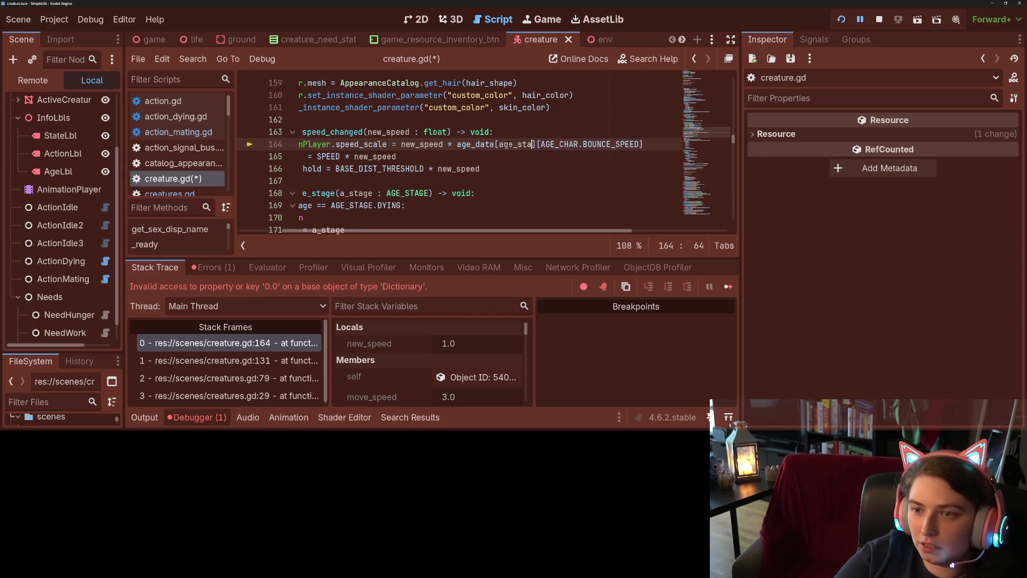
type("ge")
left_click(508, 144)
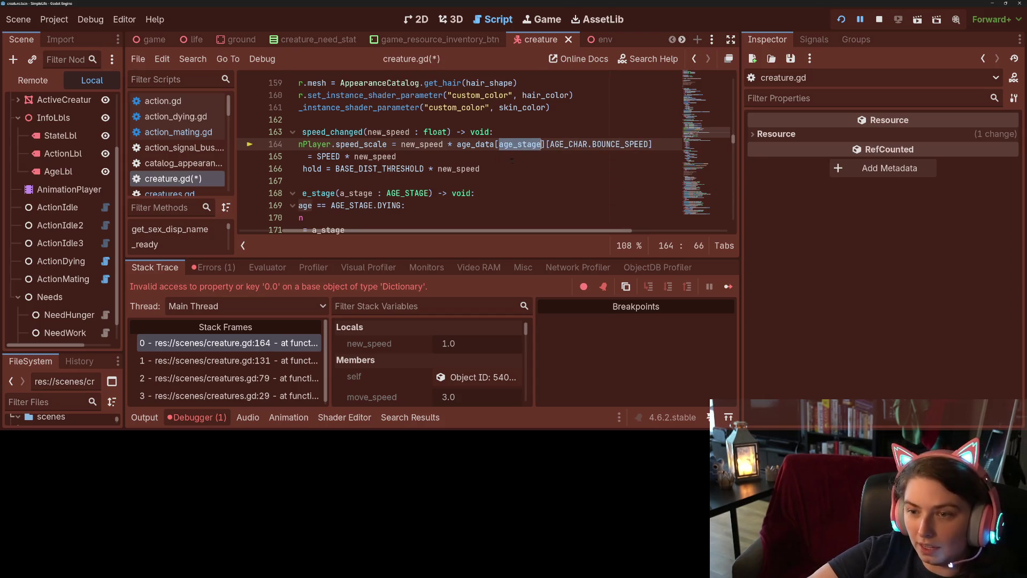
scroll(512, 160, "down", 3)
left_click(523, 144)
type("_stage")
key("ctrl+s")
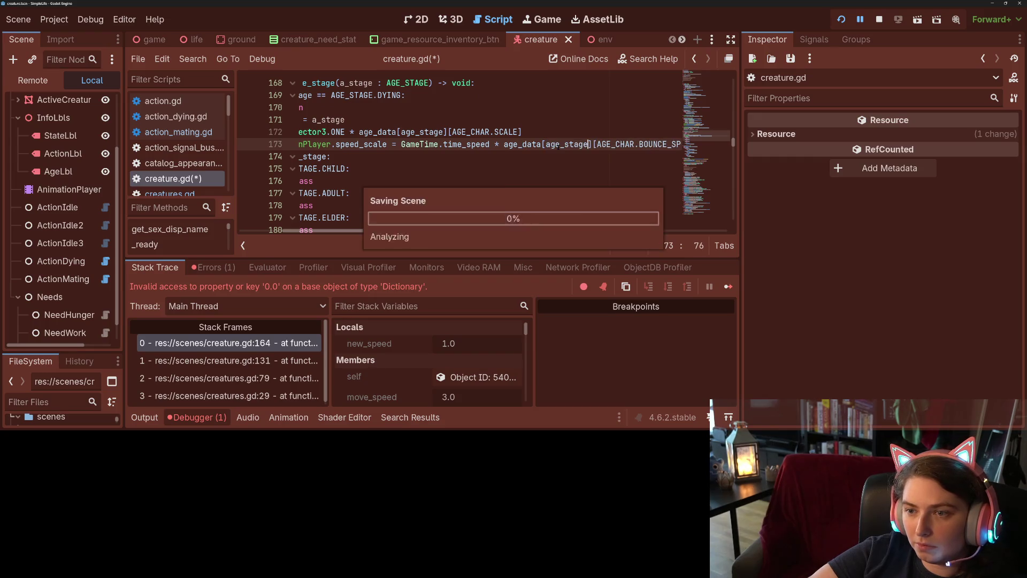
left_click(842, 19)
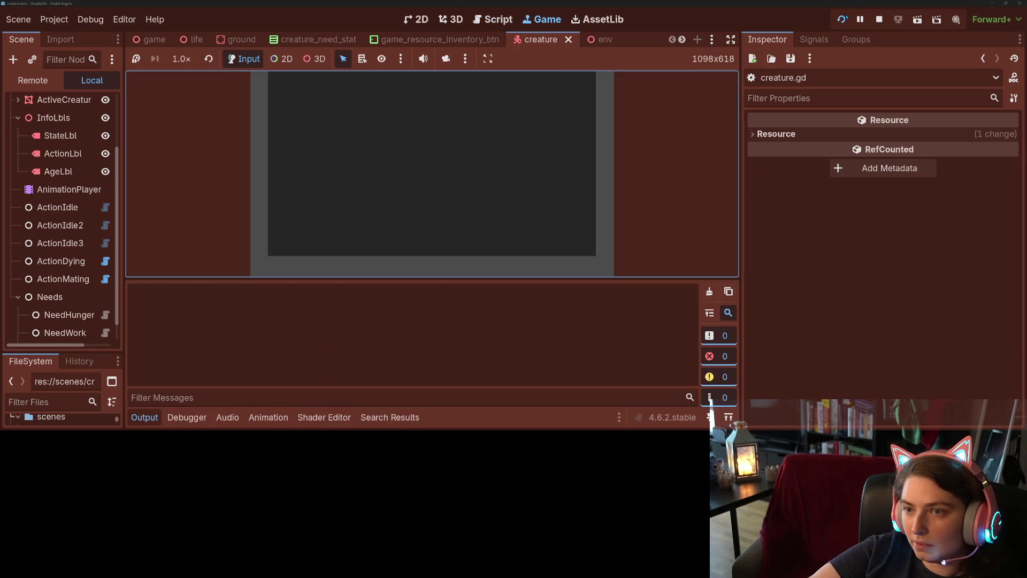
Enable Auto Spawn in the running game, let the population reach 26, then stop it
left_click(144, 417)
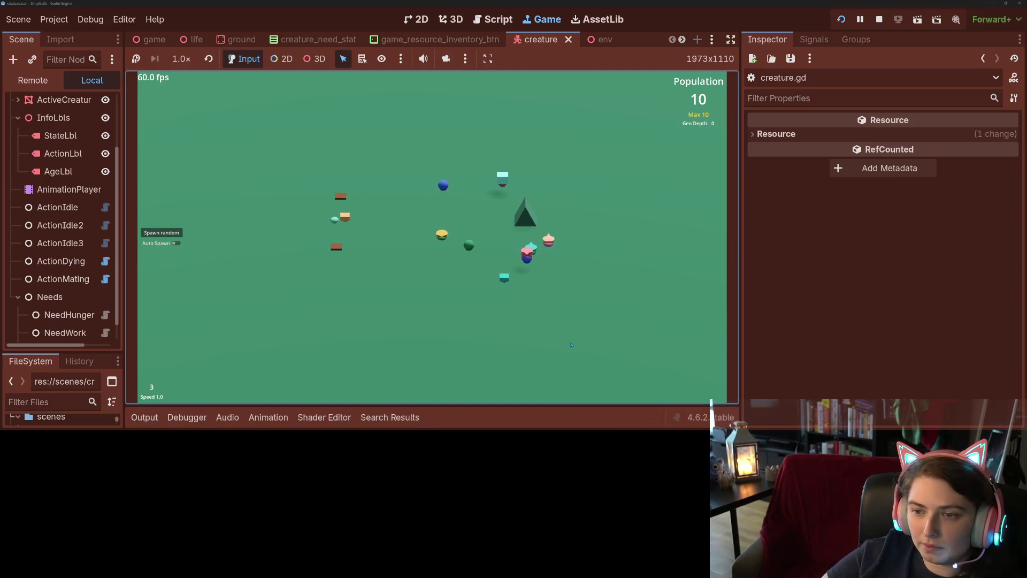
left_click(176, 244)
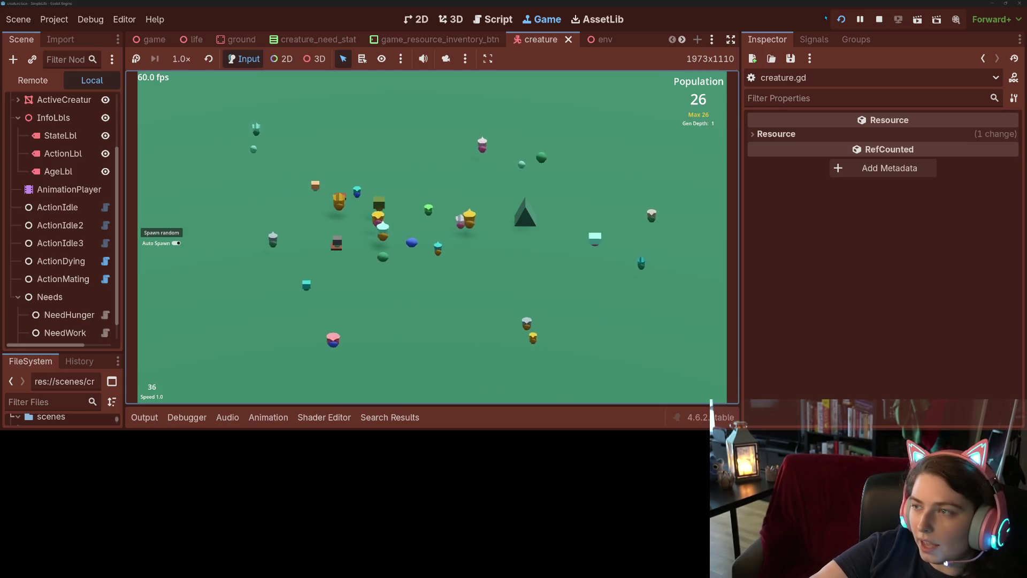
left_click(879, 19)
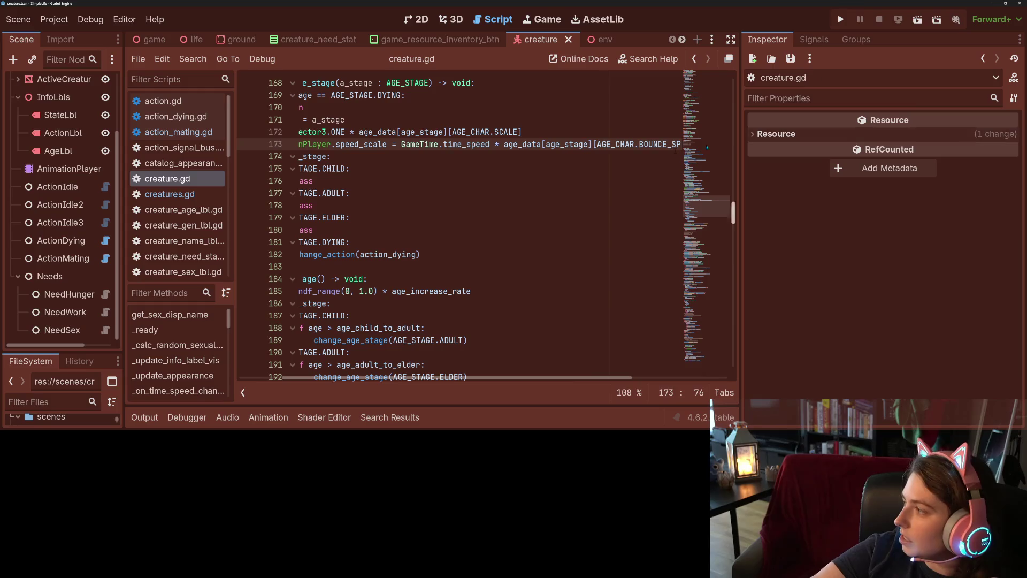
Set CHILD bounce speed to 1.5 and ADULT to 1.0, save creature.gd, and run the game
scroll(528, 199, "up", 15)
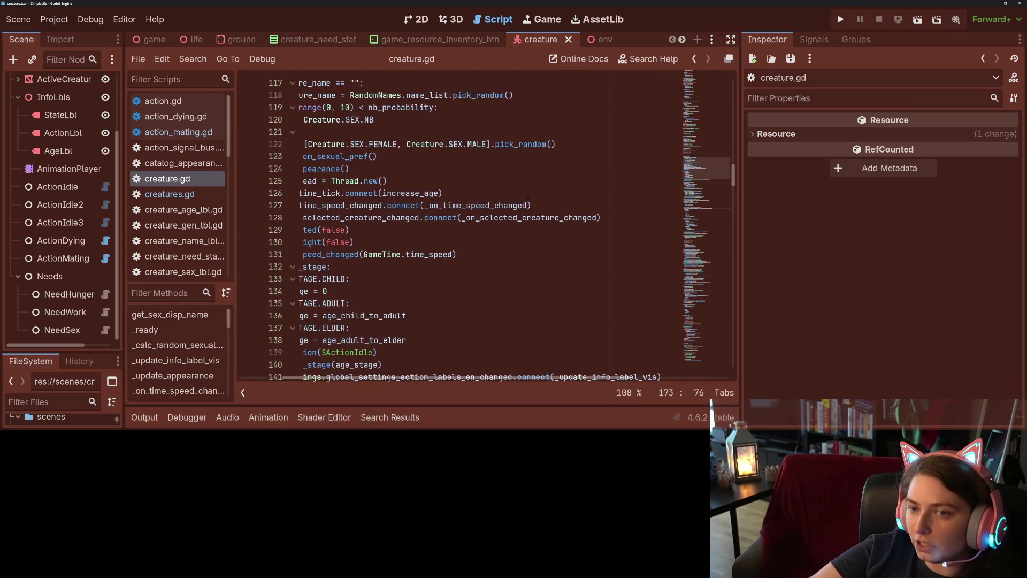
scroll(482, 347, "left", 5)
scroll(458, 323, "up", 15)
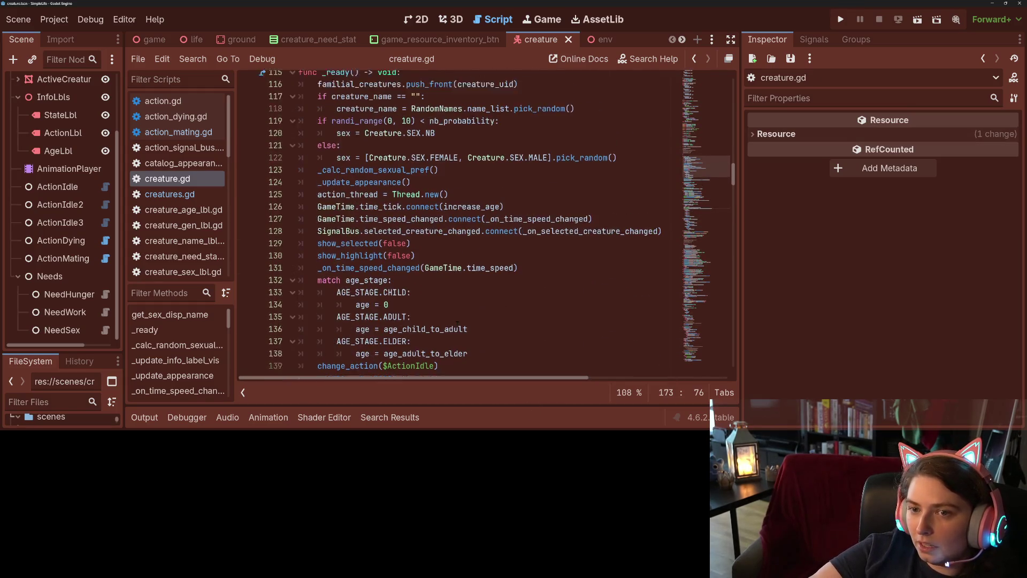
scroll(458, 323, "up", 13)
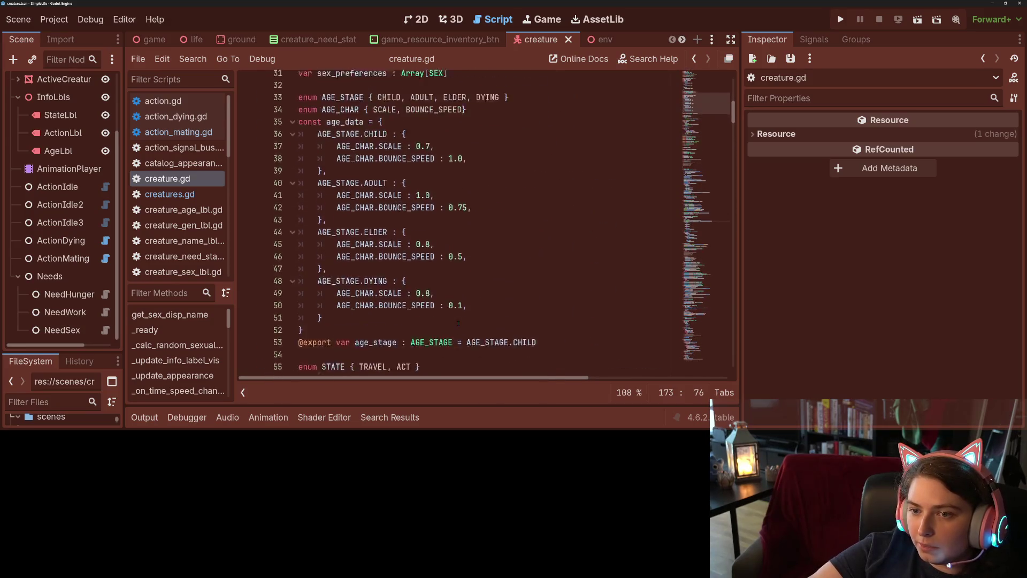
left_click(464, 181)
type("5")
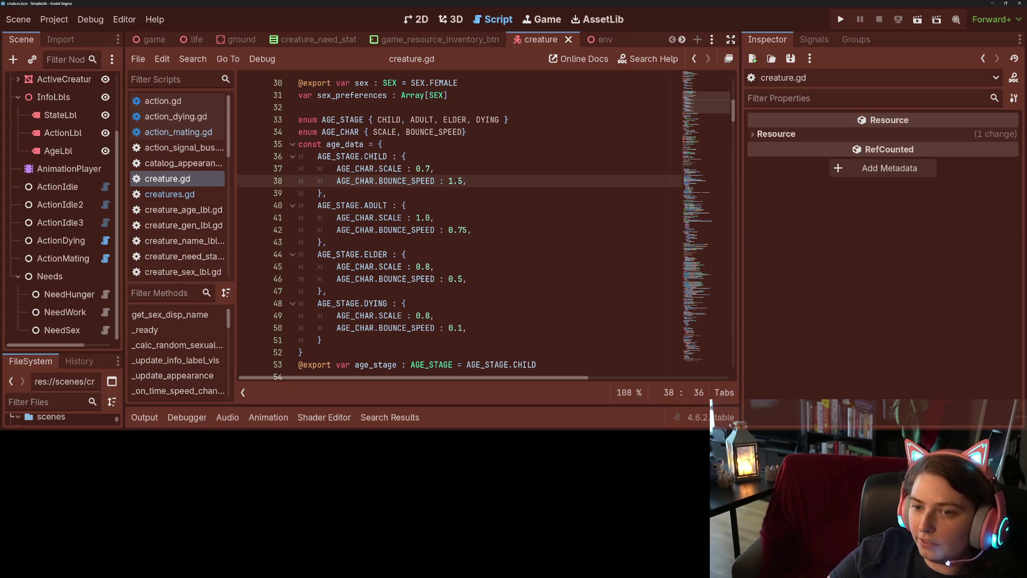
key("Down")
key("Down")
key("Down")
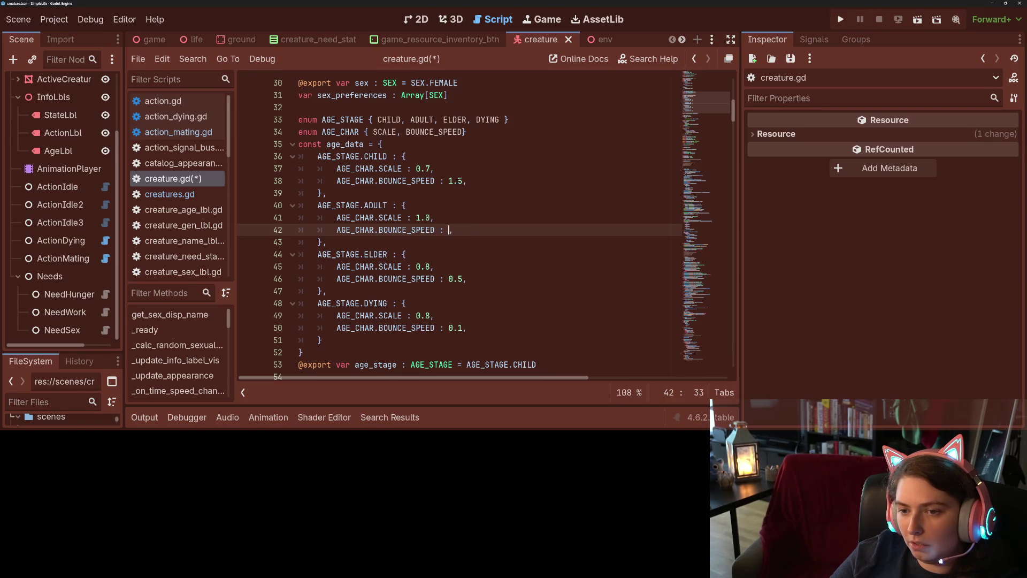
key("ctrl+s")
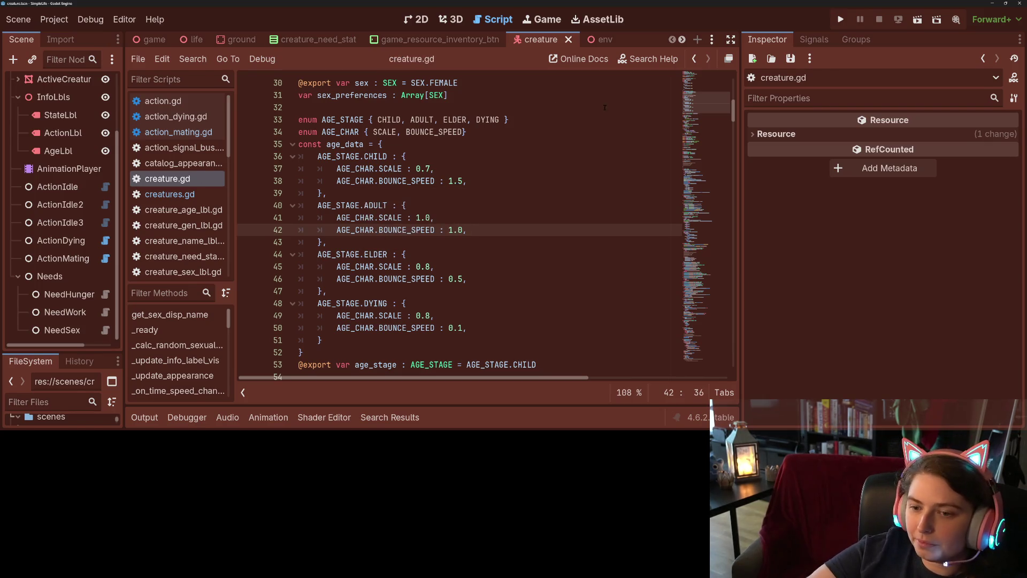
left_click(841, 20)
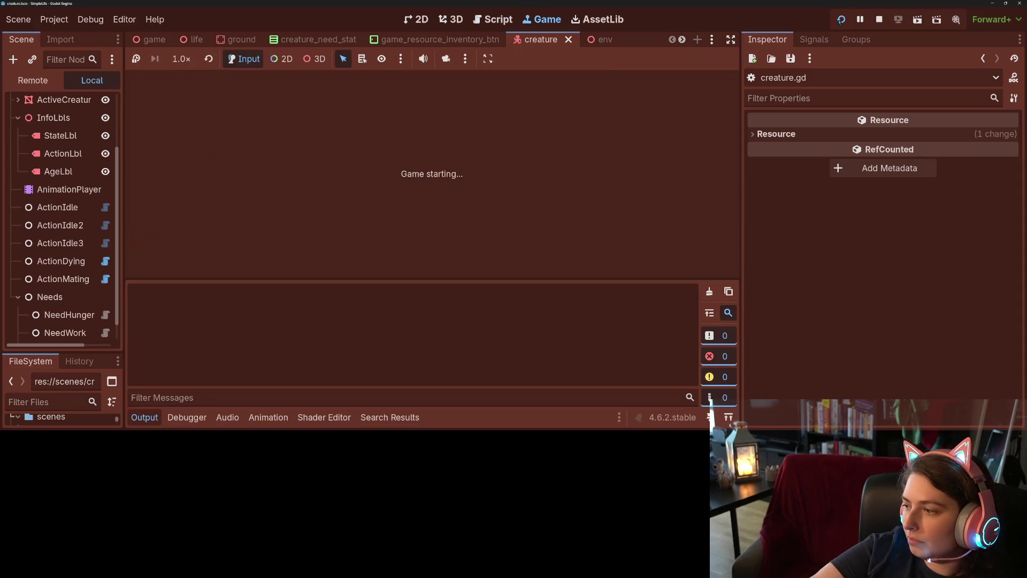
Watch creatures at the new bounce speeds, briefly speeding up and inspecting one, then stop the game
left_click(145, 417)
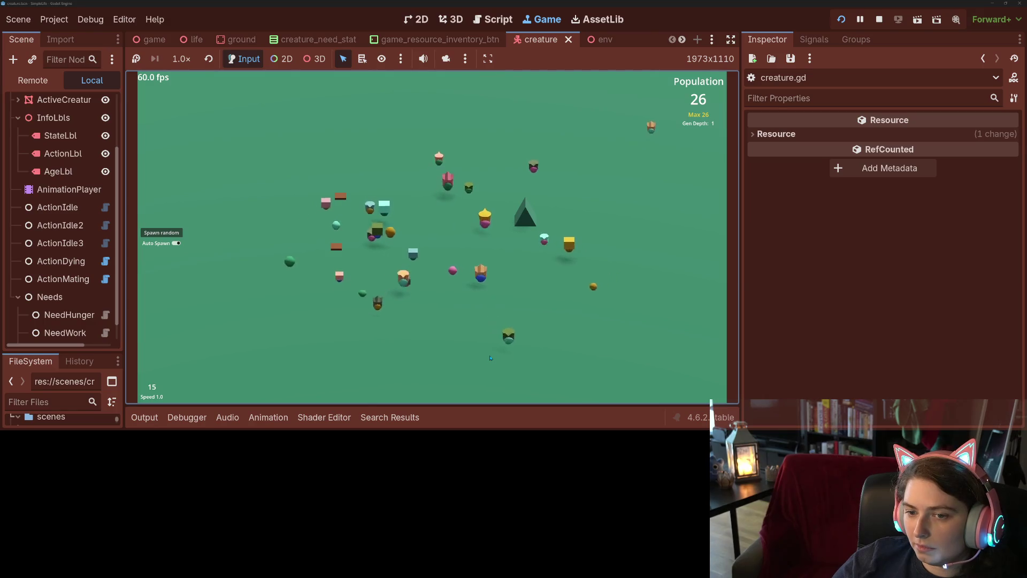
key("4")
key("1")
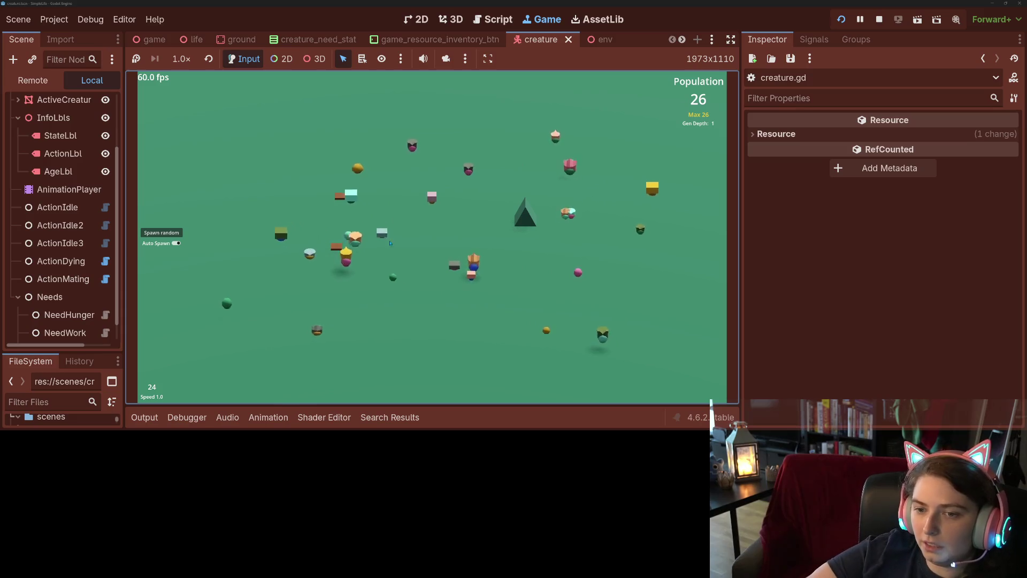
left_click(377, 204)
left_click(473, 322)
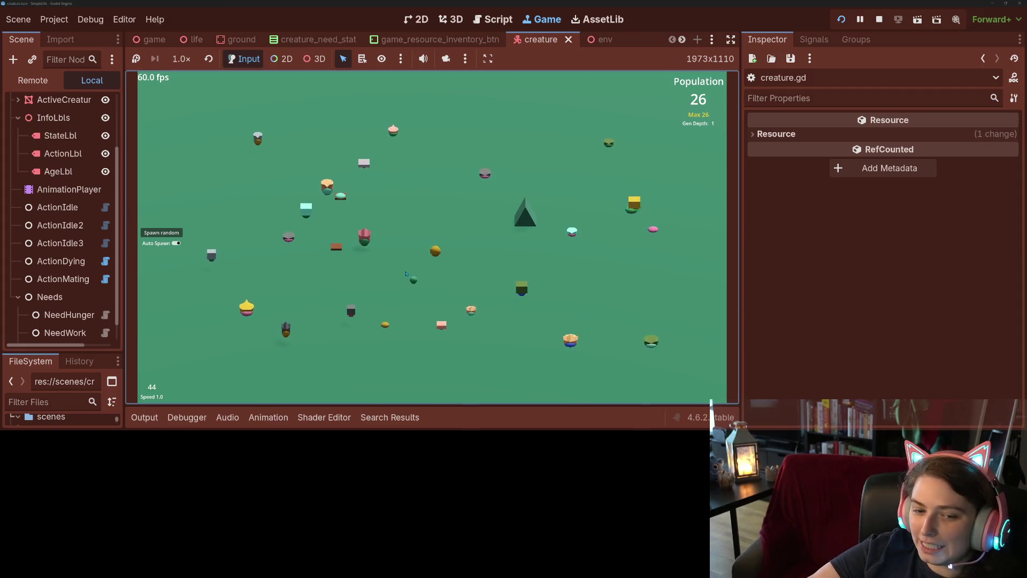
left_click(879, 19)
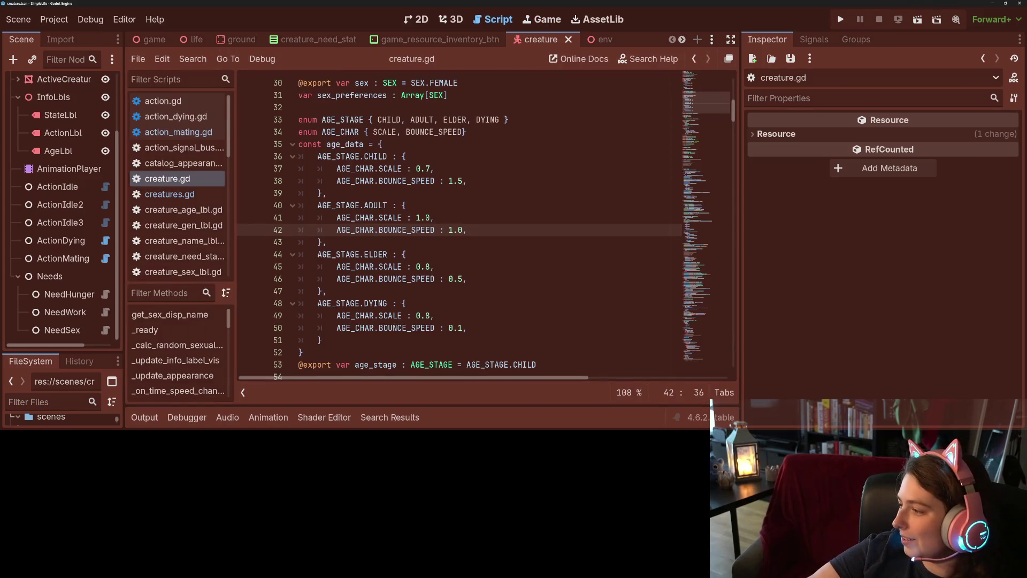
Commit creature.gd to main as 'changes bounce animation base speed by age stage' and push to origin
key("alt+Tab")
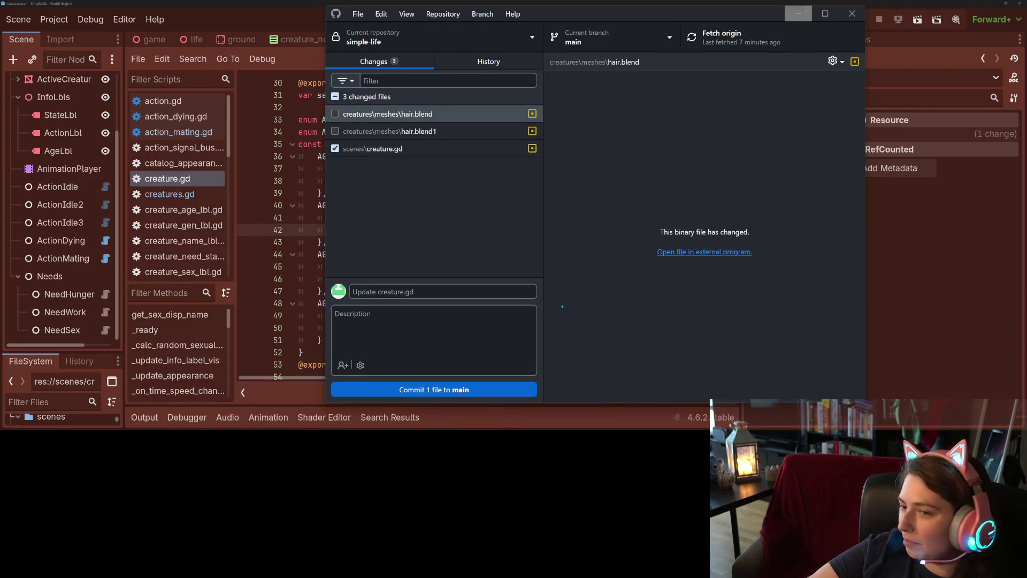
key("Down")
key("Down")
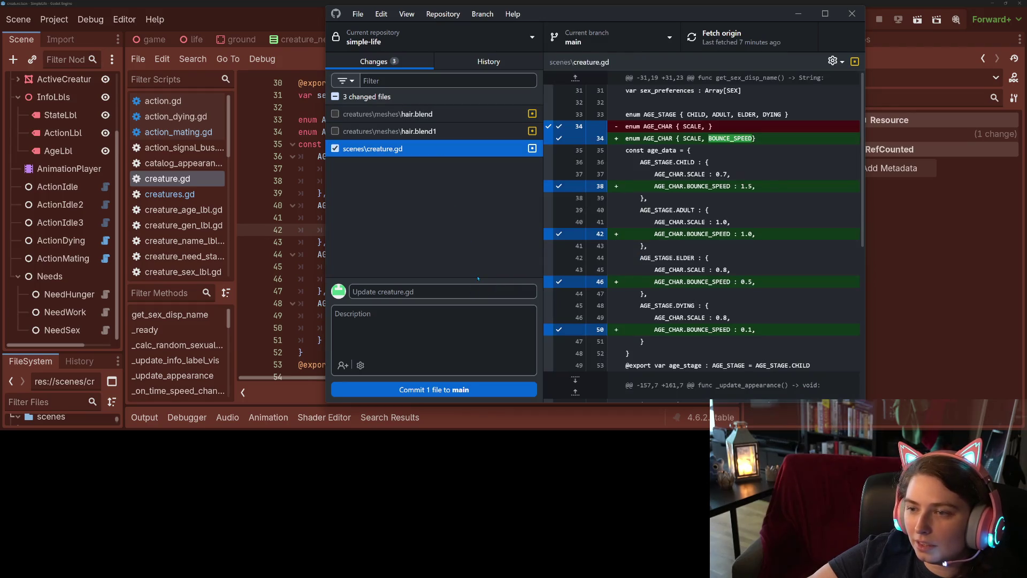
left_click(472, 293)
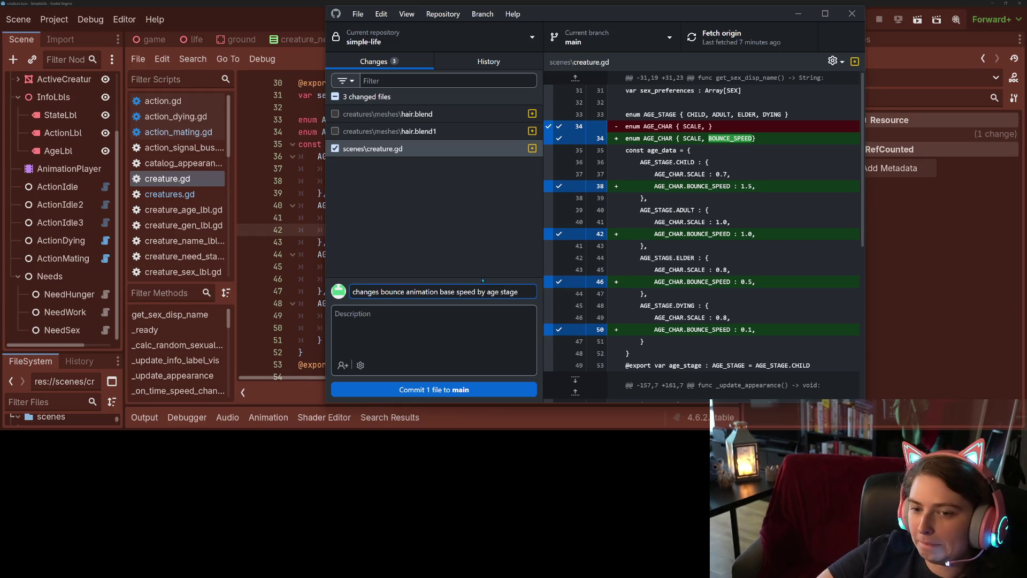
type("changes bounce animation base speed by age stage")
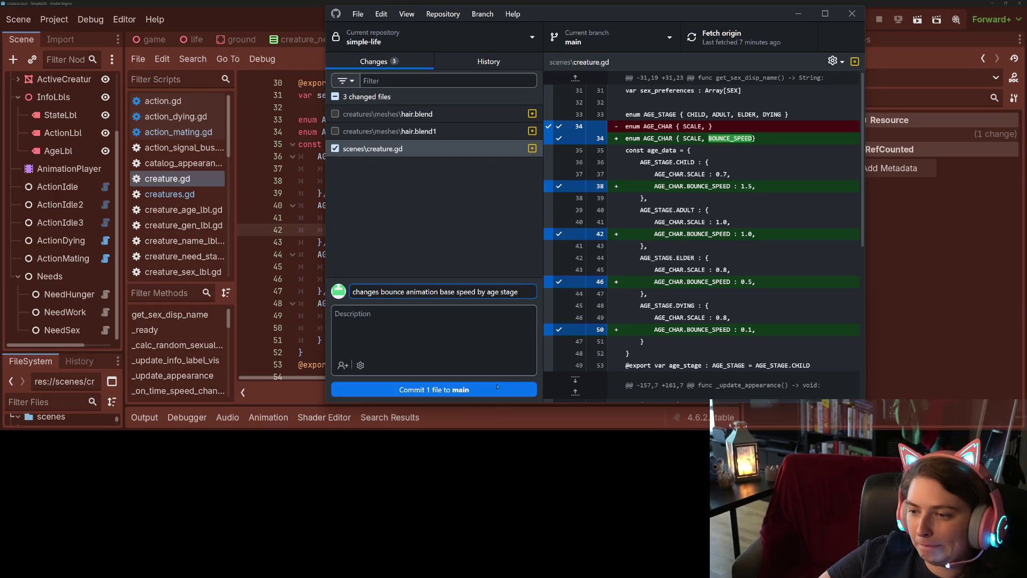
left_click(497, 386)
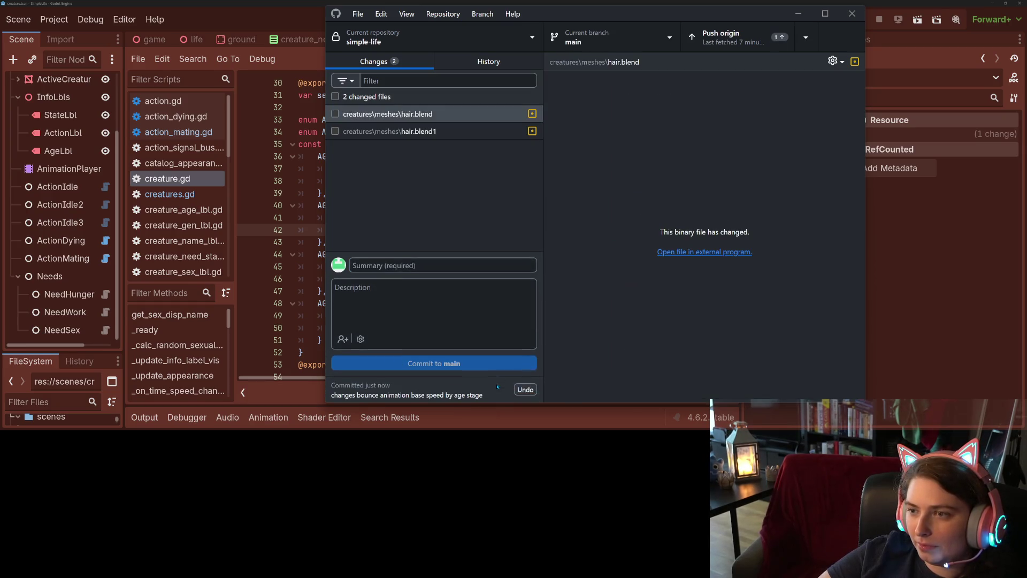
left_click(749, 40)
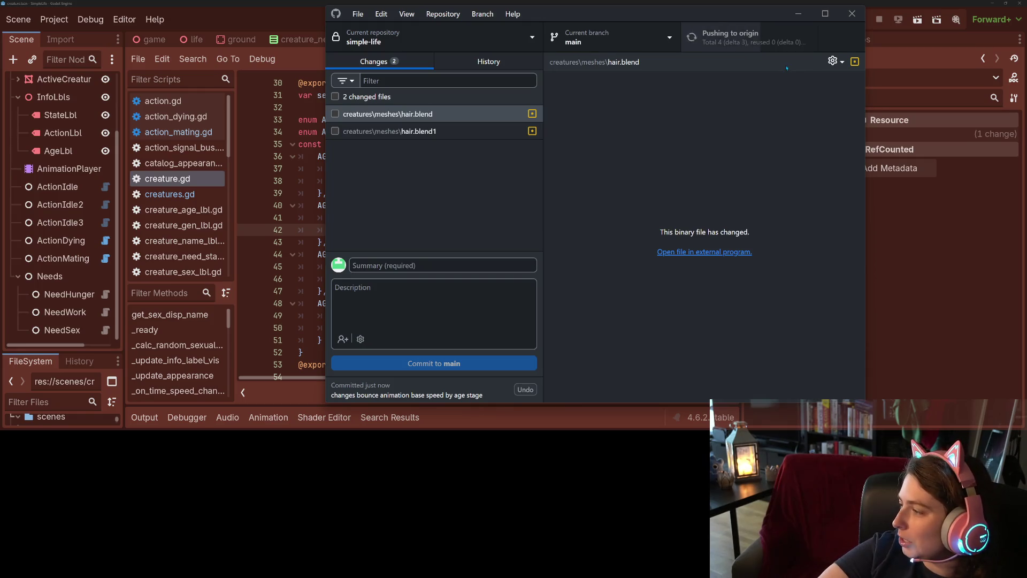
left_click(910, 248)
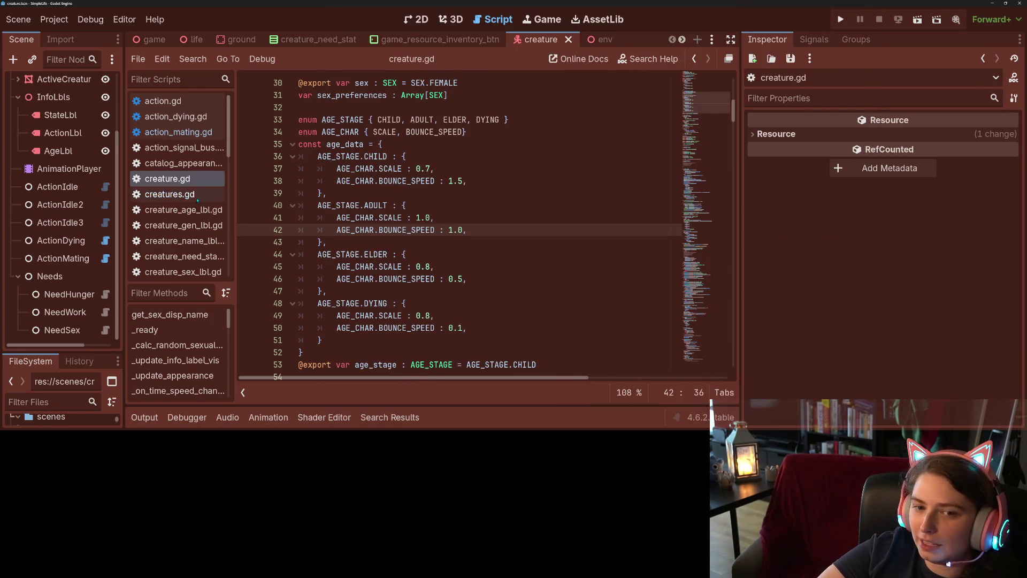
Change creatures.gd line 28 to 'for _i in 30:' and run the game
left_click(169, 194)
scroll(375, 214, "up", 10)
scroll(450, 204, "down", 11)
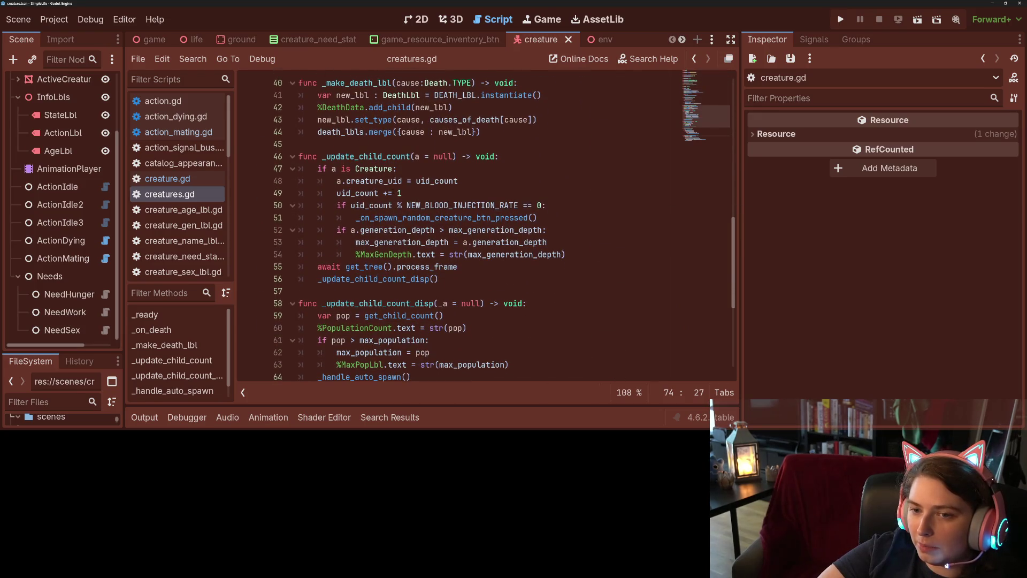
scroll(450, 224, "down", 4)
scroll(409, 211, "up", 11)
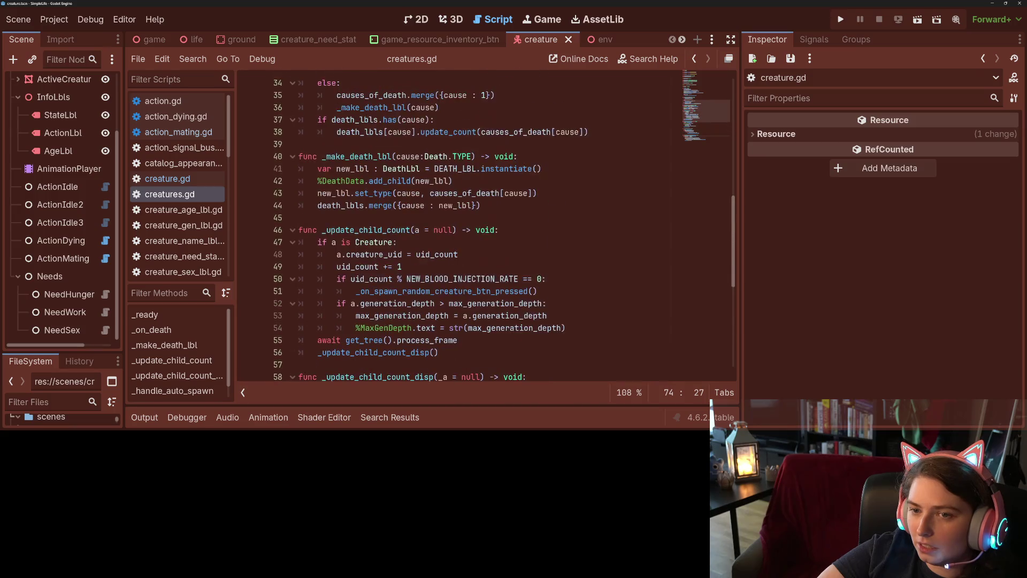
left_click(368, 193)
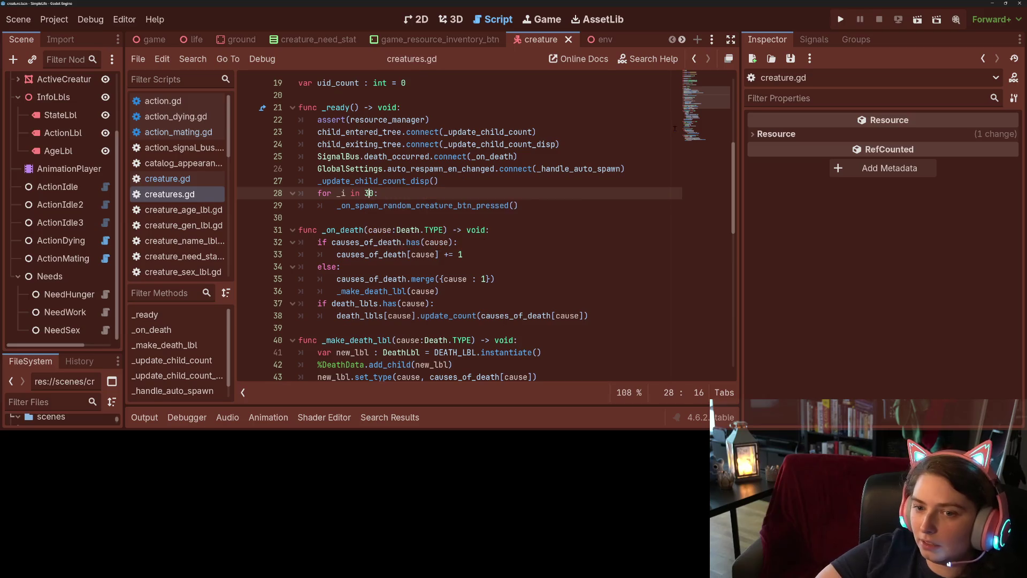
left_click(841, 20)
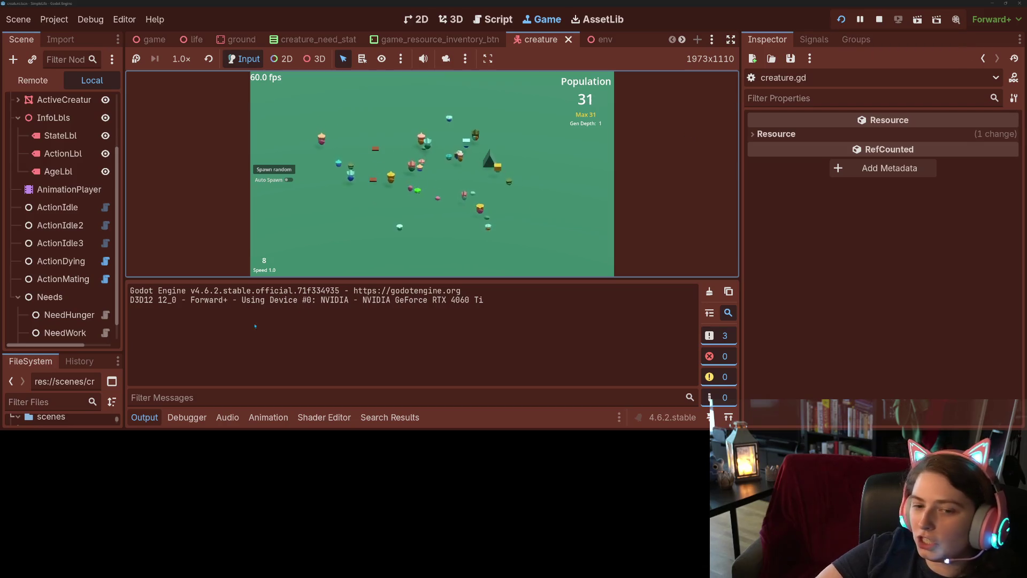
Watch the game grow from 30 starting creatures to 34, then switch to GitHub Desktop
left_click(154, 415)
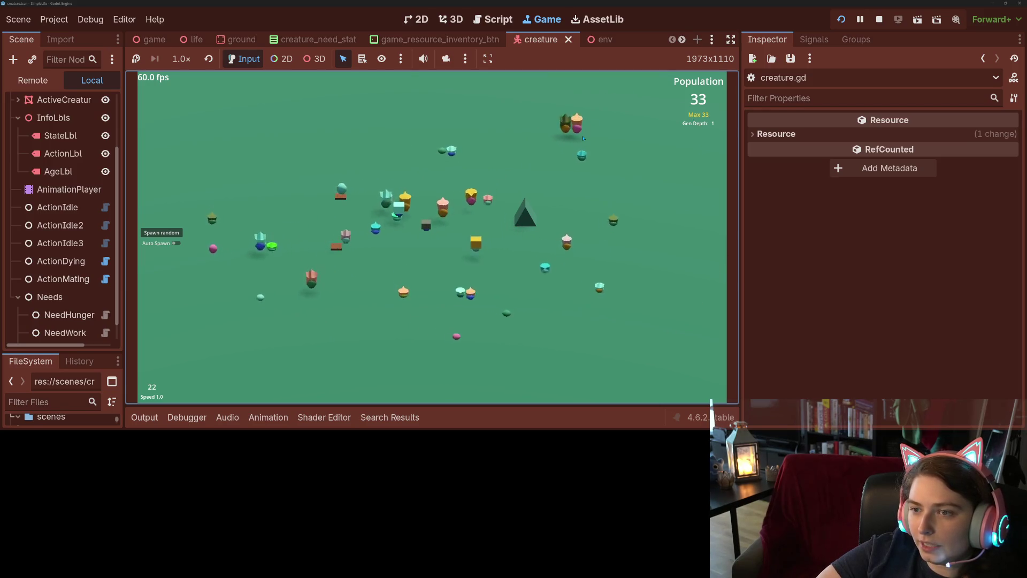
mouse_move(562, 130)
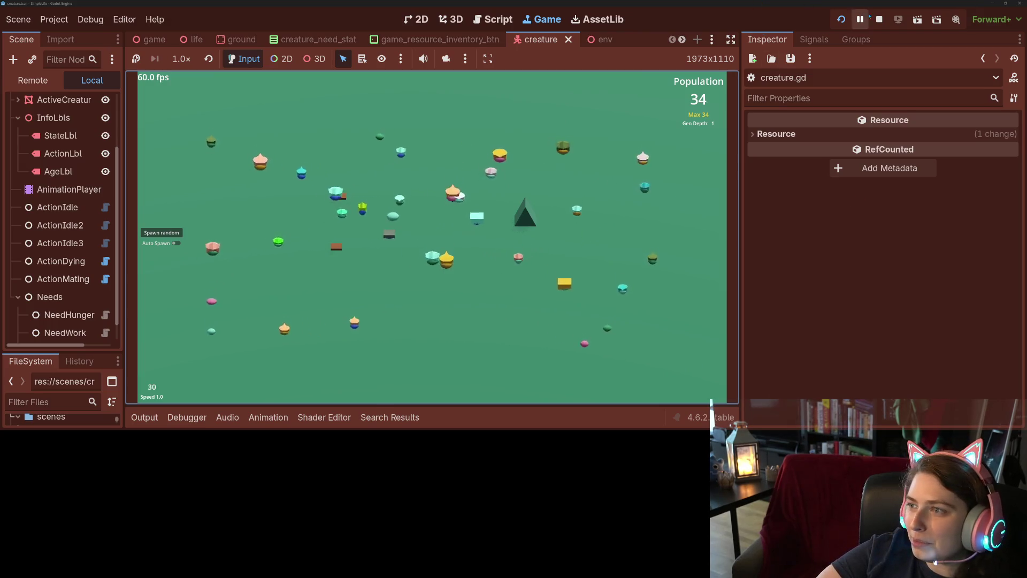
key("alt+Tab")
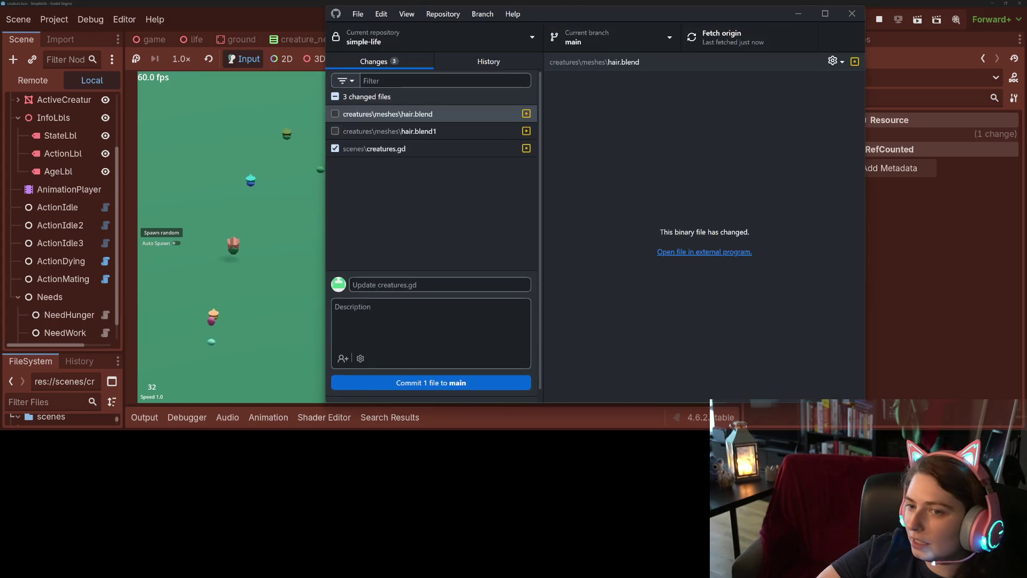
Commit creatures.gd as 'increases starting population size', push to origin, and minimize GitHub Desktop
key("Down")
key("Down")
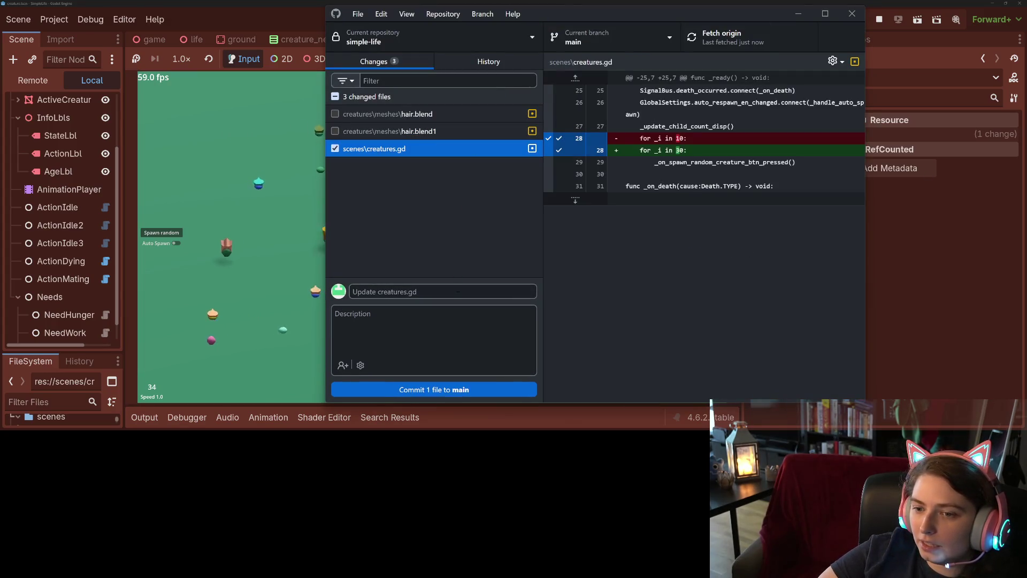
left_click(459, 291)
type("I")
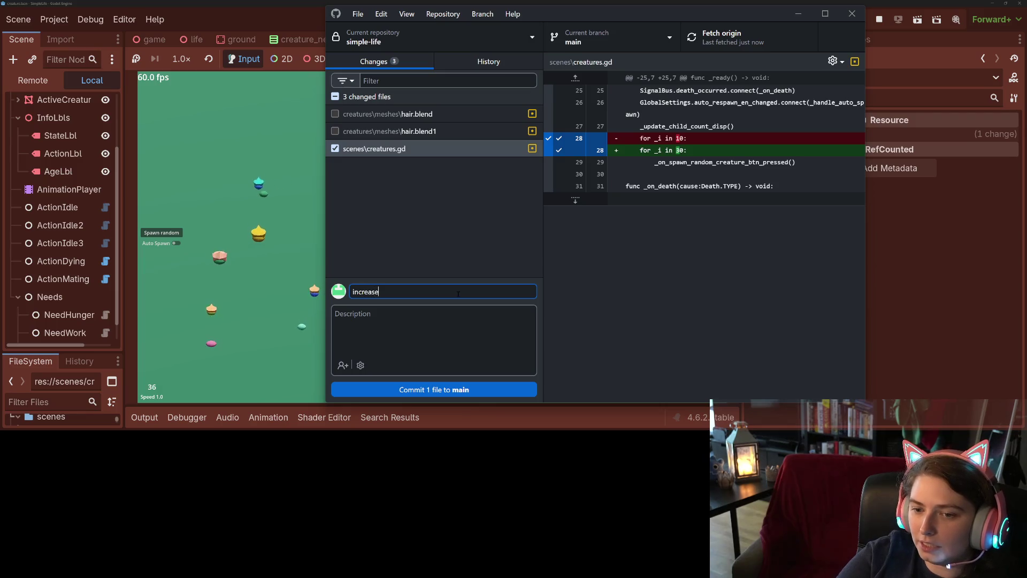
type("ting ")
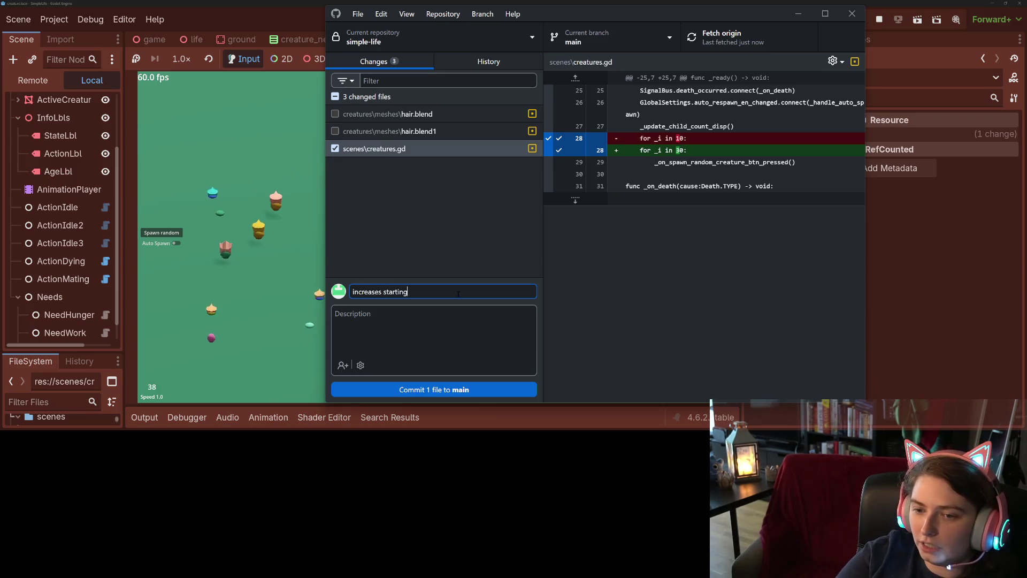
type("population shic")
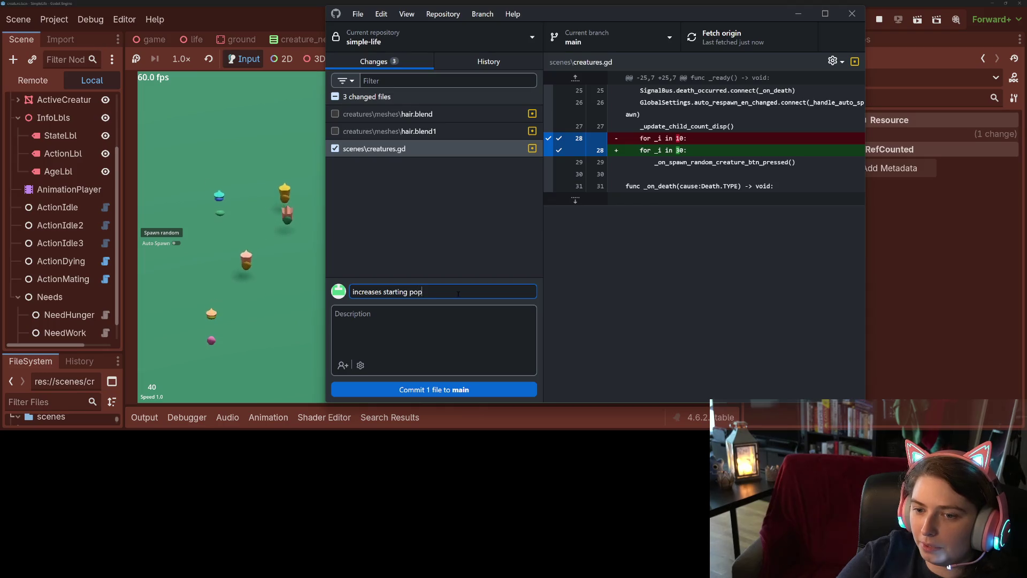
key("BackSpace")
key("BackSpace")
key("BackSpace")
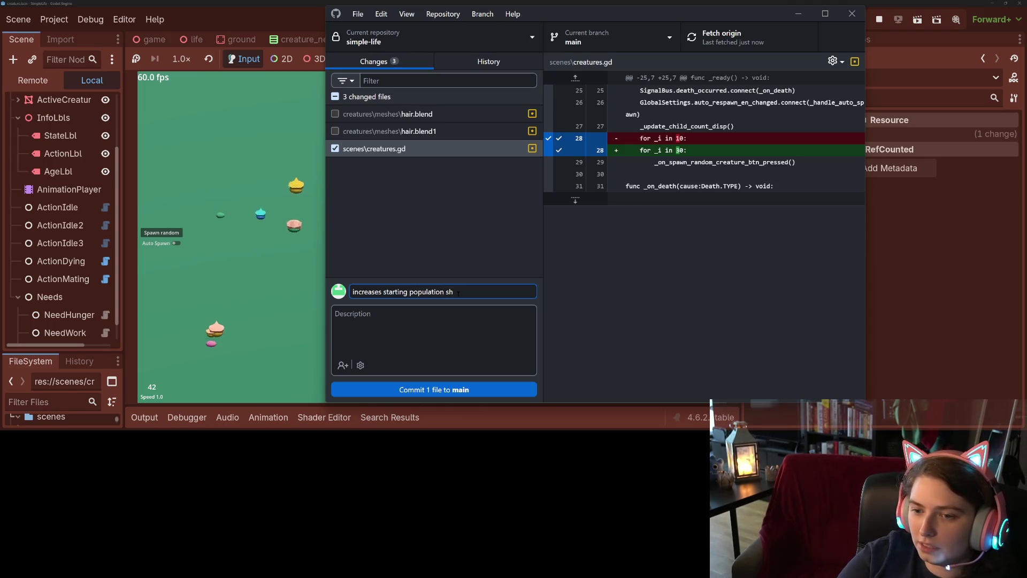
type("ize")
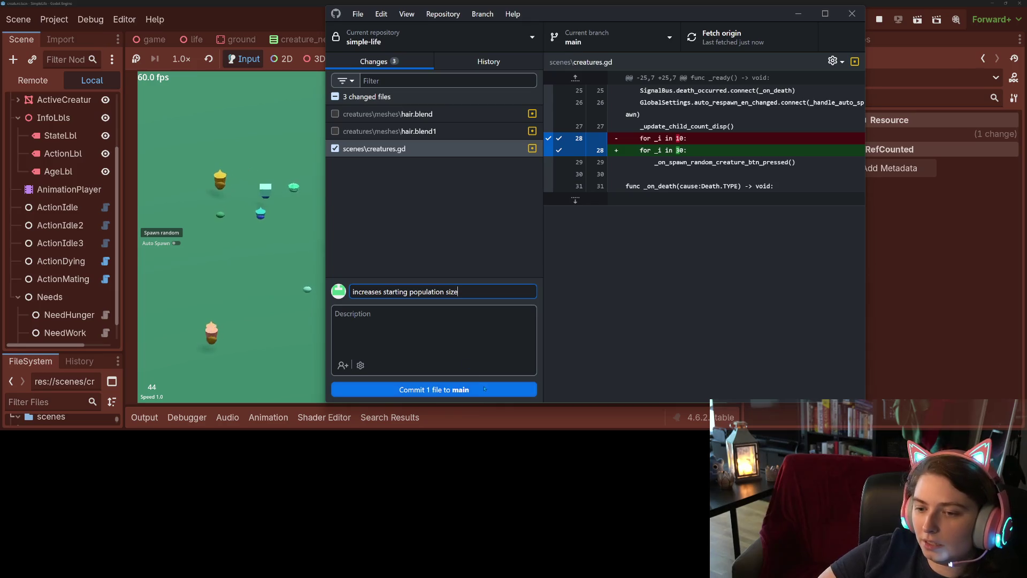
key("ctrl+Return")
left_click(754, 38)
left_click(798, 12)
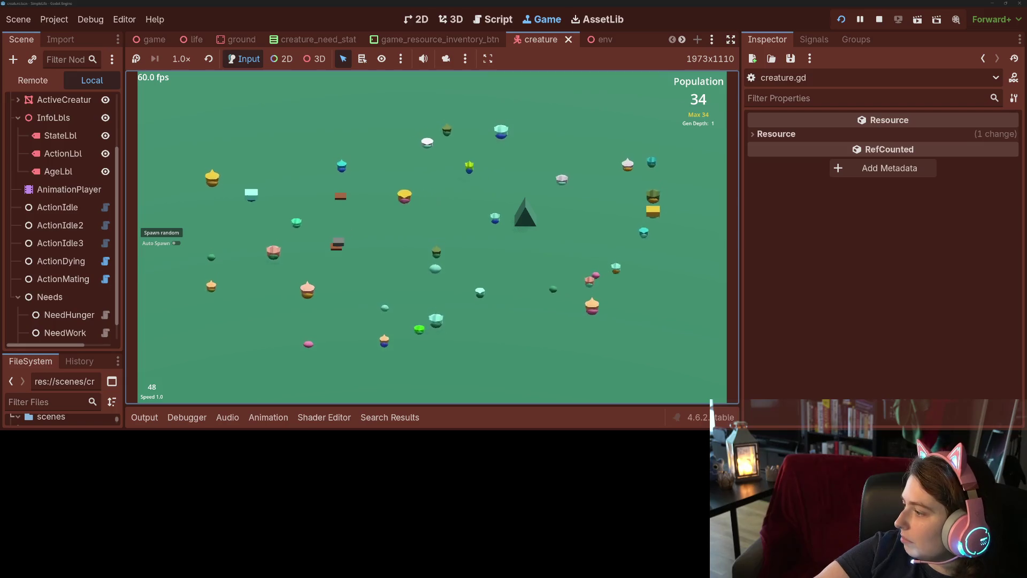
Switch to the Simple Life Trello board and select the Create friendly social interaction card in Todo
key("alt+Tab")
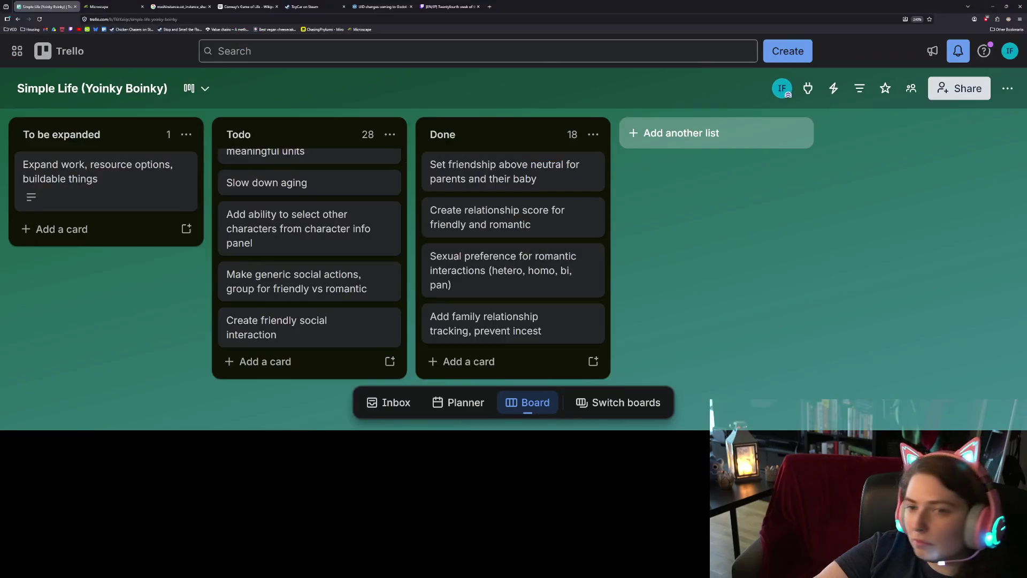
scroll(310, 235, "up", 10)
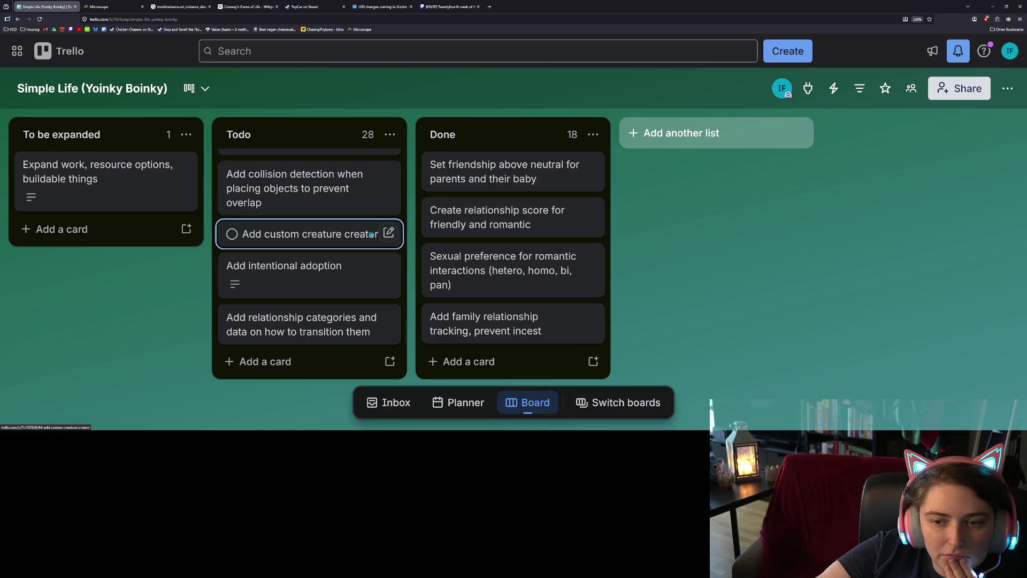
scroll(371, 234, "up", 10)
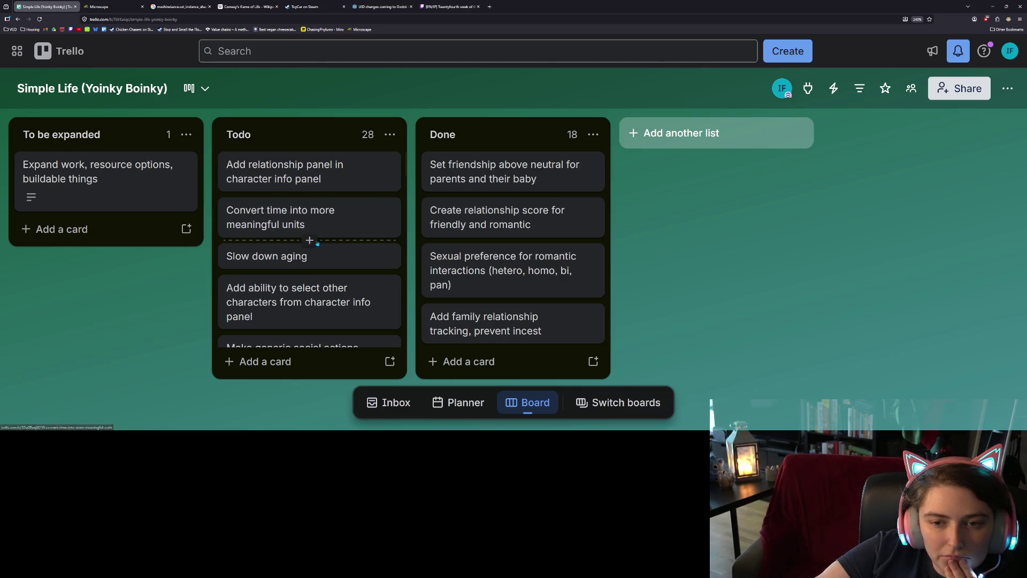
scroll(316, 265, "down", 2)
scroll(317, 268, "down", 2)
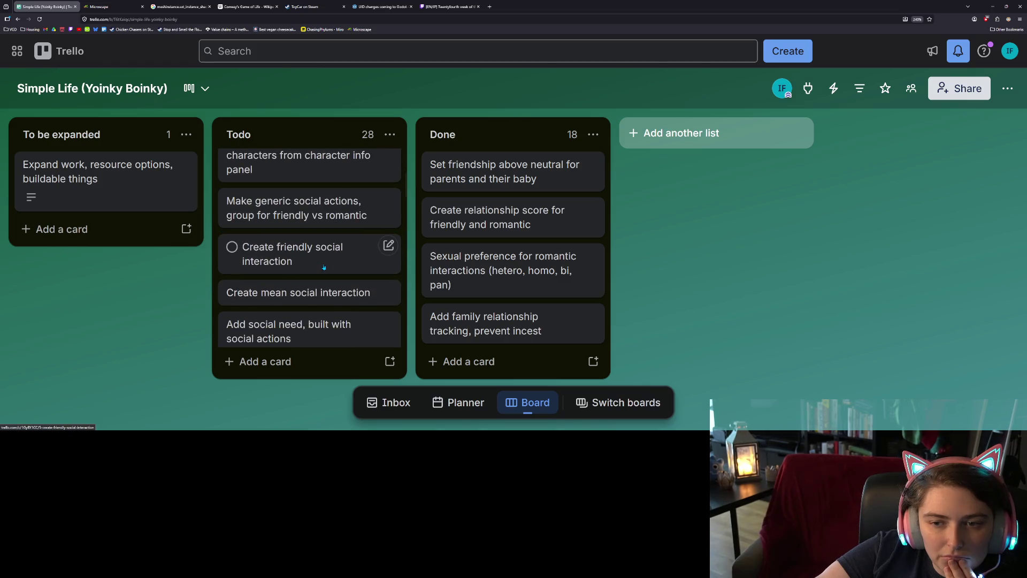
left_click(324, 267)
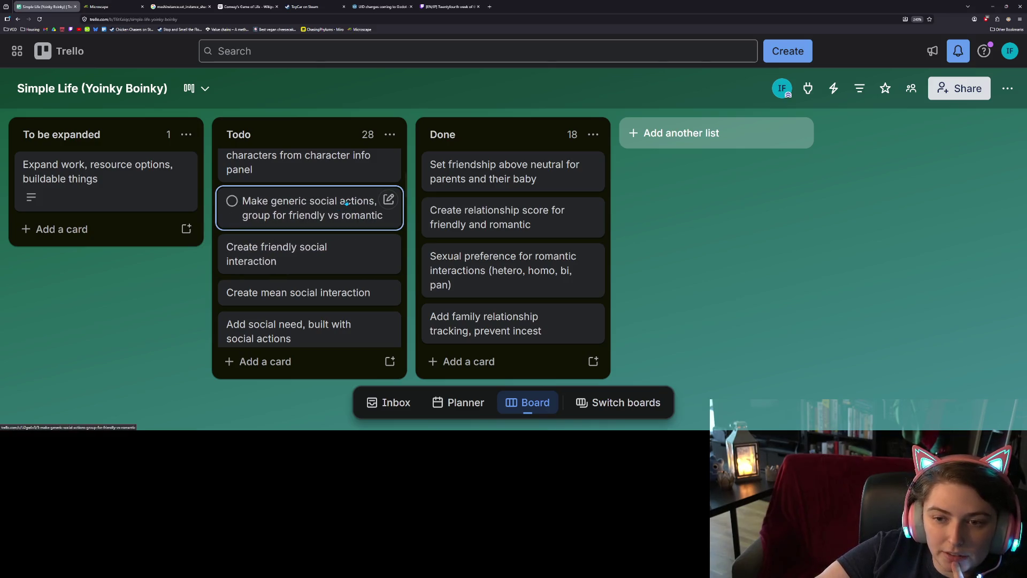
left_click(384, 202)
left_click(374, 217)
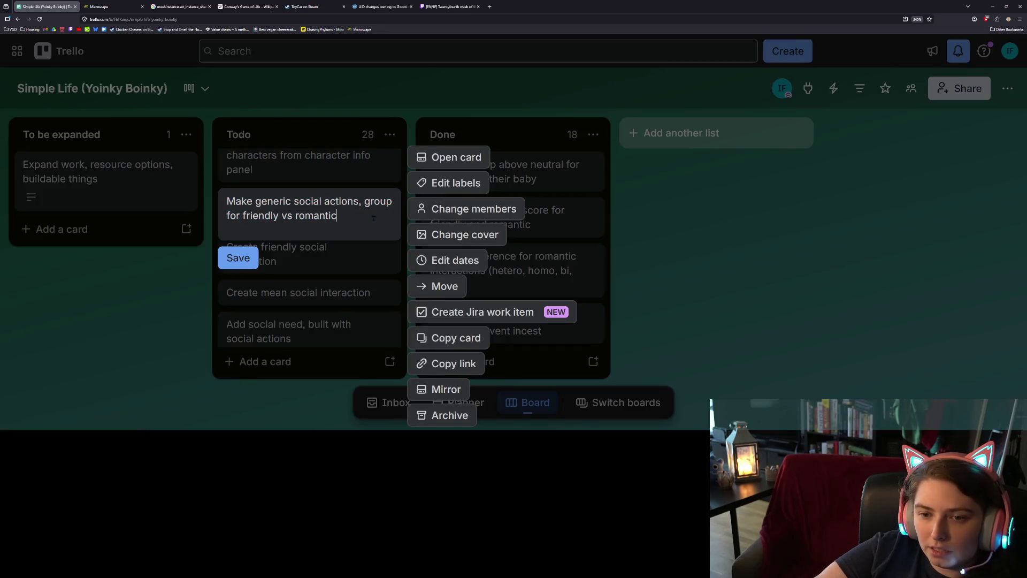
type("vsmean")
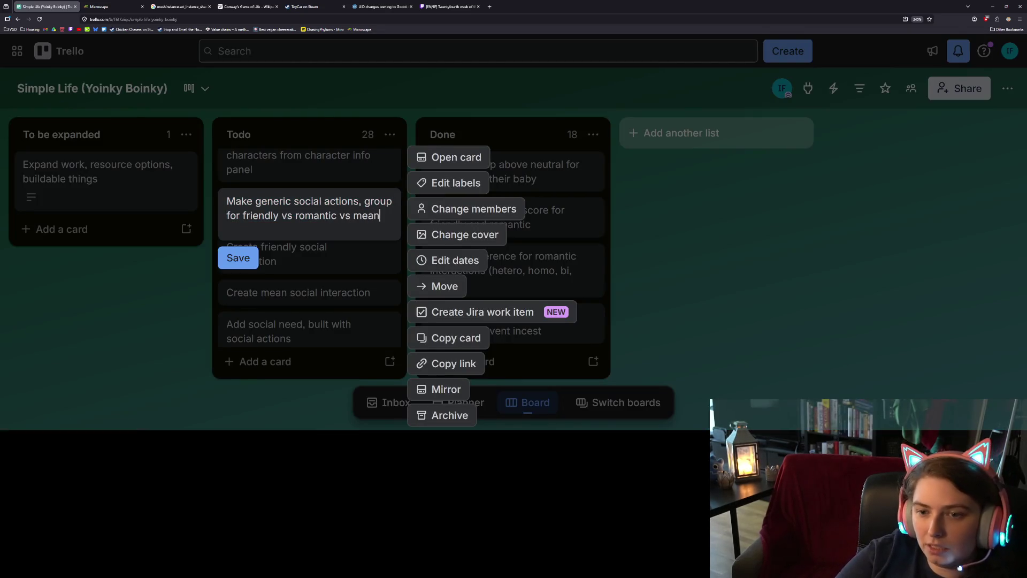
key("Return")
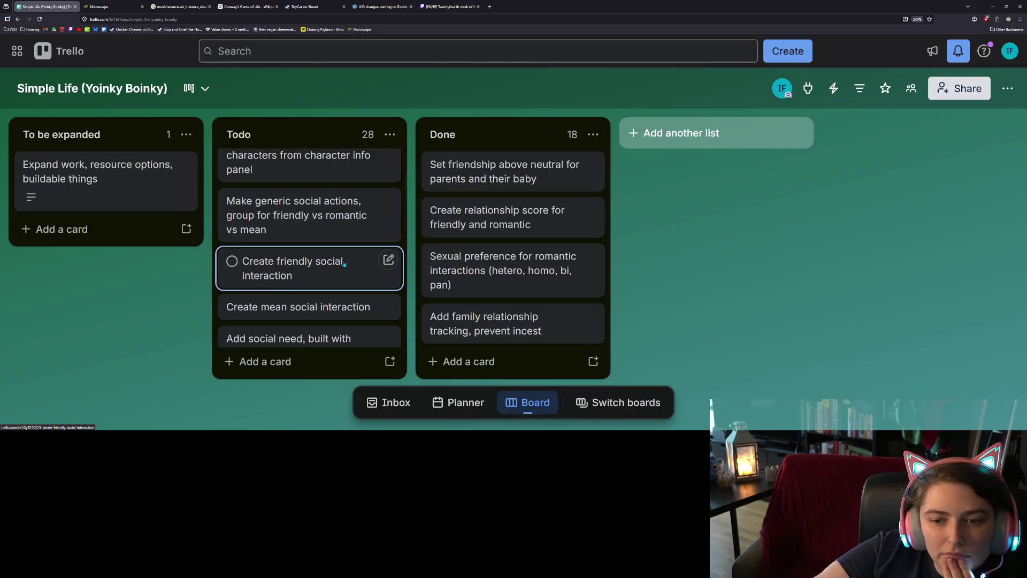
scroll(338, 273, "down", 2)
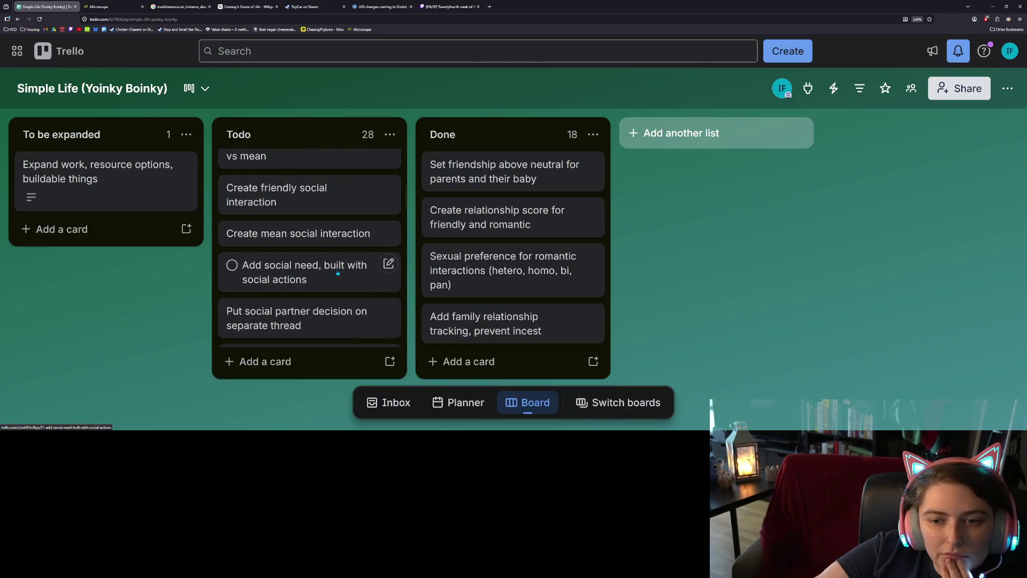
scroll(338, 273, "up", 4)
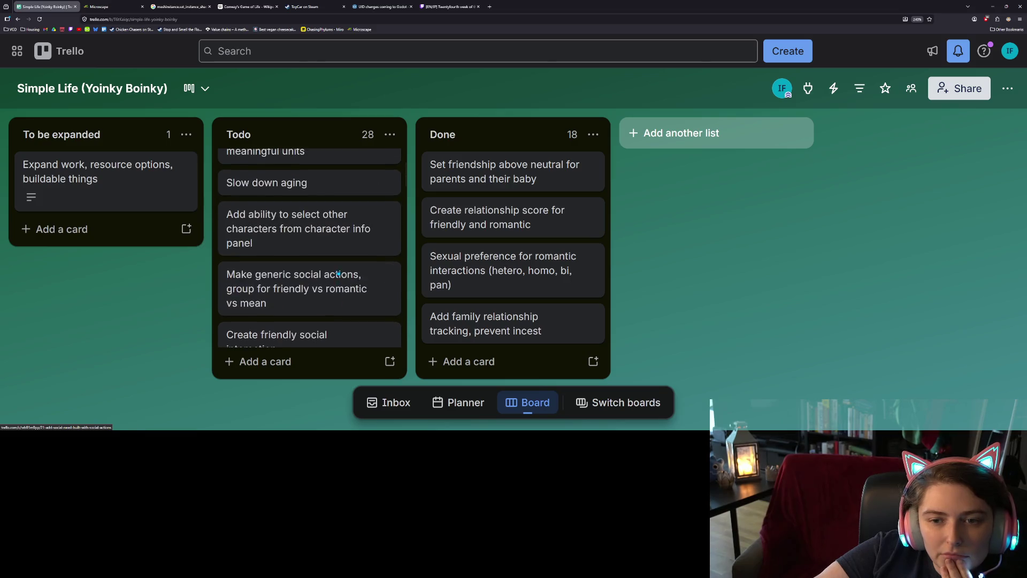
scroll(352, 292, "down", 2)
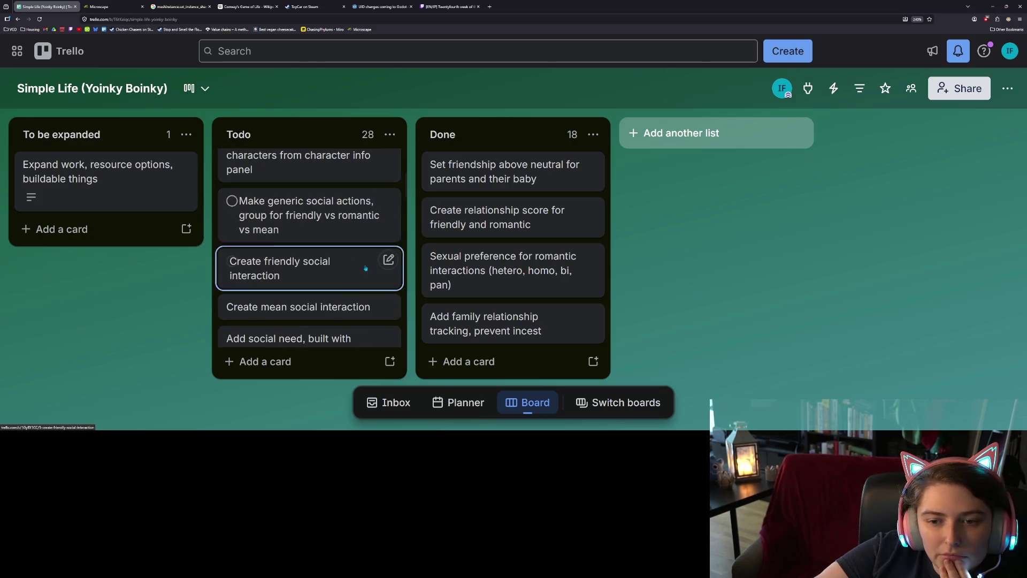
left_click(389, 203)
left_click(372, 224)
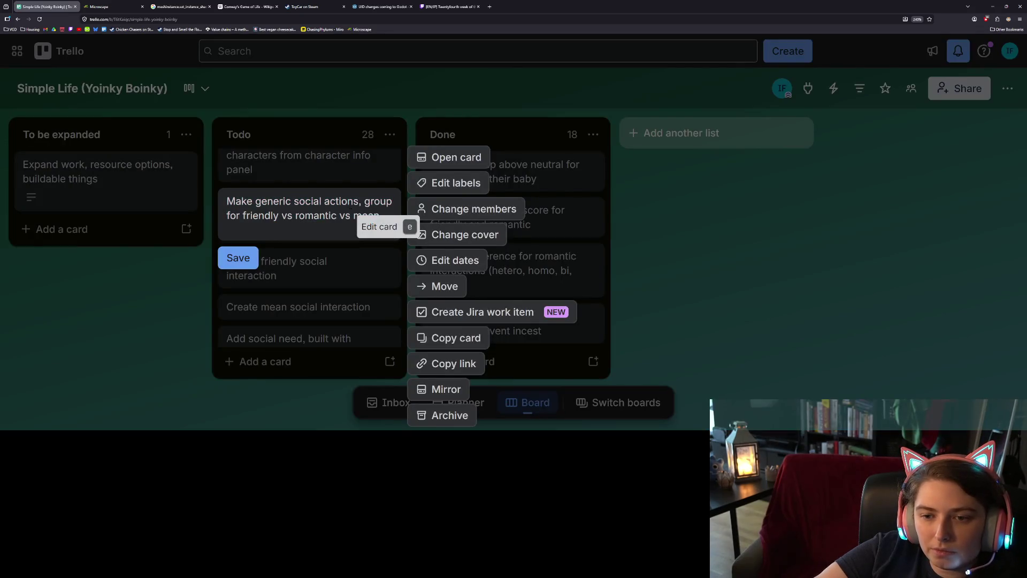
left_click_drag(380, 216, 337, 215)
key("BackSpace")
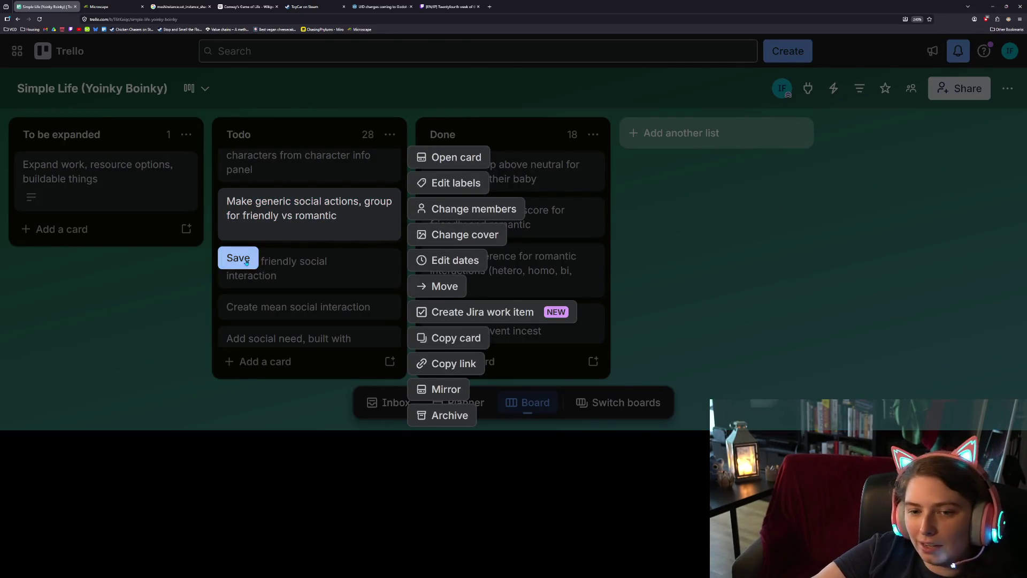
left_click(238, 258)
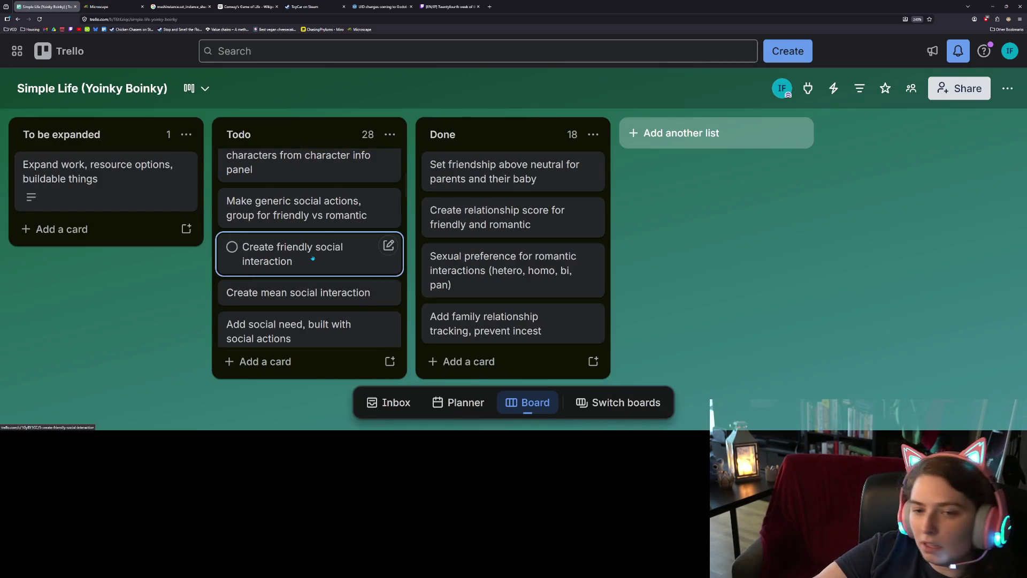
Drag the Add camera controls, extend action areas card to the top of the Todo list
scroll(313, 258, "down", 2)
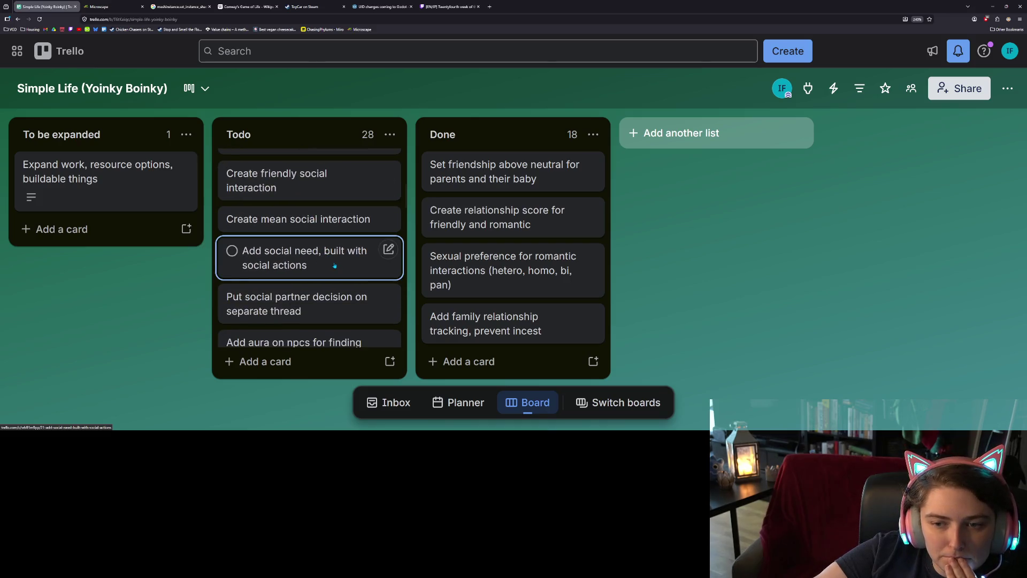
scroll(334, 265, "down", 2)
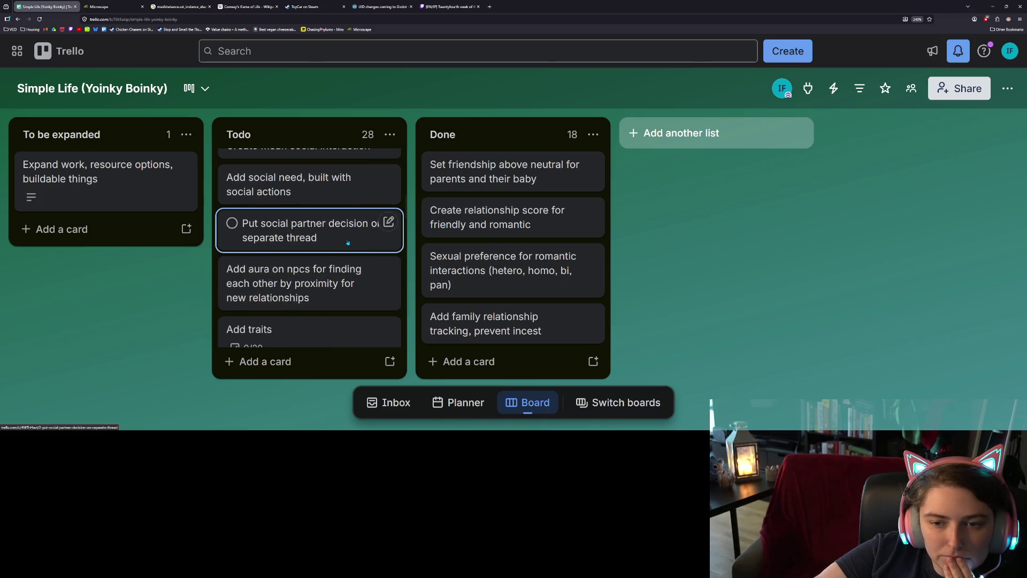
scroll(345, 245, "down", 2)
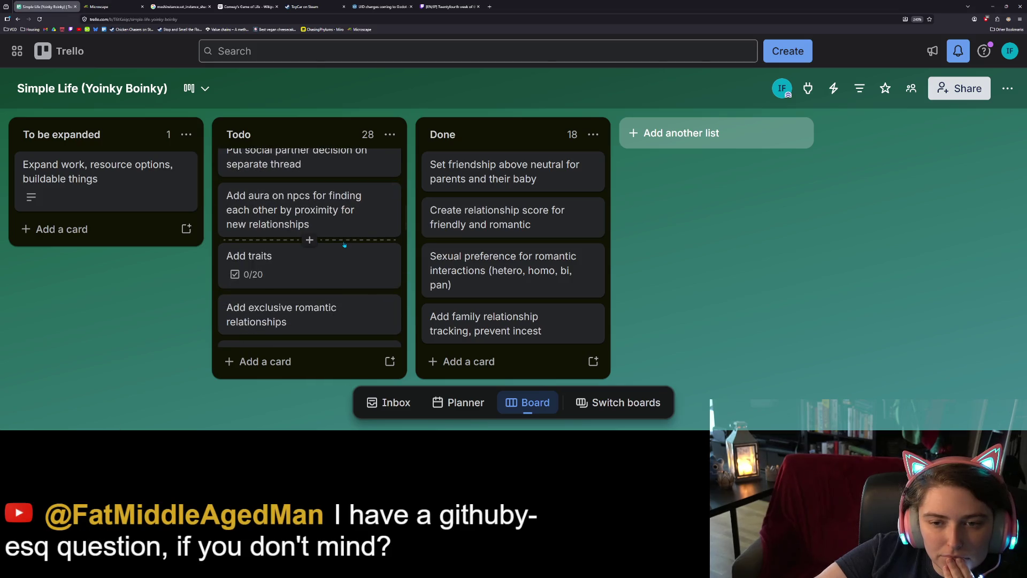
scroll(345, 245, "down", 2)
scroll(343, 247, "down", 2)
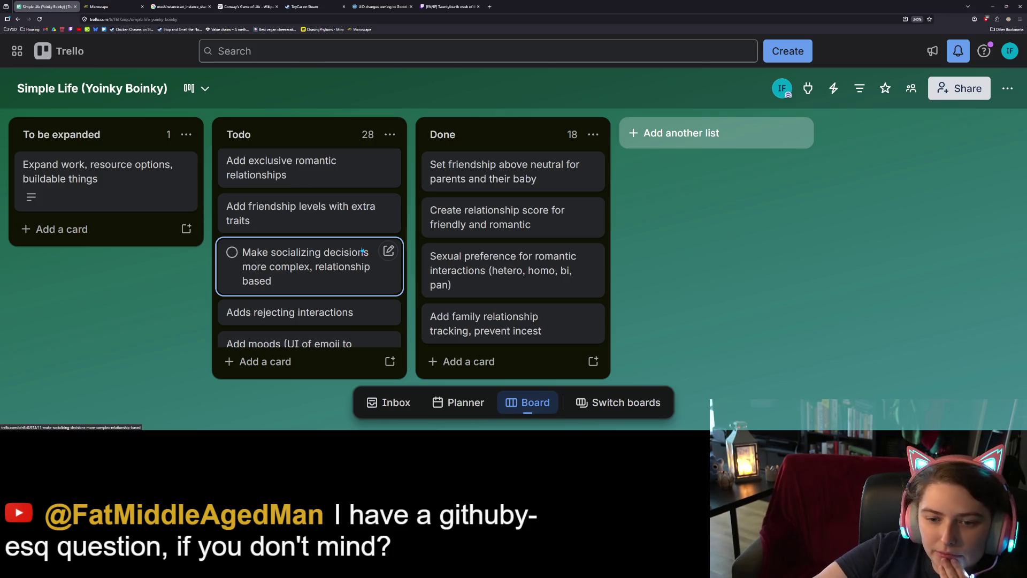
scroll(362, 250, "down", 1)
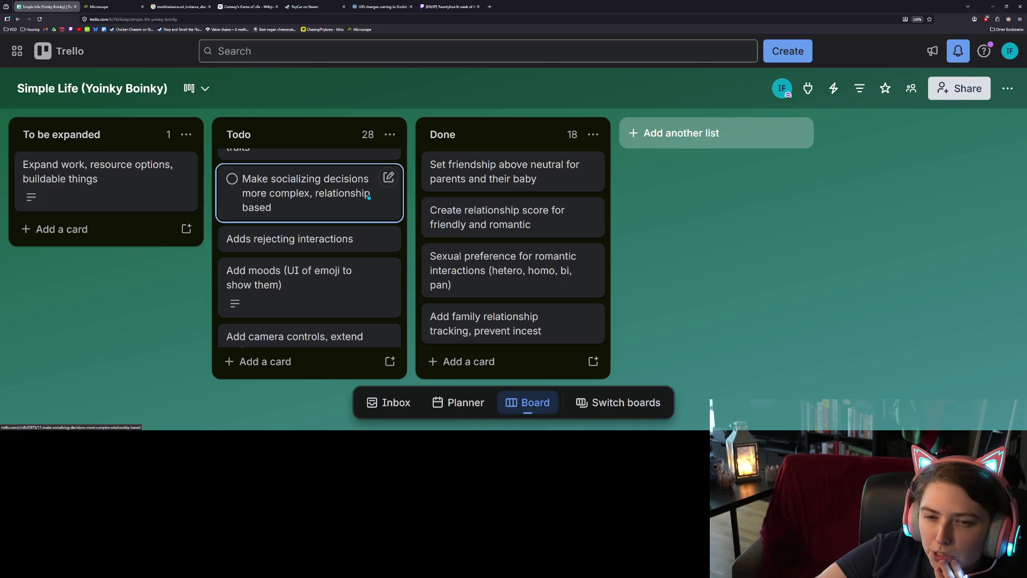
scroll(347, 237, "down", 3)
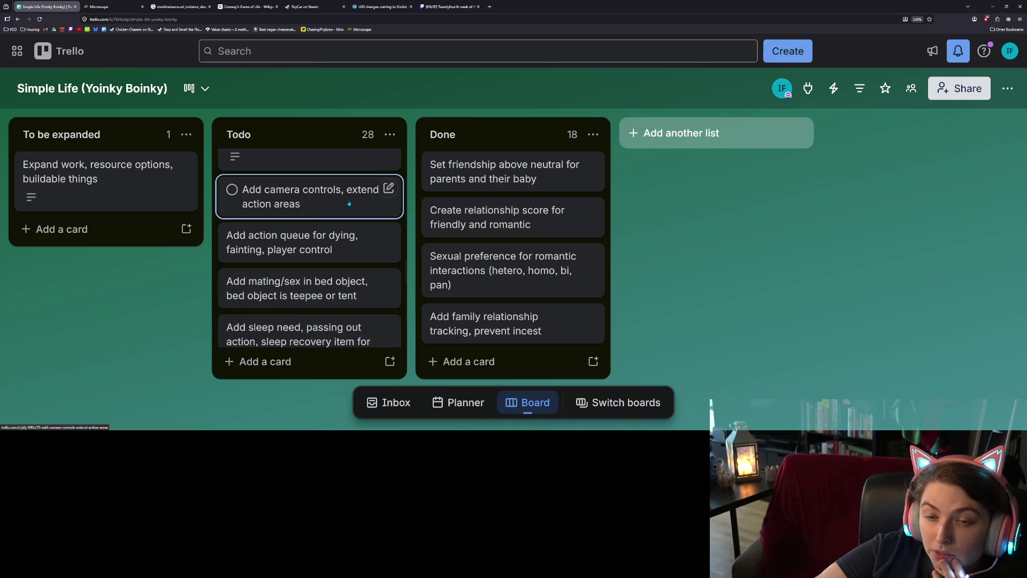
left_click_drag(346, 203, 358, 169)
Check the Add custom creature creator card, then minimize the browser to reveal the game
scroll(340, 225, "down", 10)
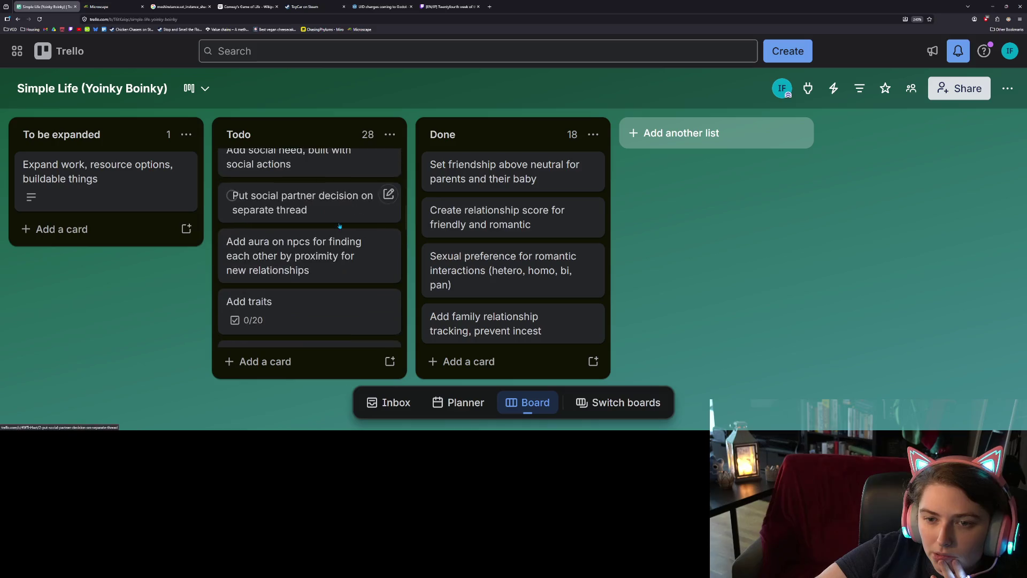
scroll(337, 226, "down", 3)
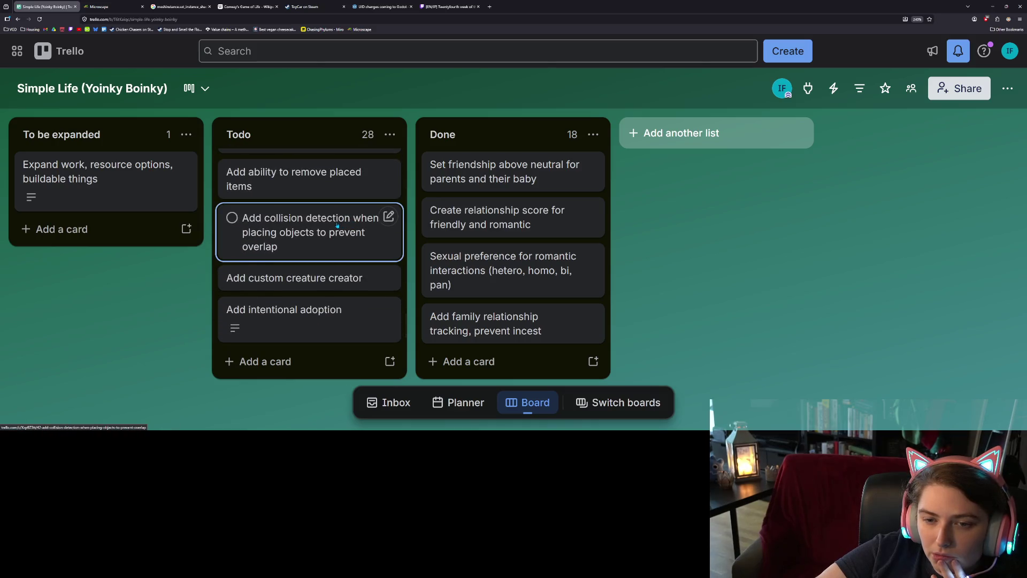
scroll(337, 225, "down", 1)
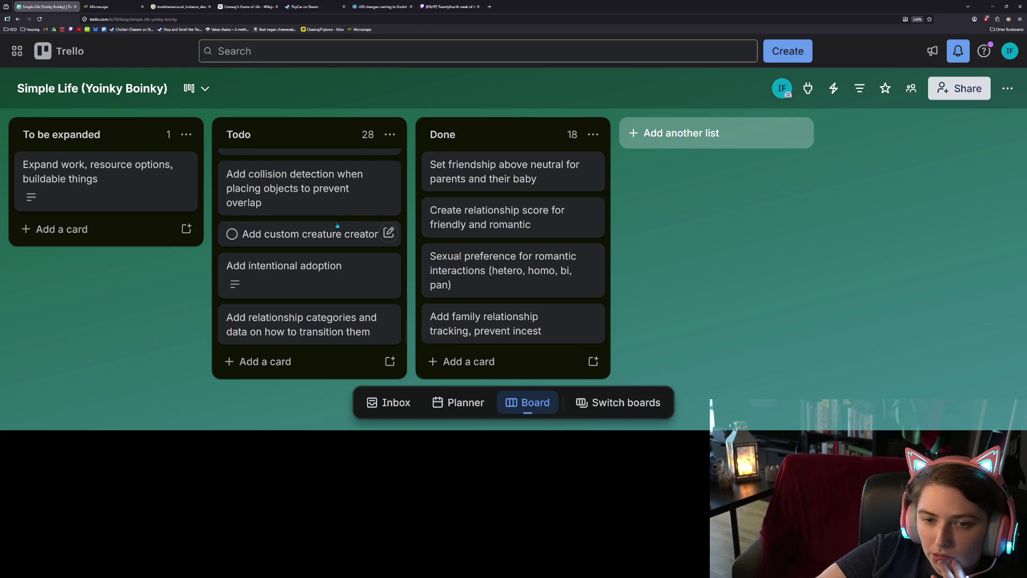
left_click(353, 241)
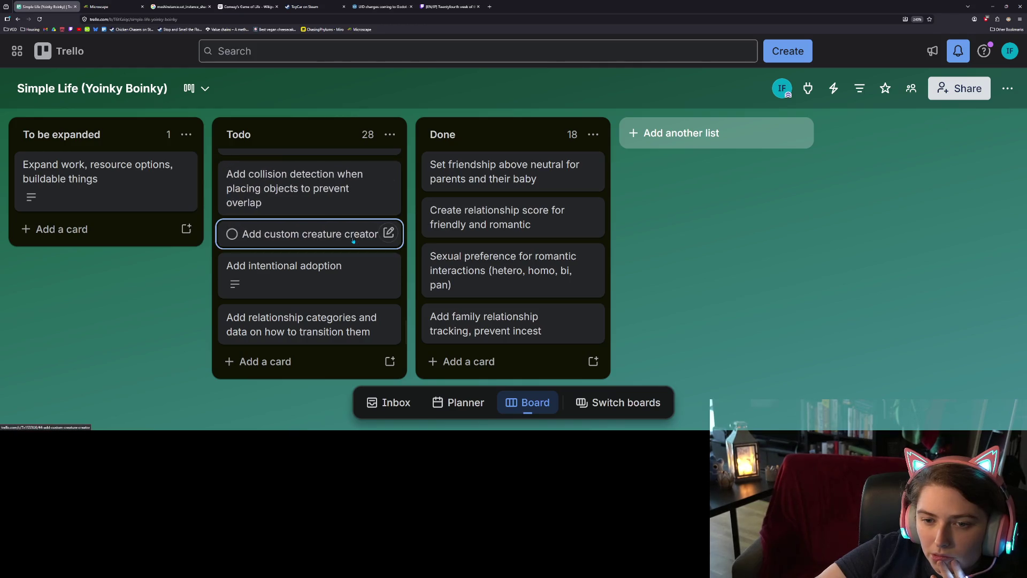
scroll(358, 242, "up", 10)
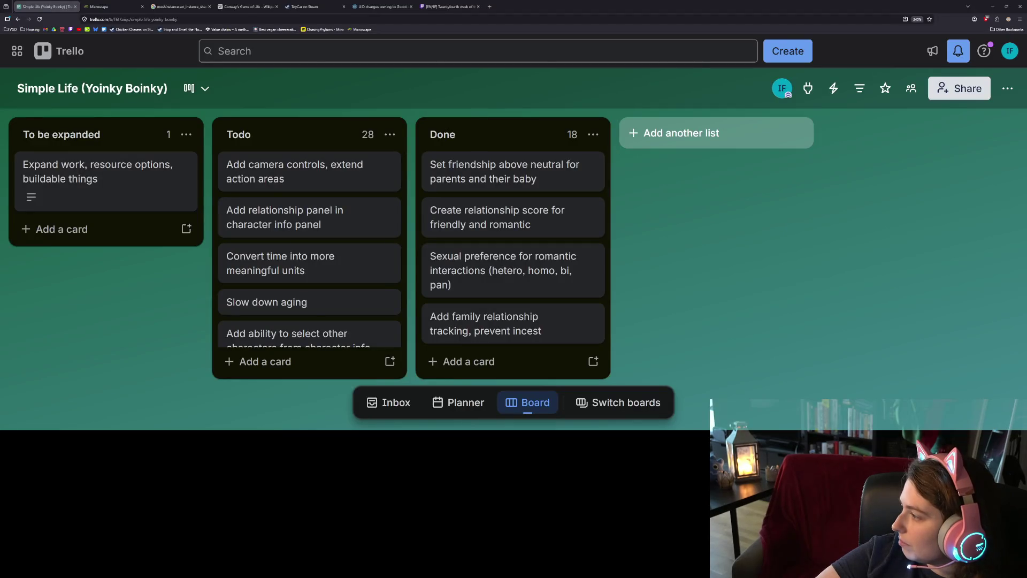
left_click(993, 5)
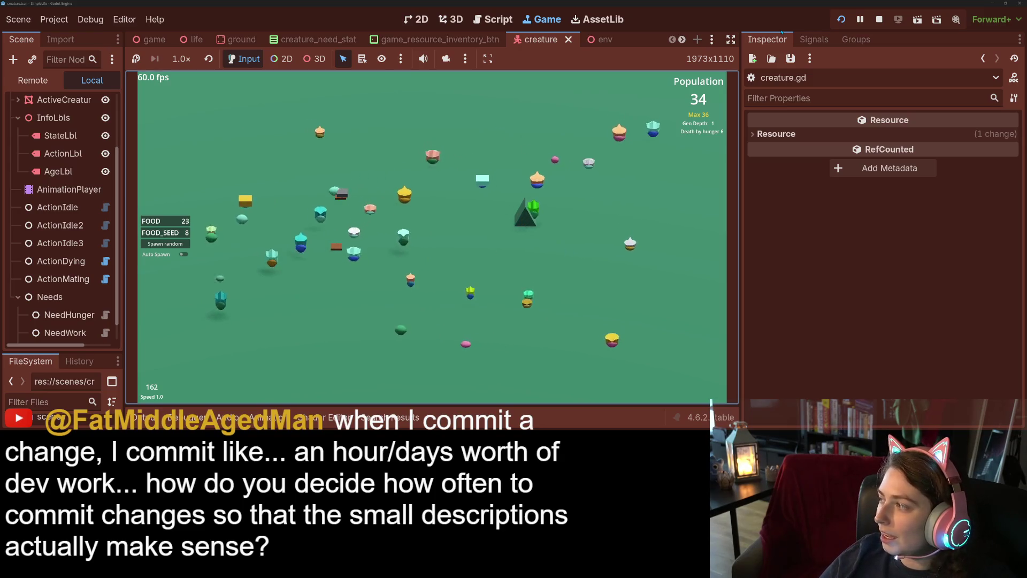
Stop the game with F8, glance at GitHub Desktop and creatures.gd, then return to Trello
key("F8")
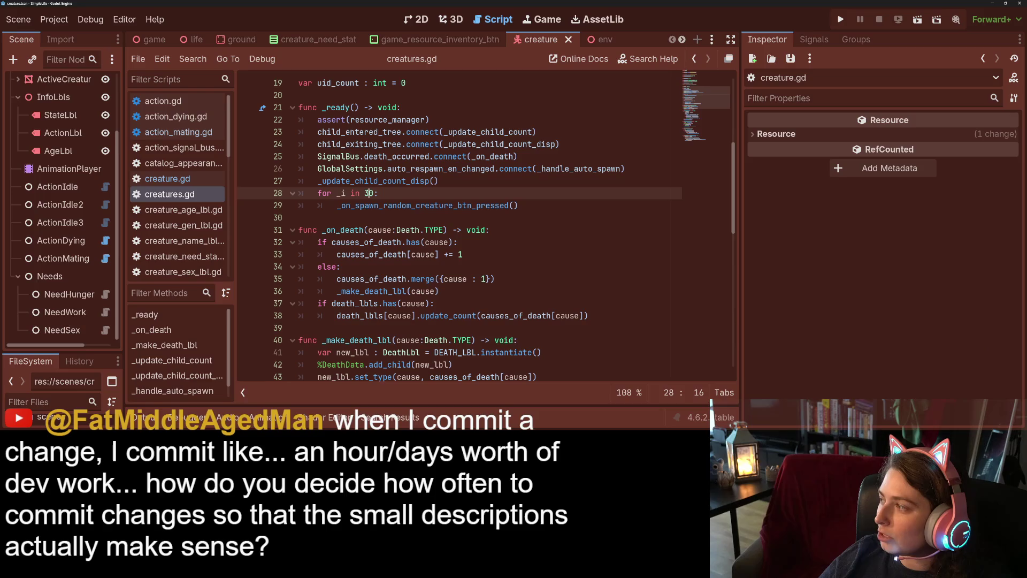
key("alt+Tab")
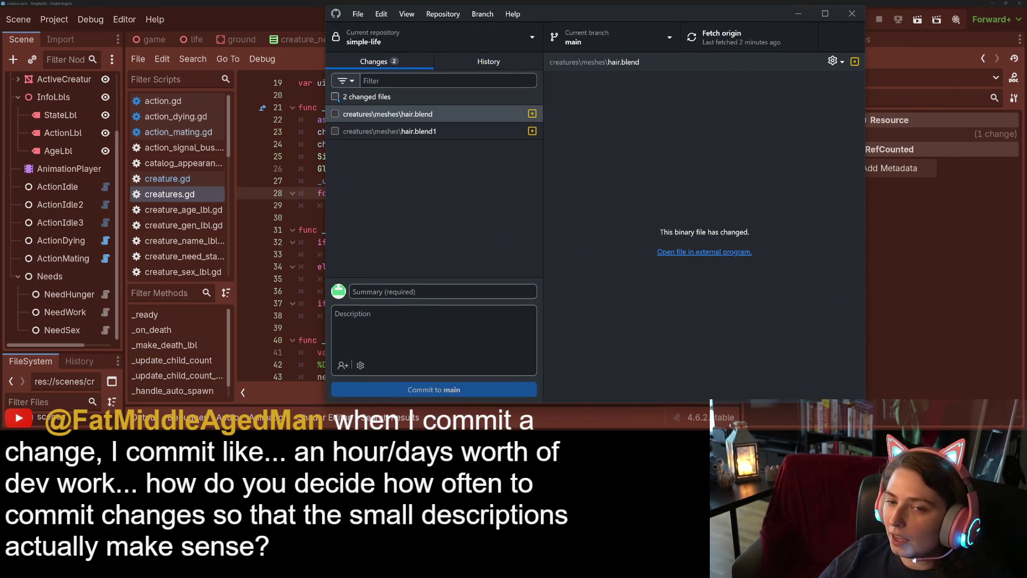
key("alt+Tab")
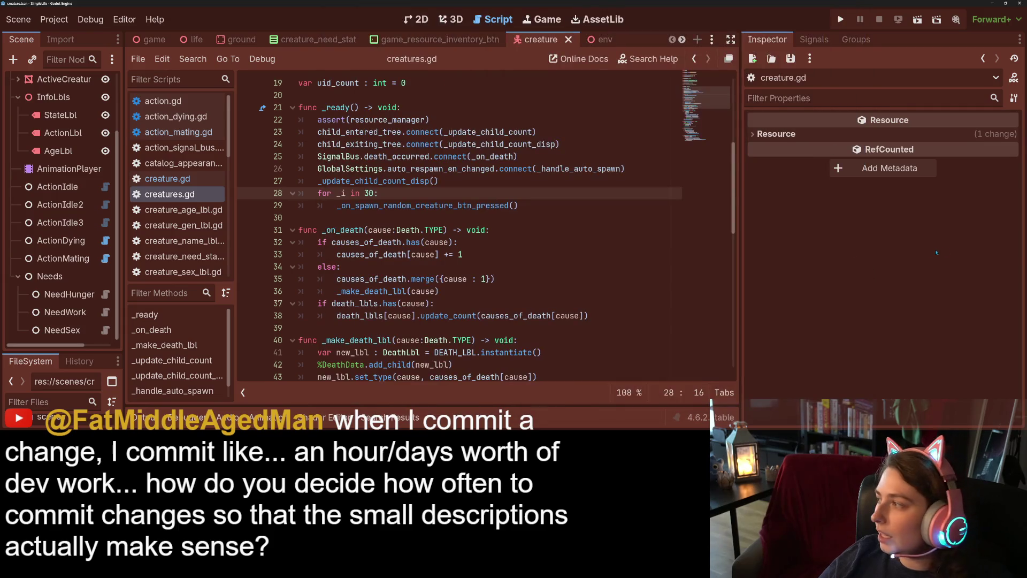
key("alt+Tab")
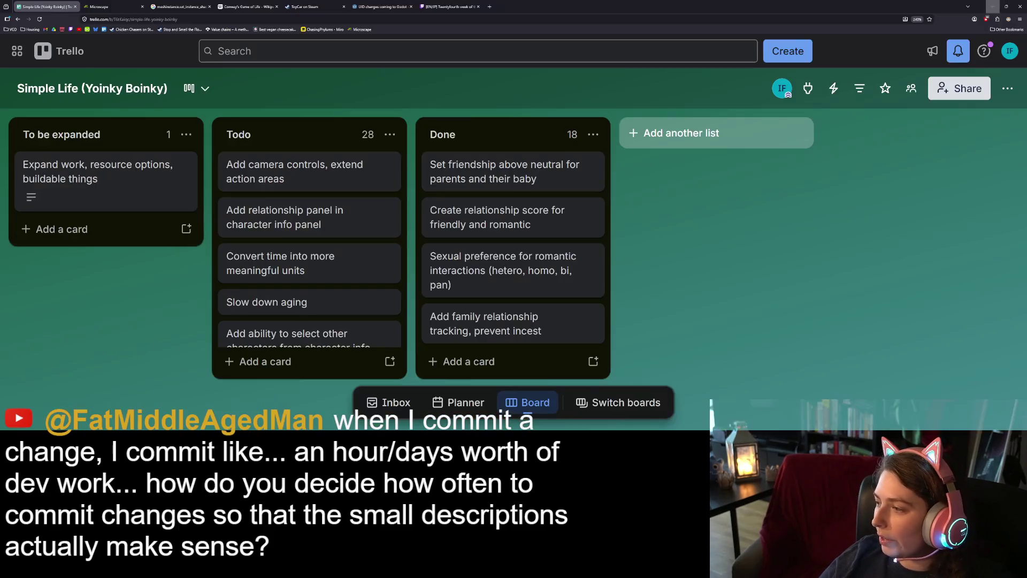